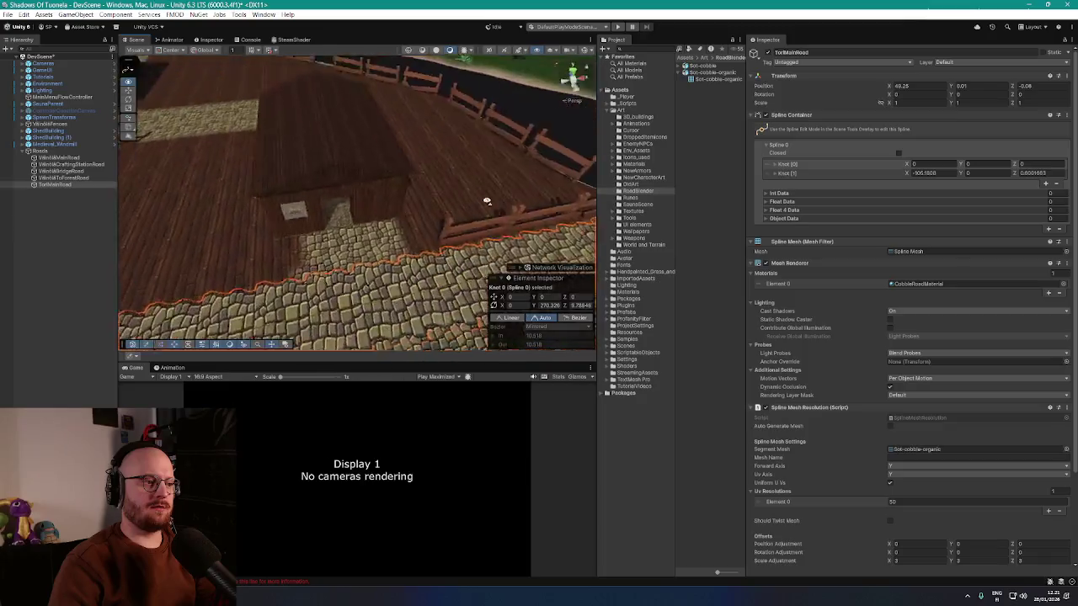
- Shift the fence beside the cobblestone road along the ground
{"action": "mouse_move", "coordinate": [492, 191]}
{"action": "left_mouse_down"}
{"action": "mouse_move", "coordinate": [397, 181]}
{"action": "mouse_move", "coordinate": [392, 143]}
{"action": "mouse_move", "coordinate": [404, 150]}
{"action": "mouse_move", "coordinate": [396, 166]}
{"action": "left_mouse_up"}
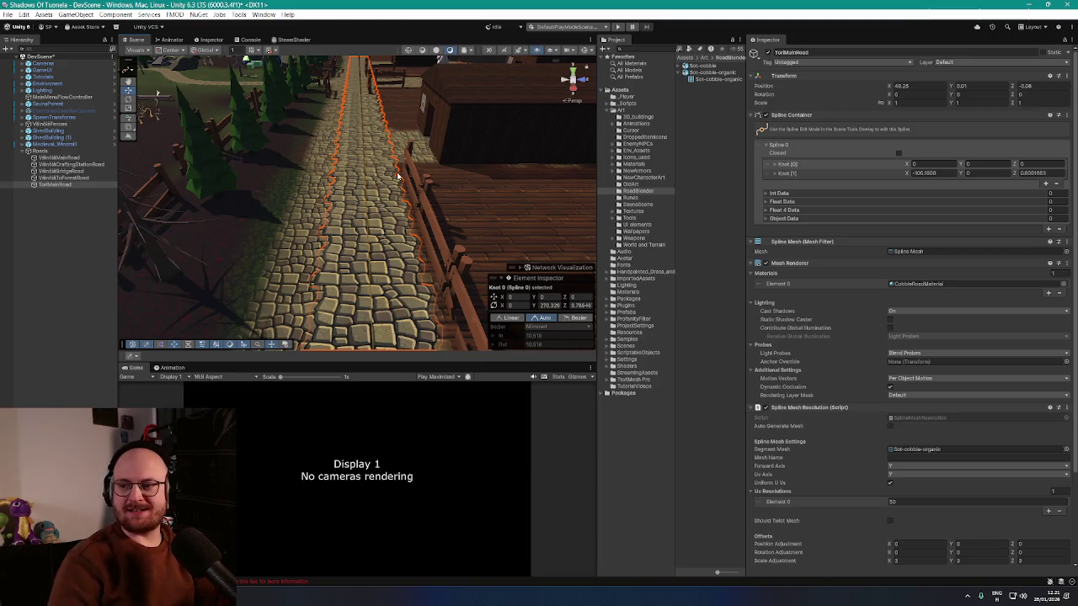
{"action": "mouse_move", "coordinate": [368, 218]}
{"action": "left_mouse_down"}
{"action": "mouse_move", "coordinate": [395, 191]}
{"action": "mouse_move", "coordinate": [423, 221]}
{"action": "mouse_move", "coordinate": [385, 217]}
{"action": "mouse_move", "coordinate": [388, 207]}
{"action": "mouse_move", "coordinate": [397, 212]}
{"action": "left_mouse_up"}
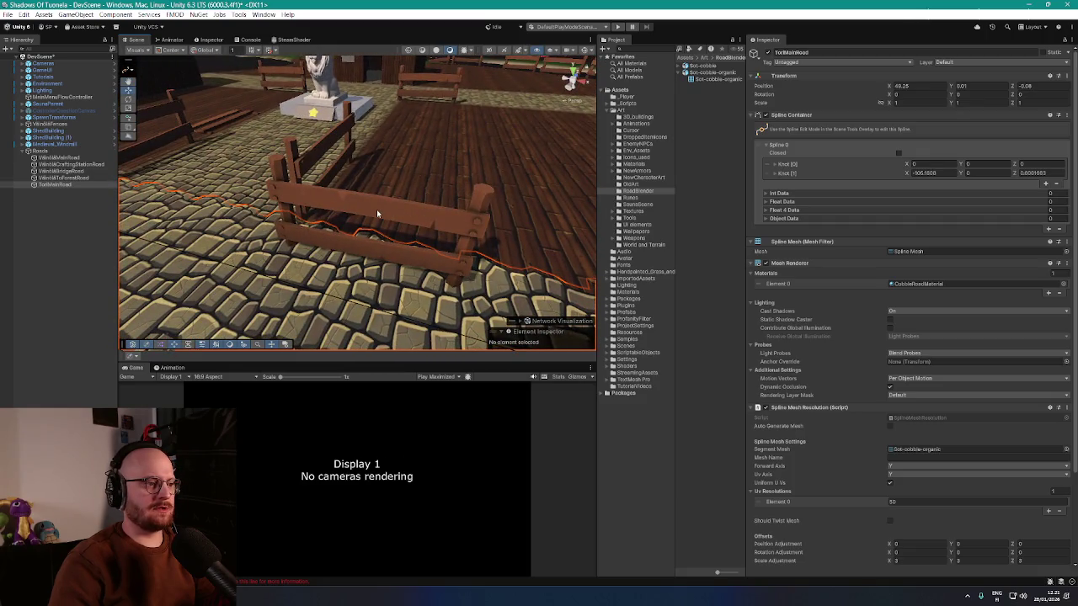
{"action": "left_click", "coordinate": [44, 263]}
{"action": "left_click", "coordinate": [381, 218]}
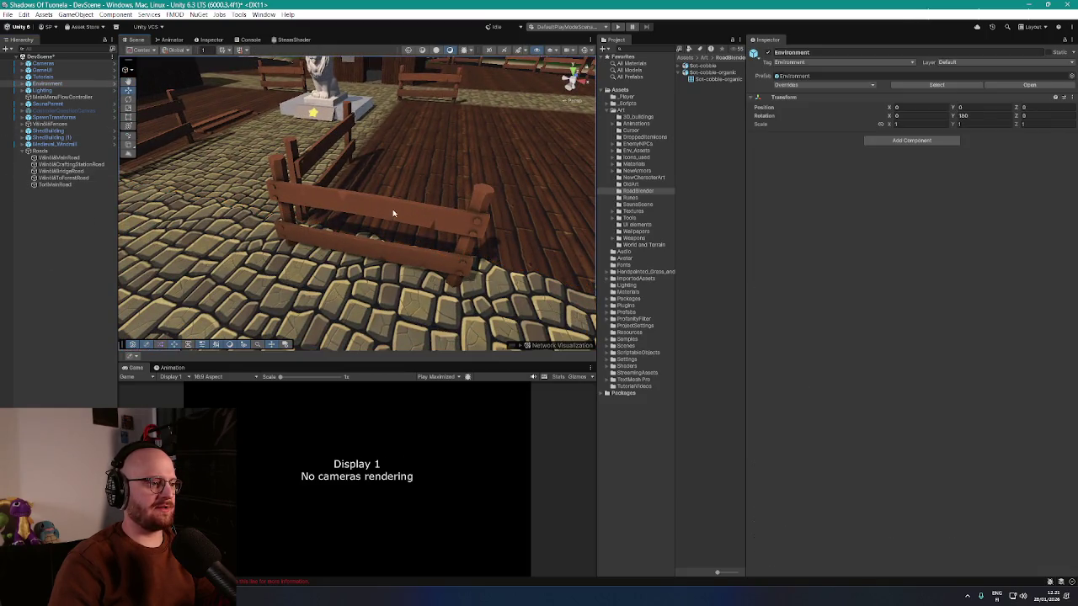
{"action": "mouse_move", "coordinate": [371, 233]}
{"action": "left_mouse_down"}
{"action": "mouse_move", "coordinate": [415, 197]}
{"action": "mouse_move", "coordinate": [407, 223]}
{"action": "mouse_move", "coordinate": [454, 269]}
{"action": "mouse_move", "coordinate": [421, 214]}
{"action": "mouse_move", "coordinate": [461, 222]}
{"action": "mouse_move", "coordinate": [416, 229]}
{"action": "left_mouse_up"}
- Slide the vertical fence post and the fence piece by the dock into new positions
{"action": "left_click", "coordinate": [426, 236]}
{"action": "left_click", "coordinate": [428, 228]}
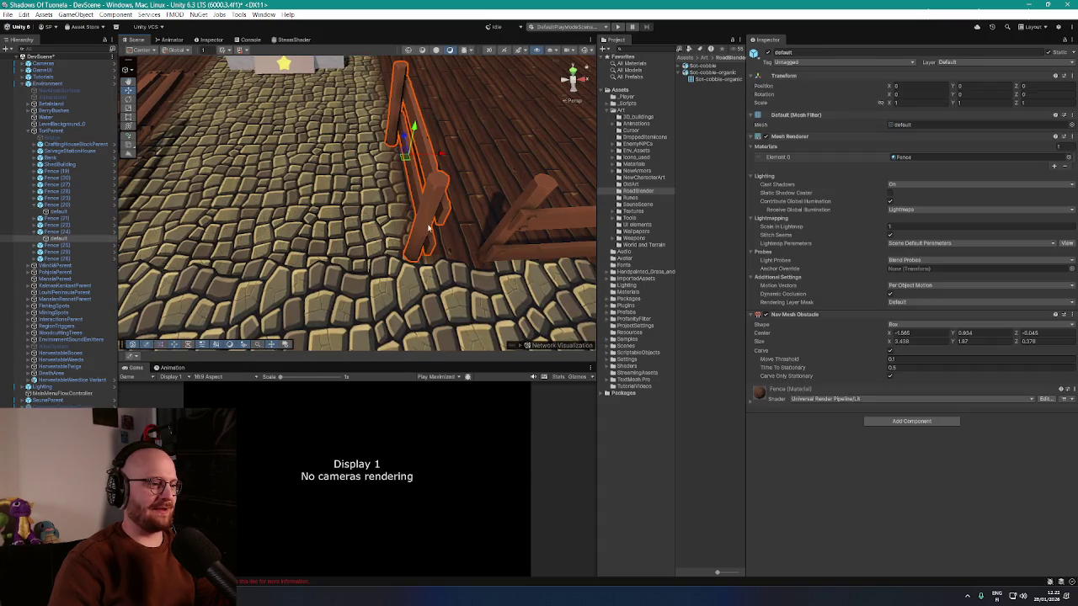
{"action": "mouse_move", "coordinate": [410, 160]}
{"action": "left_mouse_down"}
{"action": "mouse_move", "coordinate": [439, 162]}
{"action": "mouse_move", "coordinate": [364, 202]}
{"action": "left_mouse_up"}
{"action": "left_click", "coordinate": [364, 202]}
{"action": "left_click", "coordinate": [364, 202]}
{"action": "left_click_drag", "start_coordinate": [278, 172], "coordinate": [278, 154]}
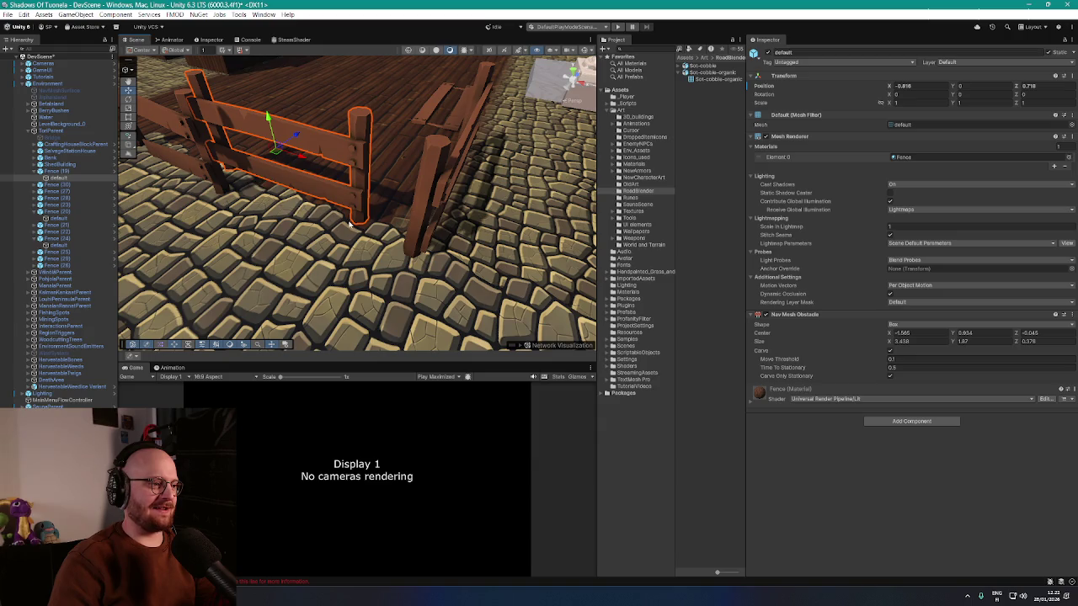
- Move the fence near the courtyard into place beside the road
{"action": "mouse_move", "coordinate": [447, 185]}
{"action": "left_mouse_down"}
{"action": "mouse_move", "coordinate": [435, 205]}
{"action": "mouse_move", "coordinate": [428, 185]}
{"action": "mouse_move", "coordinate": [354, 192]}
{"action": "mouse_move", "coordinate": [512, 241]}
{"action": "mouse_move", "coordinate": [494, 216]}
{"action": "mouse_move", "coordinate": [472, 223]}
{"action": "left_mouse_up"}
{"action": "left_click", "coordinate": [435, 205]}
{"action": "left_click", "coordinate": [403, 250]}
{"action": "left_click", "coordinate": [410, 262]}
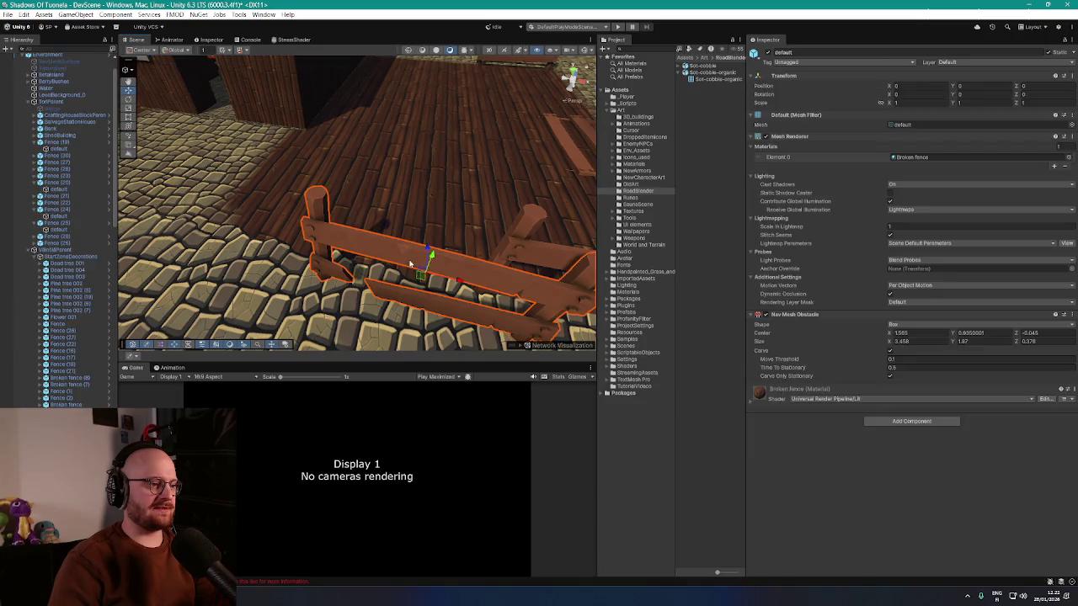
{"action": "mouse_move", "coordinate": [422, 280]}
{"action": "left_mouse_down"}
{"action": "mouse_move", "coordinate": [358, 236]}
{"action": "mouse_move", "coordinate": [375, 244]}
{"action": "left_mouse_up"}
- Collapse the Environment group in the Hierarchy
{"action": "scroll", "coordinate": [425, 232], "scroll_direction": "down", "scroll_amount": 3}
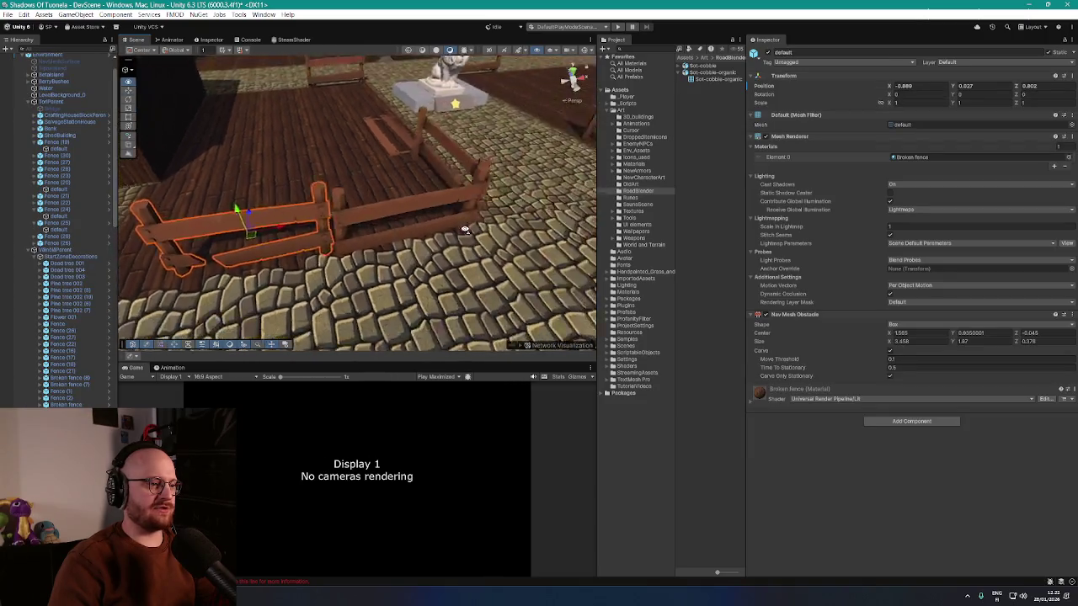
{"action": "scroll", "coordinate": [425, 232], "scroll_direction": "up", "scroll_amount": 2}
{"action": "scroll", "coordinate": [32, 94], "scroll_direction": "up", "scroll_amount": 3}
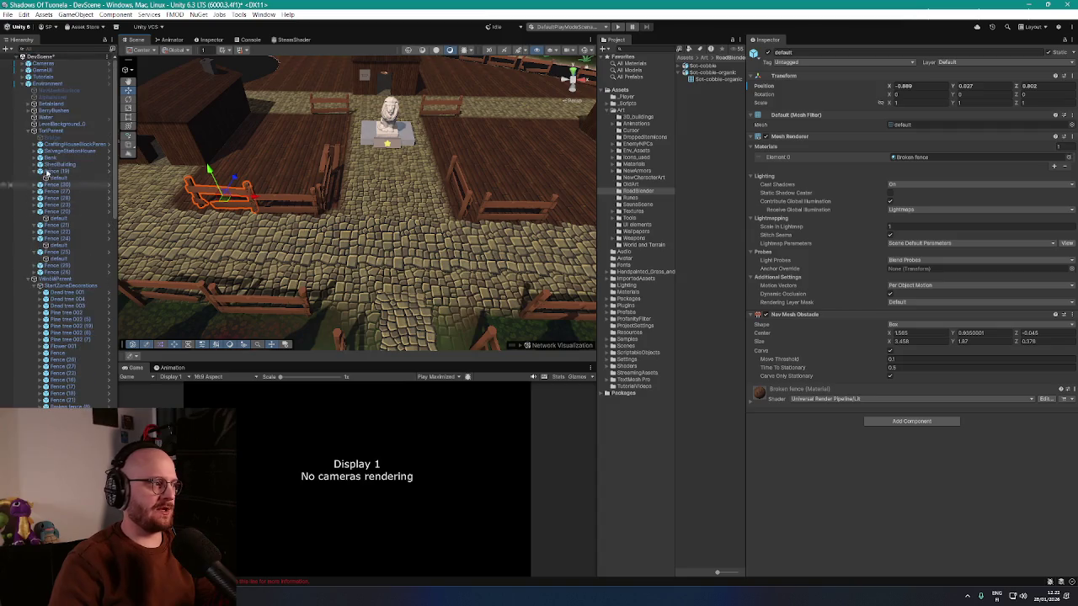
{"action": "left_click", "coordinate": [21, 85]}
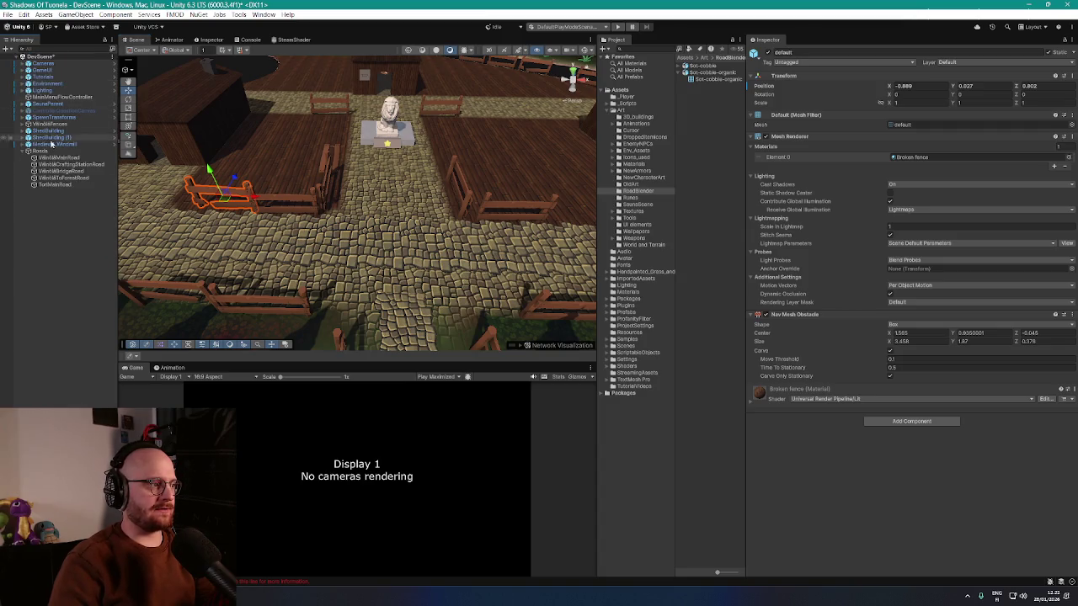
- Frame TorMainRoad and orbit the view toward the statue courtyard
{"action": "double_click", "coordinate": [56, 184]}
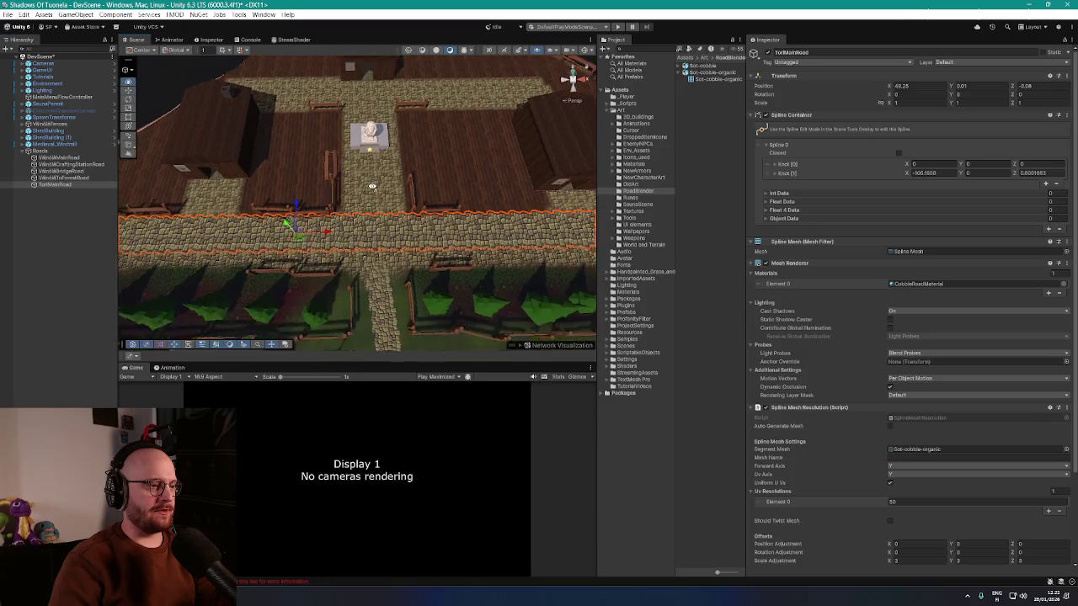
{"action": "left_click_drag", "start_coordinate": [372, 185], "coordinate": [241, 107]}
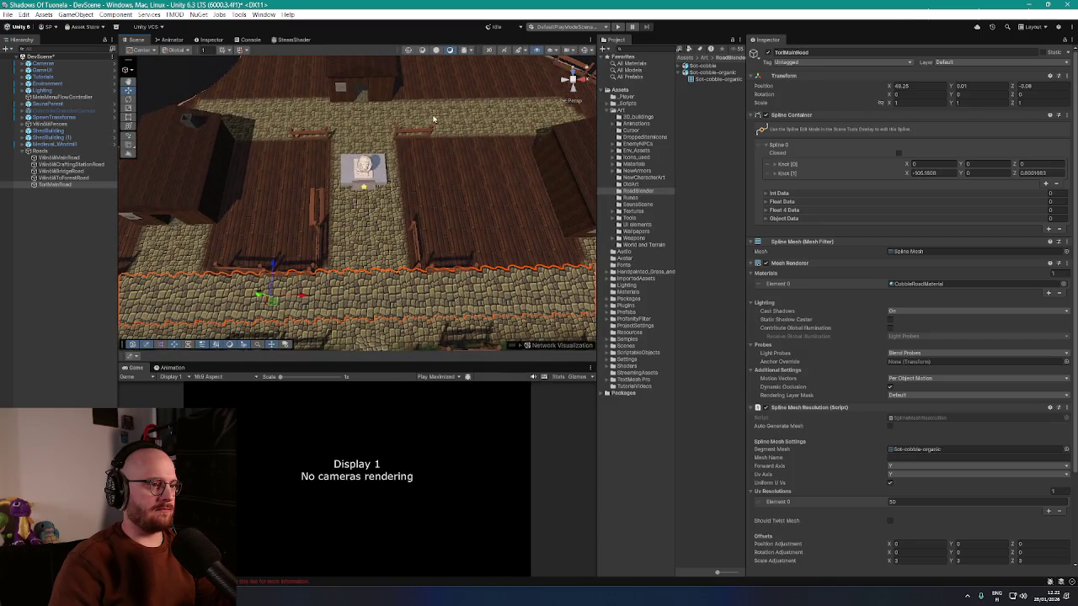
{"action": "mouse_move", "coordinate": [434, 119]}
{"action": "left_mouse_down"}
{"action": "mouse_move", "coordinate": [288, 164]}
{"action": "mouse_move", "coordinate": [462, 233]}
{"action": "mouse_move", "coordinate": [452, 240]}
{"action": "mouse_move", "coordinate": [586, 267]}
{"action": "left_mouse_up"}
- Start the Draw Splines Tool from the Hierarchy's Spline menu
{"action": "right_click", "coordinate": [57, 195]}
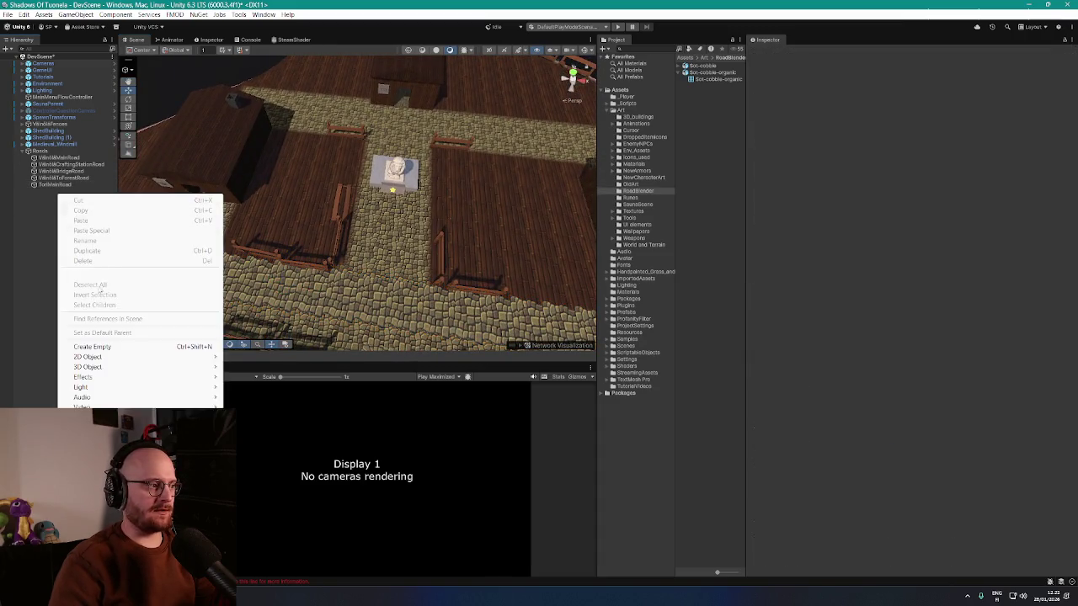
{"action": "mouse_move", "coordinate": [107, 398]}
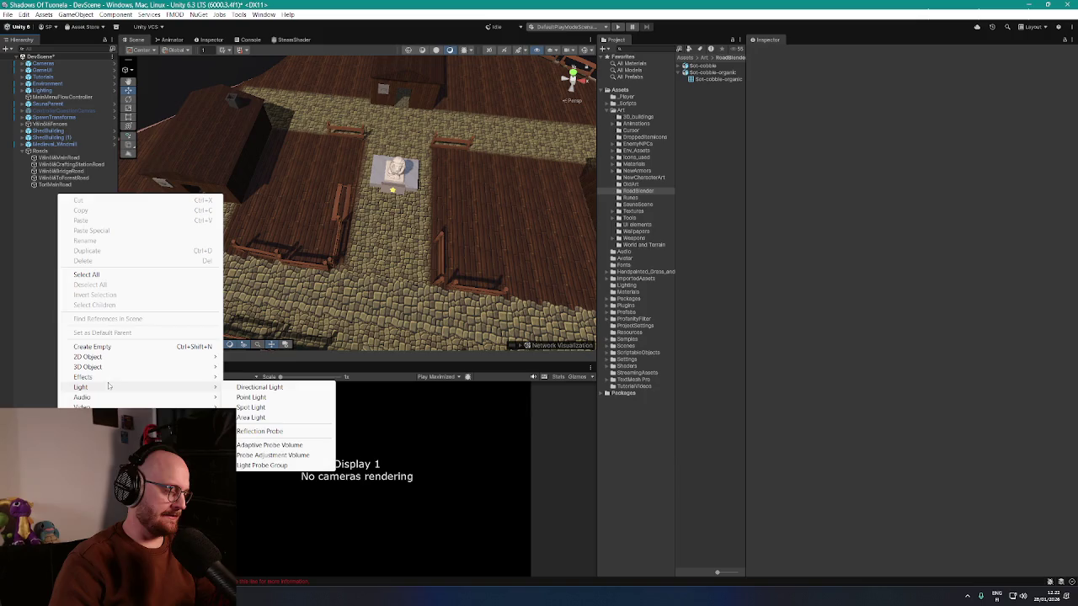
{"action": "mouse_move", "coordinate": [107, 418]}
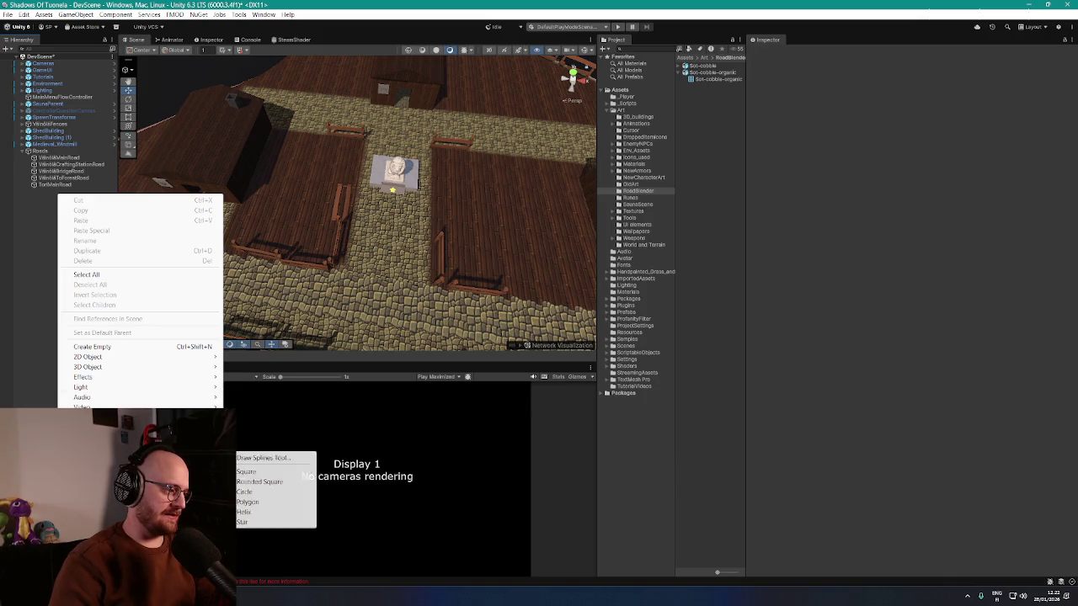
{"action": "mouse_move", "coordinate": [108, 458]}
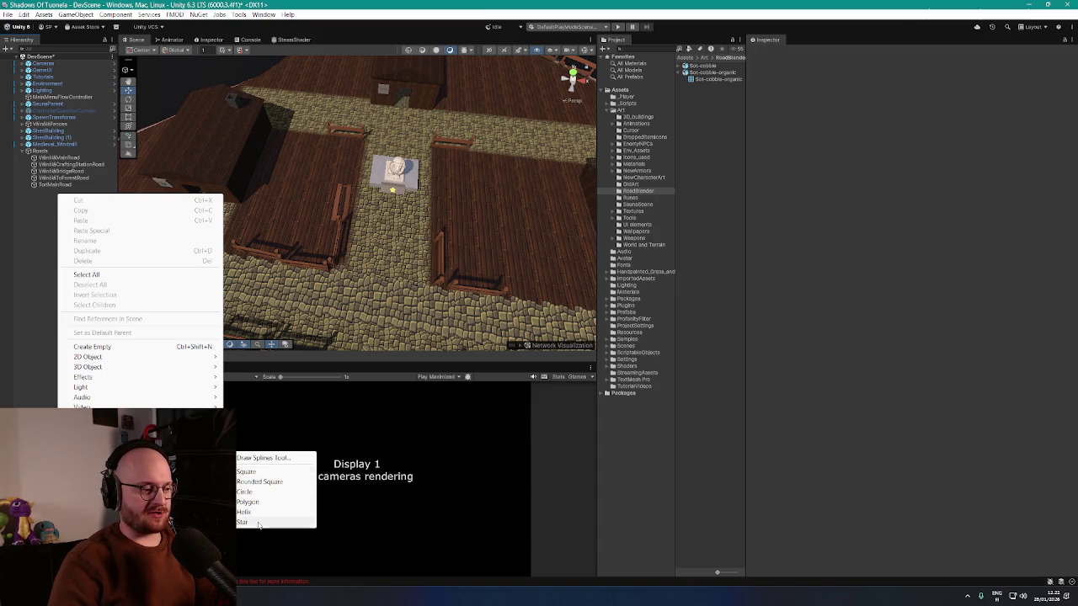
{"action": "left_click", "coordinate": [264, 472]}
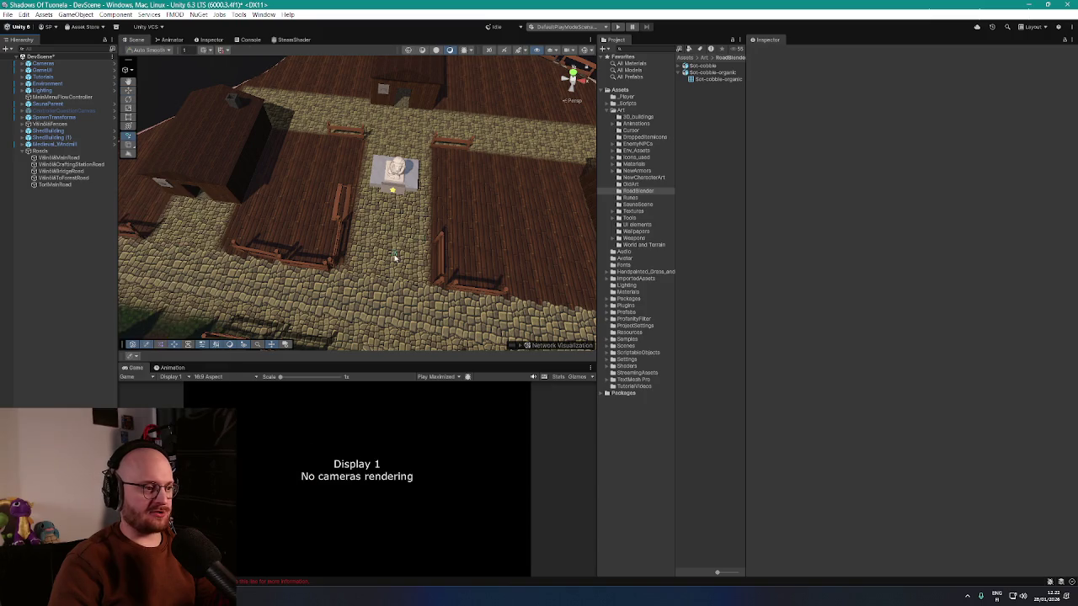
- Place a two-knot spline along the road past the statue and finish it
{"action": "mouse_move", "coordinate": [394, 257]}
{"action": "left_mouse_down"}
{"action": "mouse_move", "coordinate": [411, 267]}
{"action": "mouse_move", "coordinate": [365, 243]}
{"action": "mouse_move", "coordinate": [378, 267]}
{"action": "left_mouse_up"}
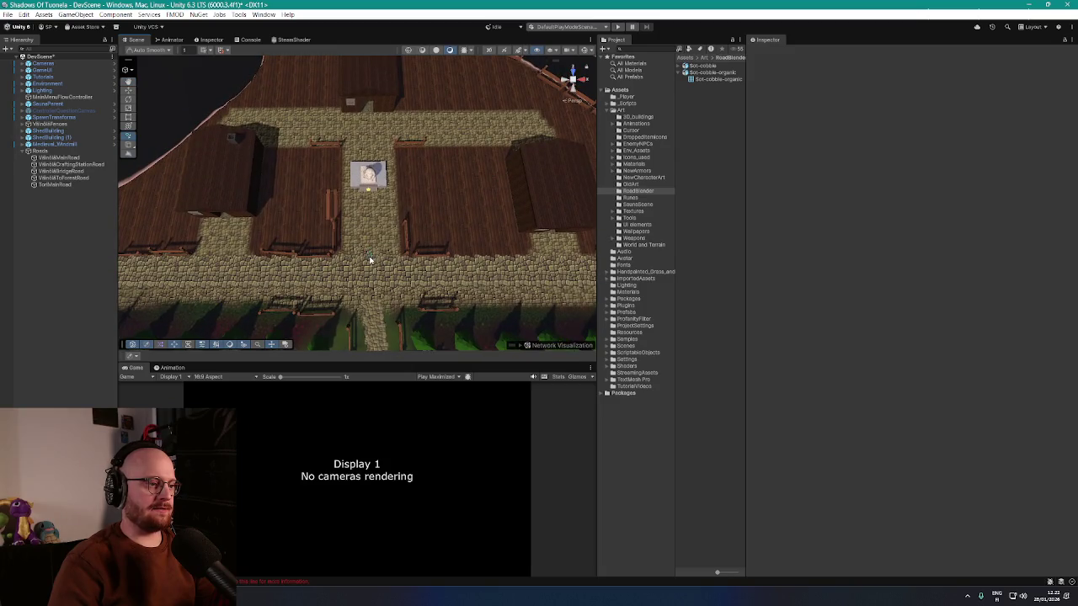
{"action": "left_click", "coordinate": [370, 261]}
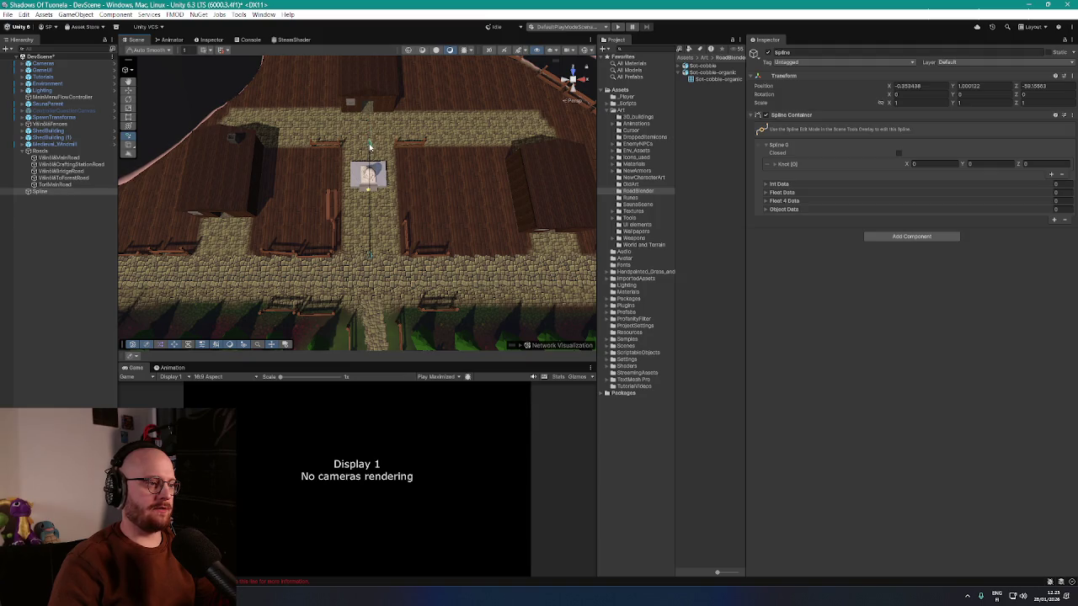
{"action": "left_click", "coordinate": [369, 146]}
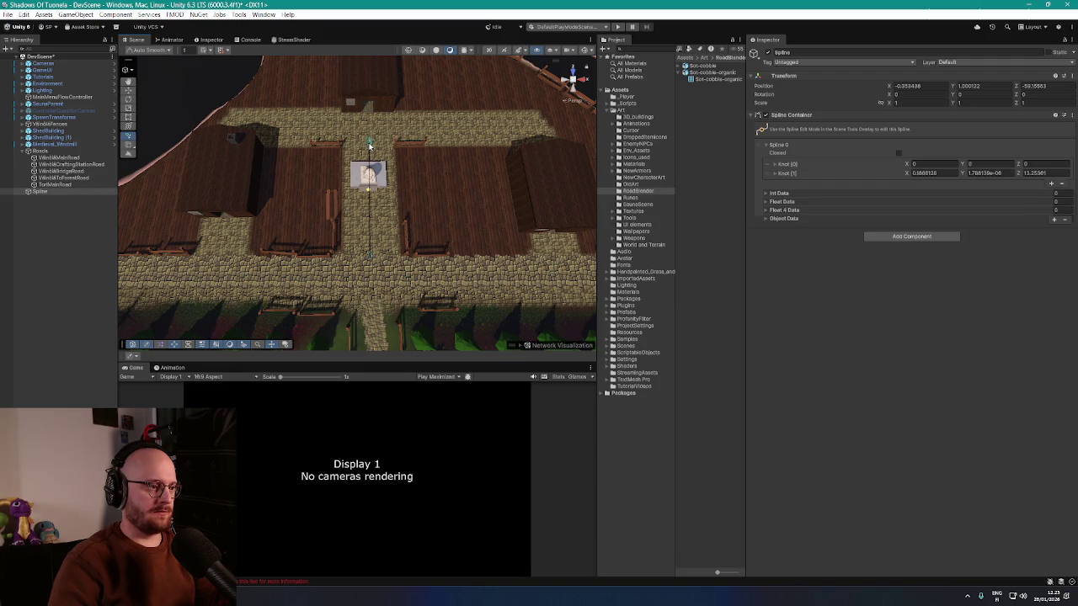
{"action": "key", "text": "Escape"}
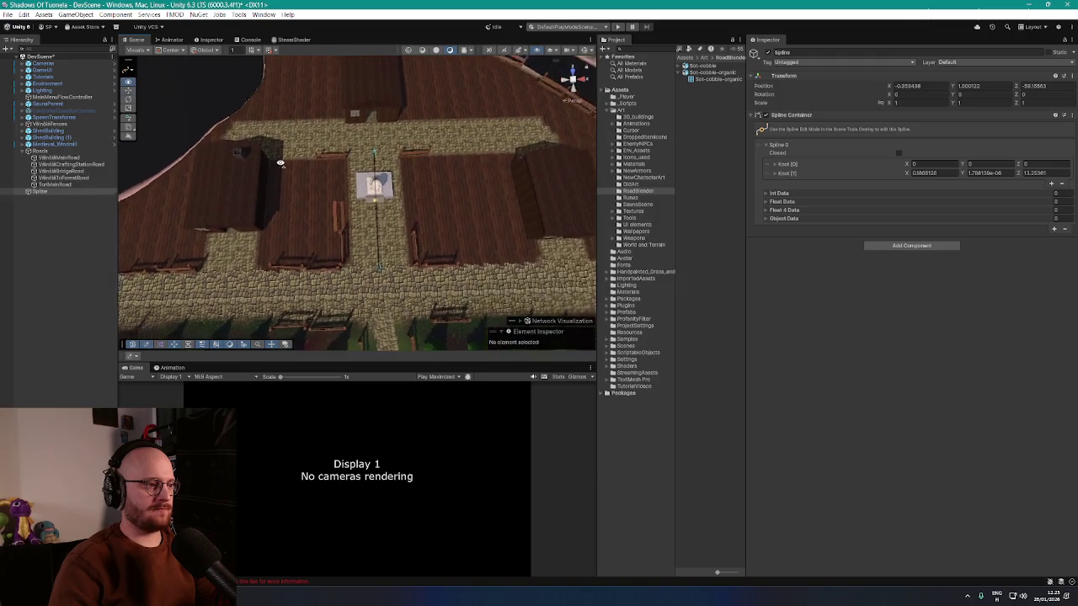
- Start another spline with the Draw Splines Tool and place its first knot
{"action": "right_click", "coordinate": [46, 200]}
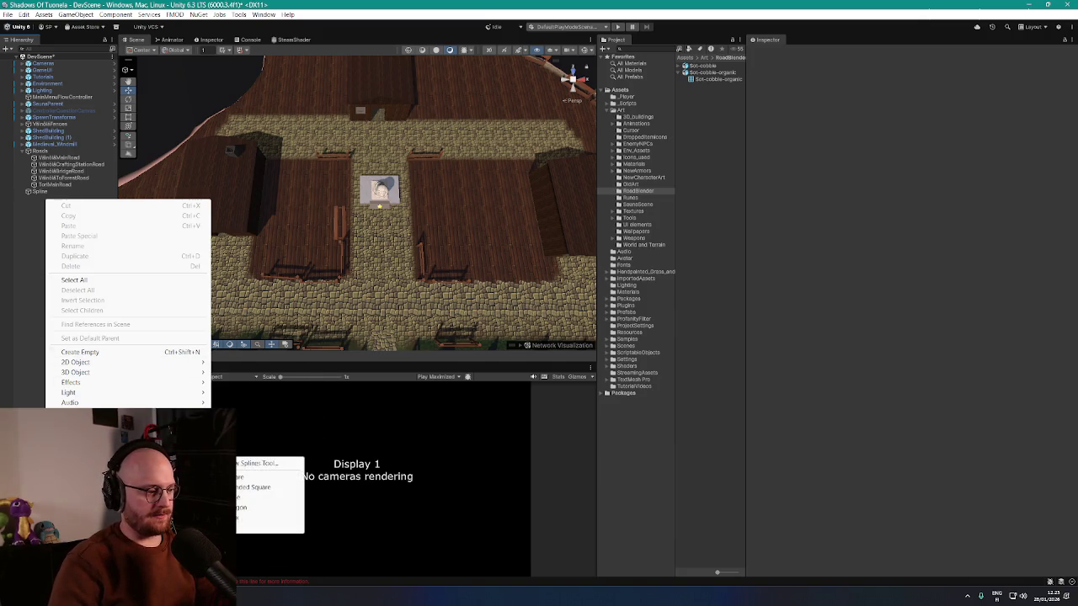
{"action": "left_click", "coordinate": [253, 464]}
{"action": "scroll", "coordinate": [260, 164], "scroll_direction": "down", "scroll_amount": 3}
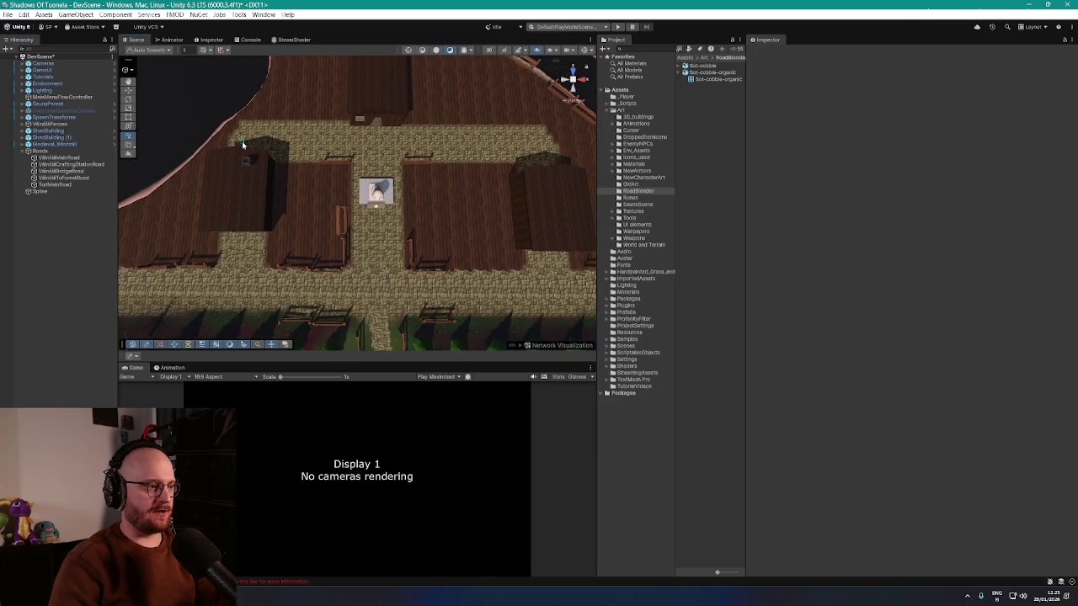
{"action": "left_click", "coordinate": [232, 143]}
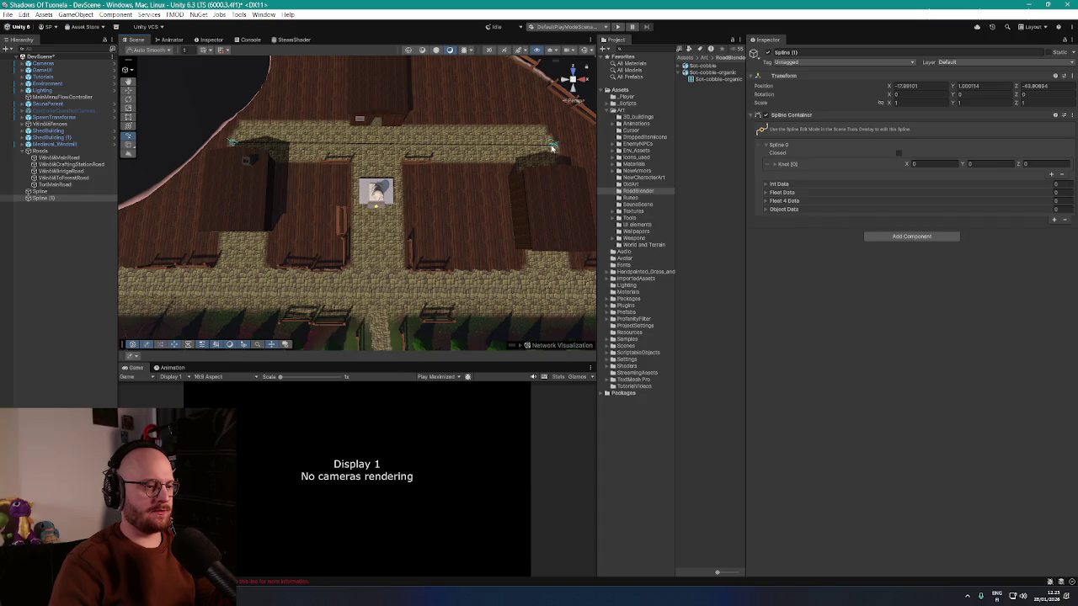
- Place the second spline's end knot, move both splines into Roads, and rename the first
{"action": "left_click", "coordinate": [551, 148]}
{"action": "left_click", "coordinate": [40, 192], "text": "shift"}
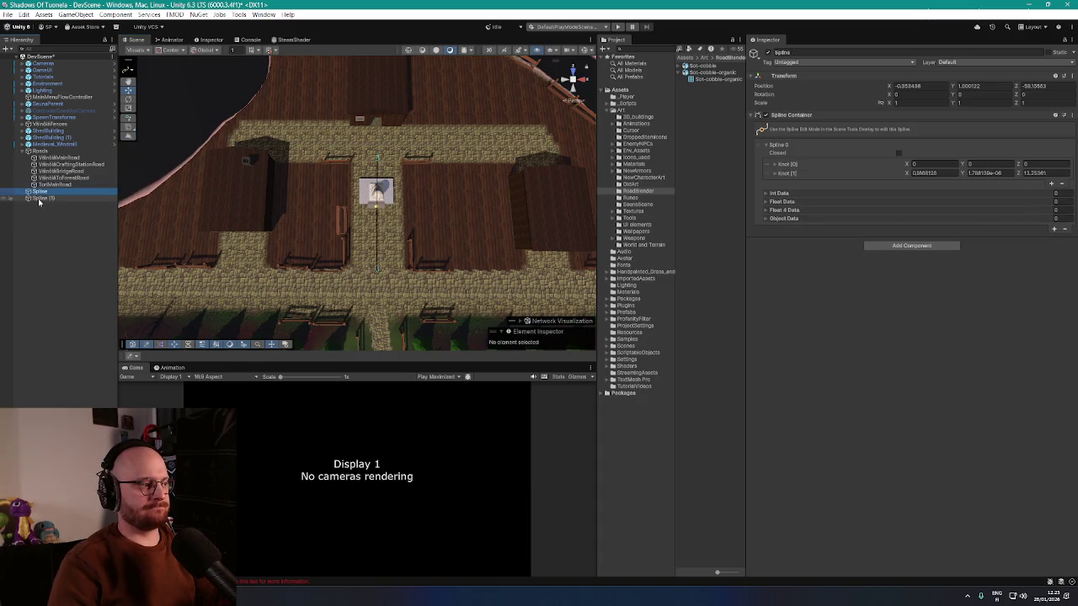
{"action": "left_click_drag", "start_coordinate": [51, 156], "coordinate": [49, 156]}
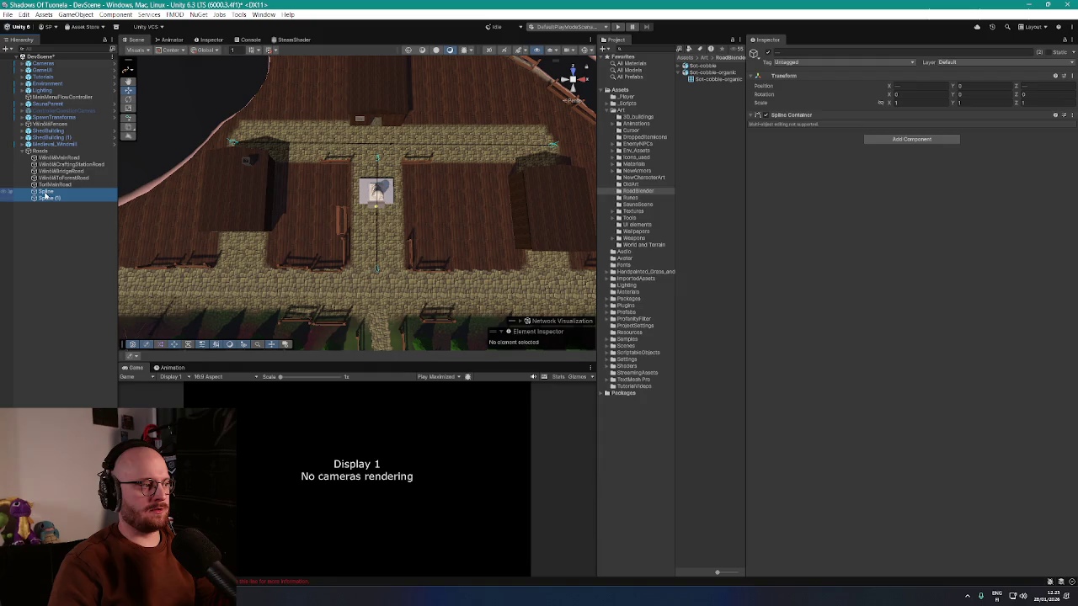
{"action": "left_click", "coordinate": [46, 193]}
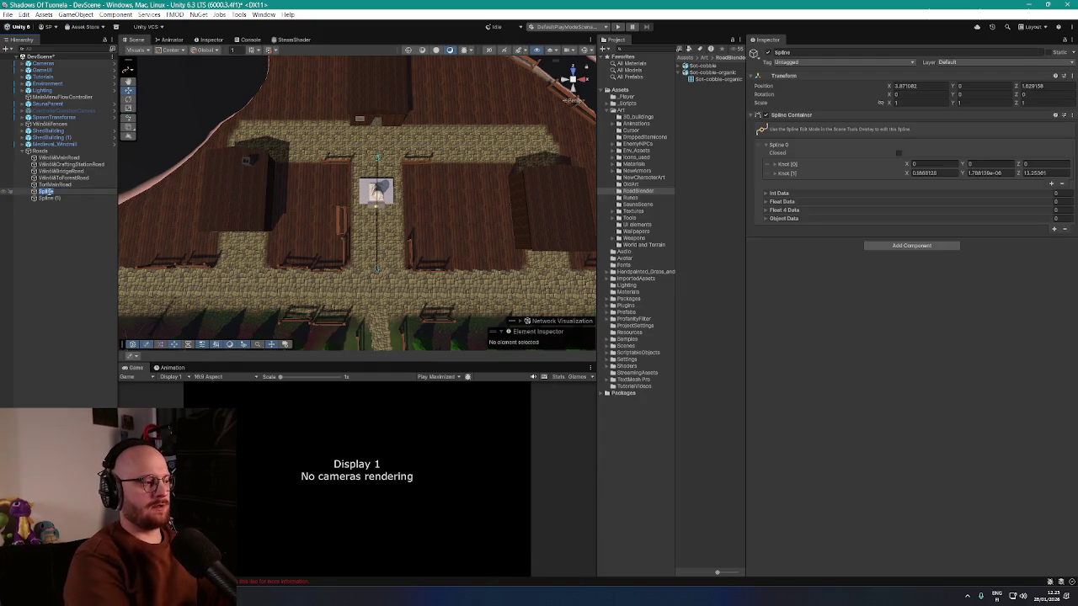
{"action": "type", "text": "Stre"}
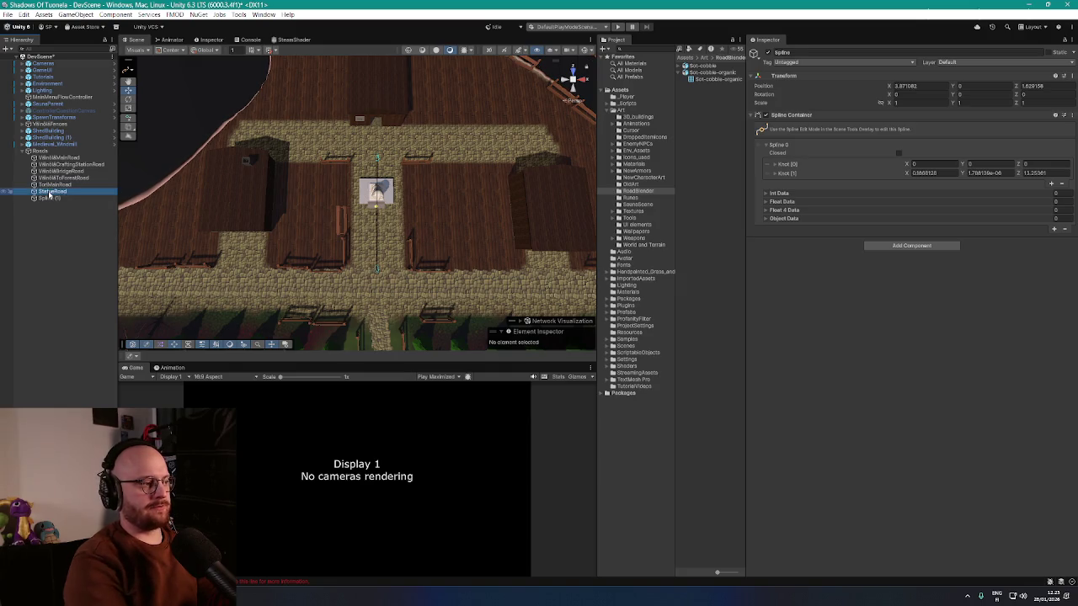
- Rename the second spline to BankRoad and frame it in the Scene view
{"action": "left_click", "coordinate": [51, 199]}
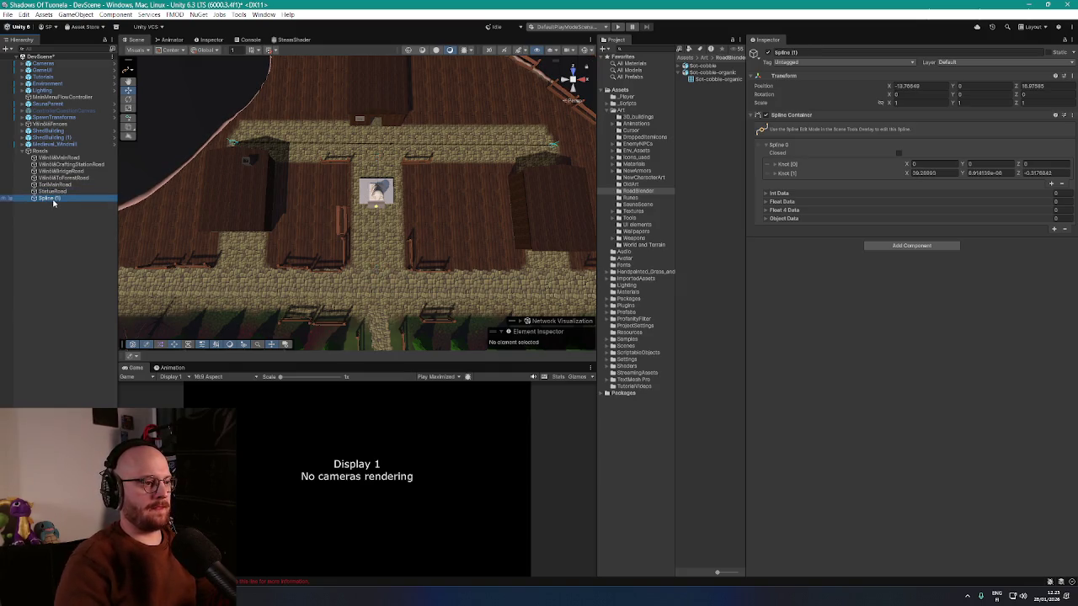
{"action": "left_click", "coordinate": [52, 199]}
{"action": "type", "text": "Barn"}
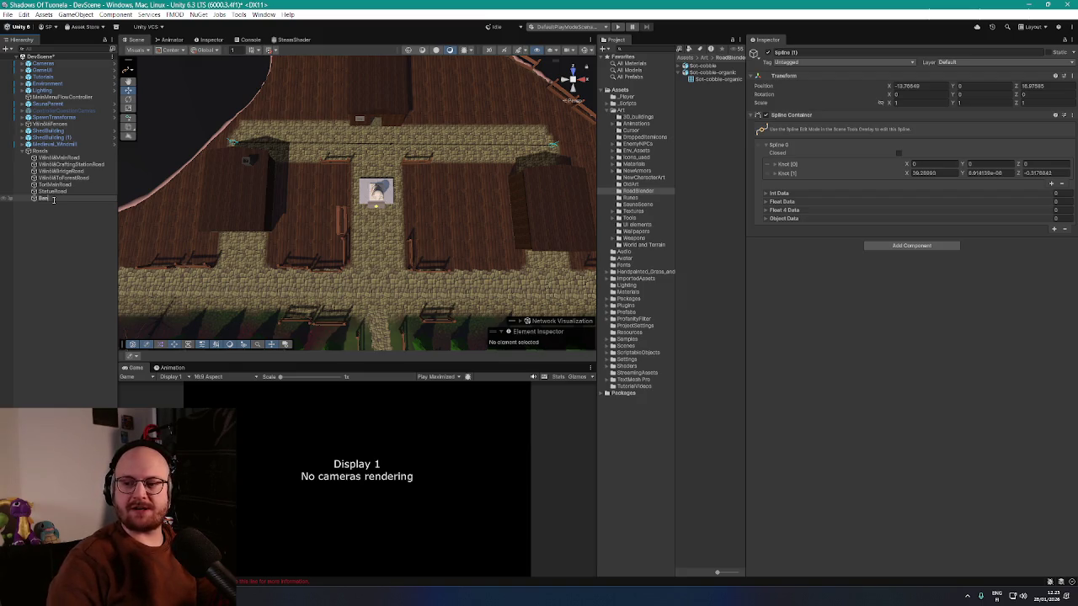
{"action": "type", "text": "kRoad"}
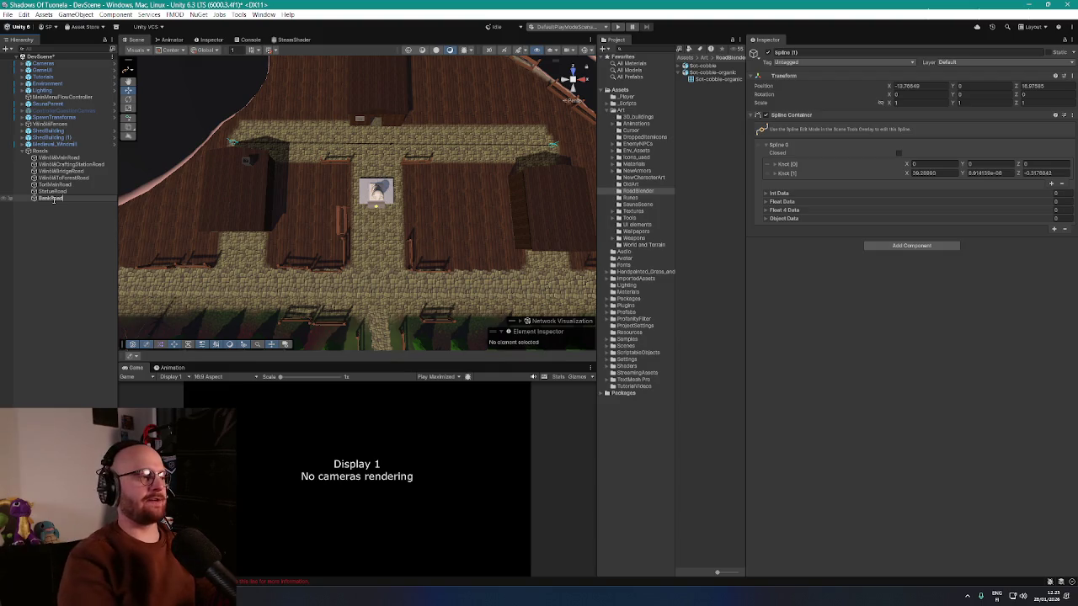
{"action": "key", "text": "Return"}
{"action": "double_click", "coordinate": [54, 199]}
- Fly around the lion statue, then inspect StatueRoad and the main road's mesh settings
{"action": "key", "text": "w"}
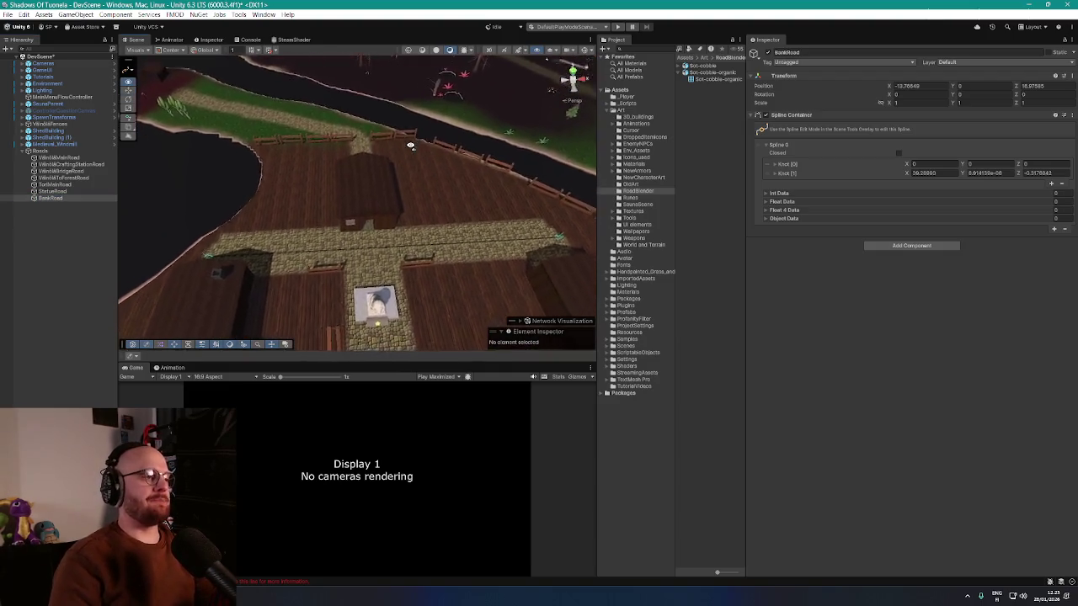
{"action": "mouse_move", "coordinate": [410, 145]}
{"action": "left_mouse_down"}
{"action": "mouse_move", "coordinate": [325, 150]}
{"action": "mouse_move", "coordinate": [257, 122]}
{"action": "mouse_move", "coordinate": [377, 124]}
{"action": "mouse_move", "coordinate": [486, 152]}
{"action": "mouse_move", "coordinate": [512, 140]}
{"action": "mouse_move", "coordinate": [322, 275]}
{"action": "left_mouse_up"}
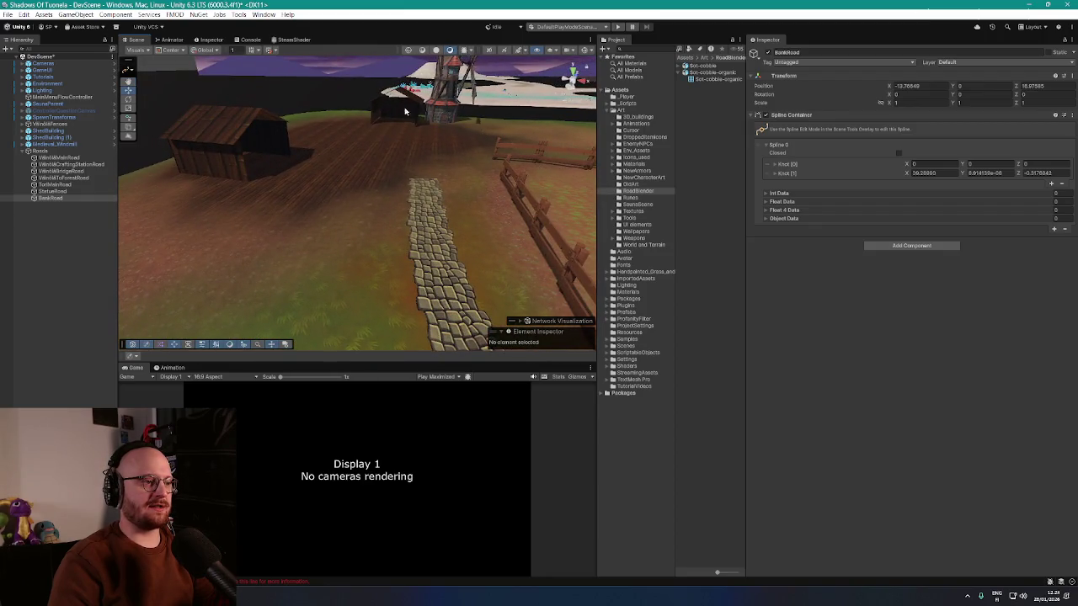
{"action": "mouse_move", "coordinate": [373, 187]}
{"action": "left_mouse_down"}
{"action": "mouse_move", "coordinate": [483, 179]}
{"action": "mouse_move", "coordinate": [441, 163]}
{"action": "mouse_move", "coordinate": [432, 184]}
{"action": "mouse_move", "coordinate": [497, 199]}
{"action": "mouse_move", "coordinate": [396, 217]}
{"action": "left_mouse_up"}
{"action": "left_click", "coordinate": [48, 192]}
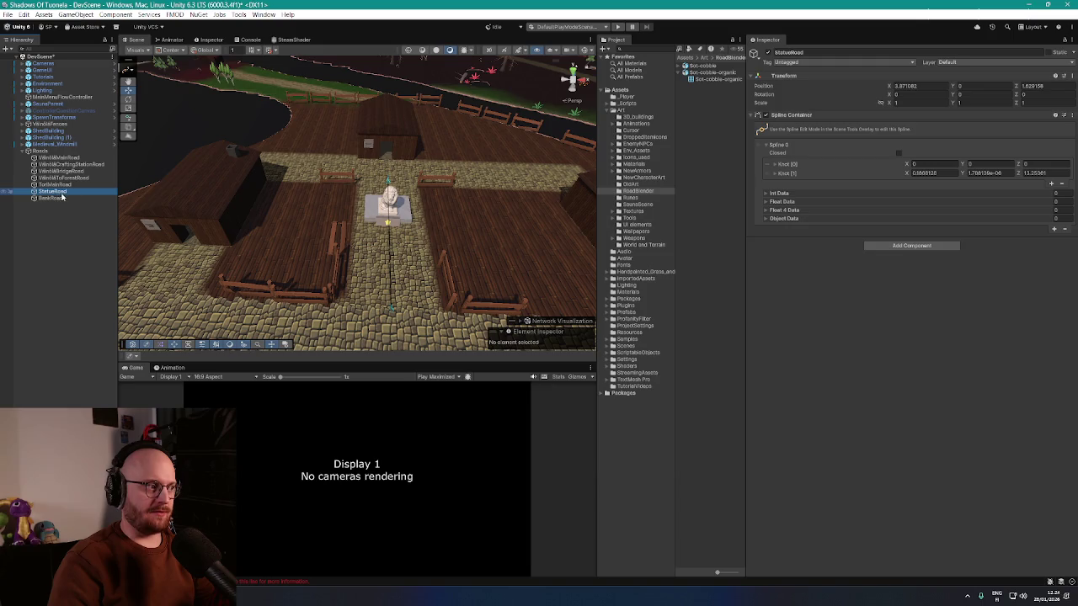
{"action": "left_click", "coordinate": [63, 185]}
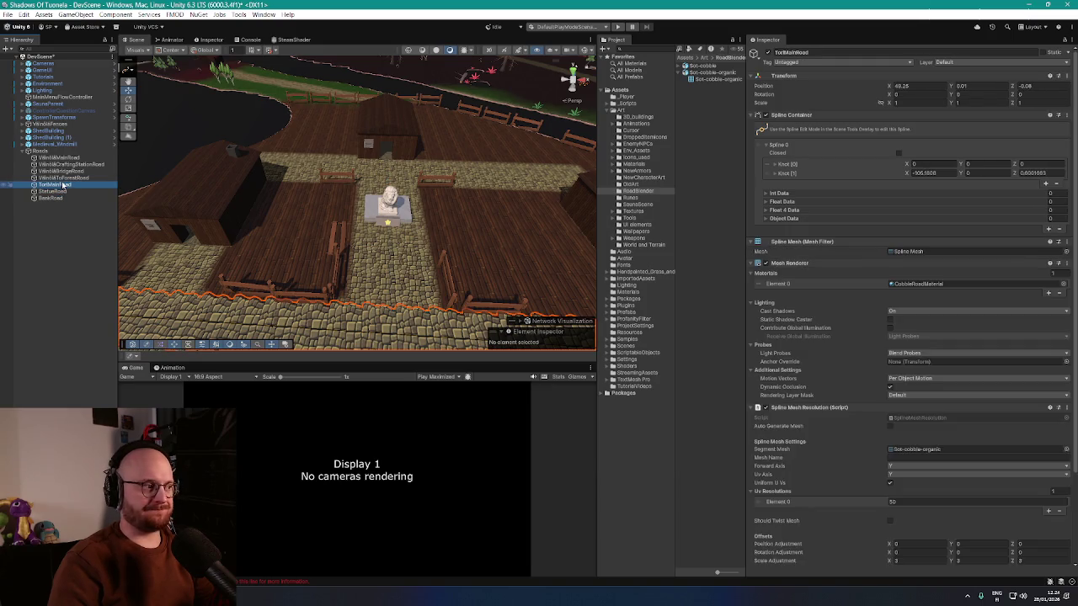
- Frame the main road and copy its Spline Mesh Resolution component
{"action": "key", "text": "f"}
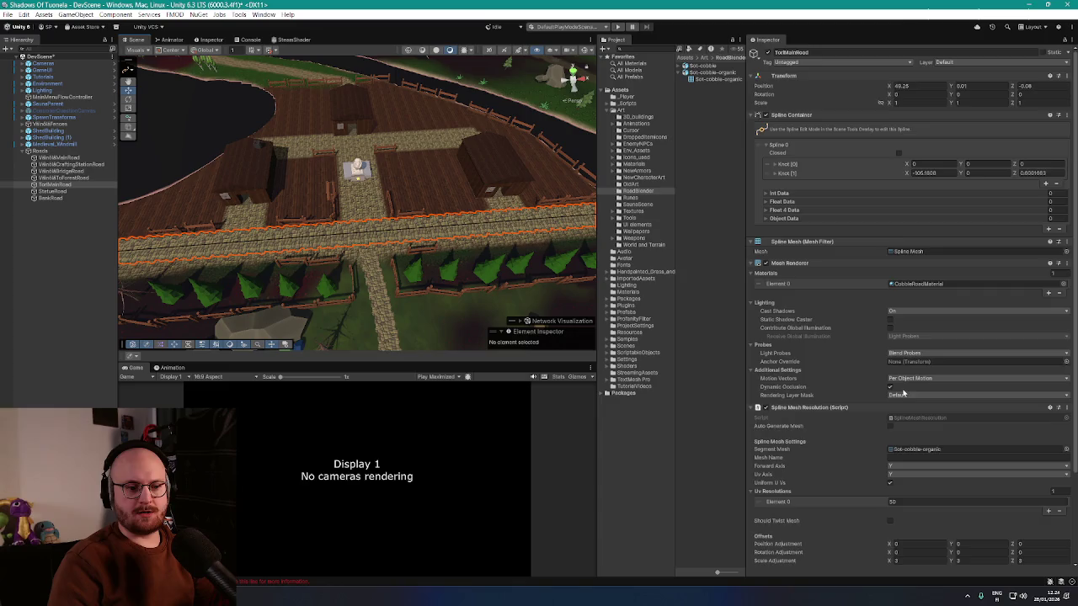
{"action": "scroll", "coordinate": [847, 435], "scroll_direction": "down", "scroll_amount": 3}
{"action": "right_click", "coordinate": [824, 298]}
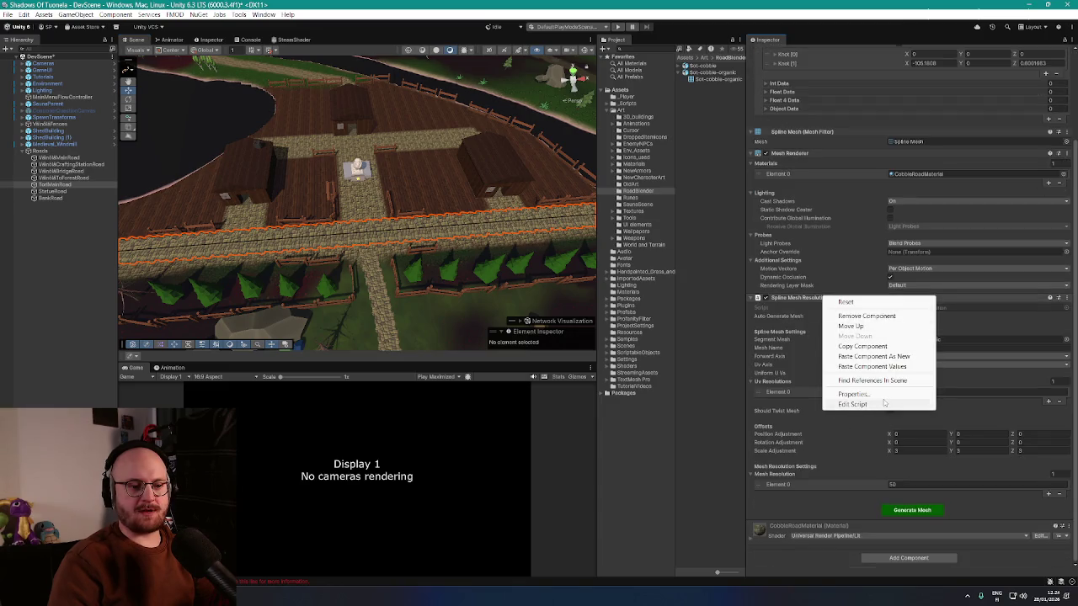
{"action": "scroll", "coordinate": [445, 269], "scroll_direction": "up", "scroll_amount": 10}
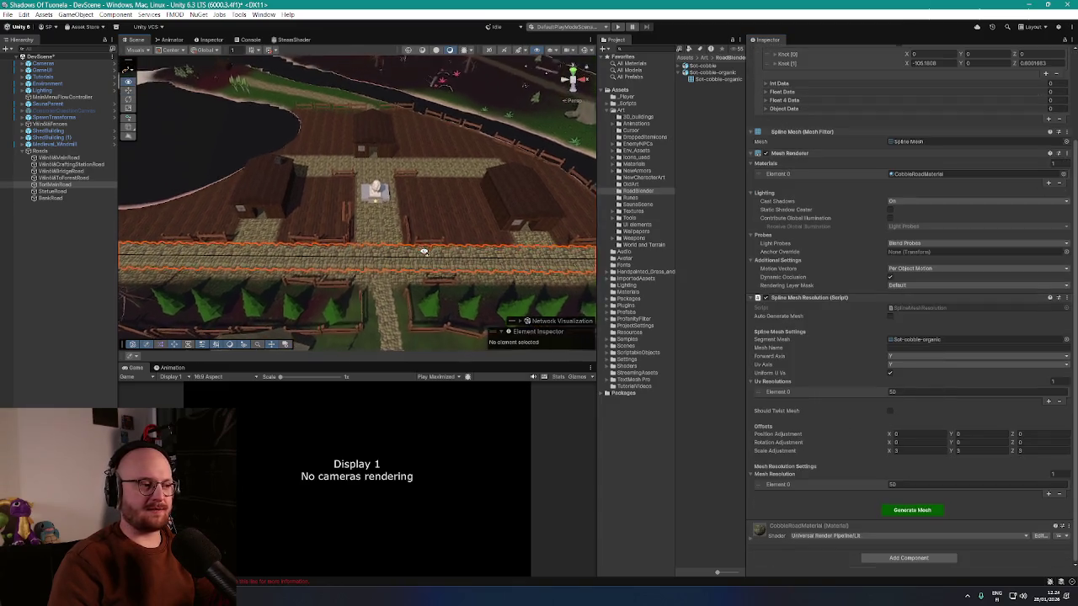
{"action": "scroll", "coordinate": [422, 244], "scroll_direction": "down", "scroll_amount": 6}
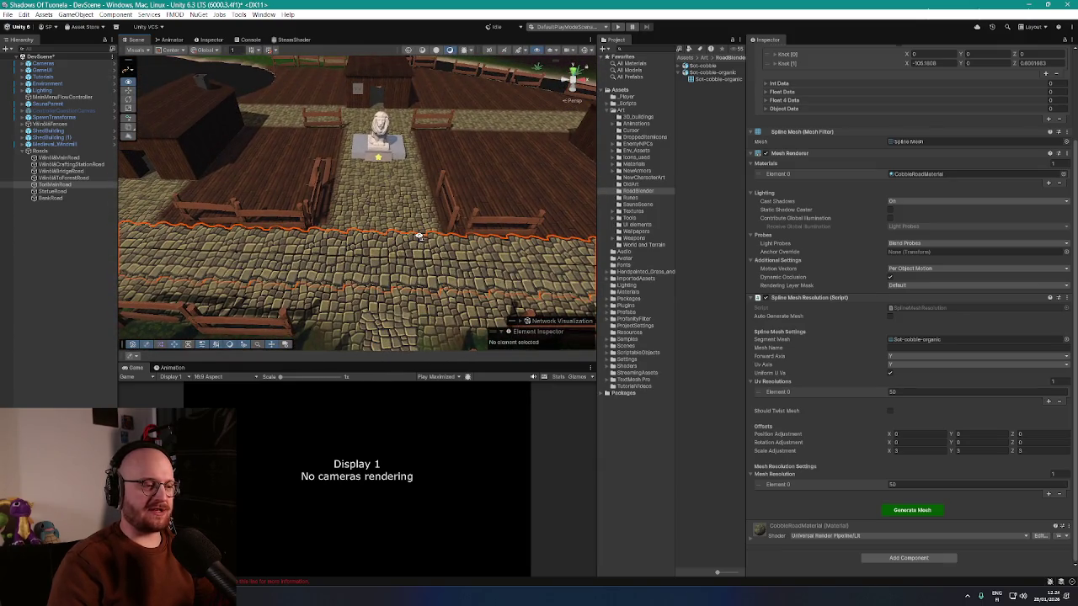
{"action": "scroll", "coordinate": [419, 238], "scroll_direction": "down", "scroll_amount": 3}
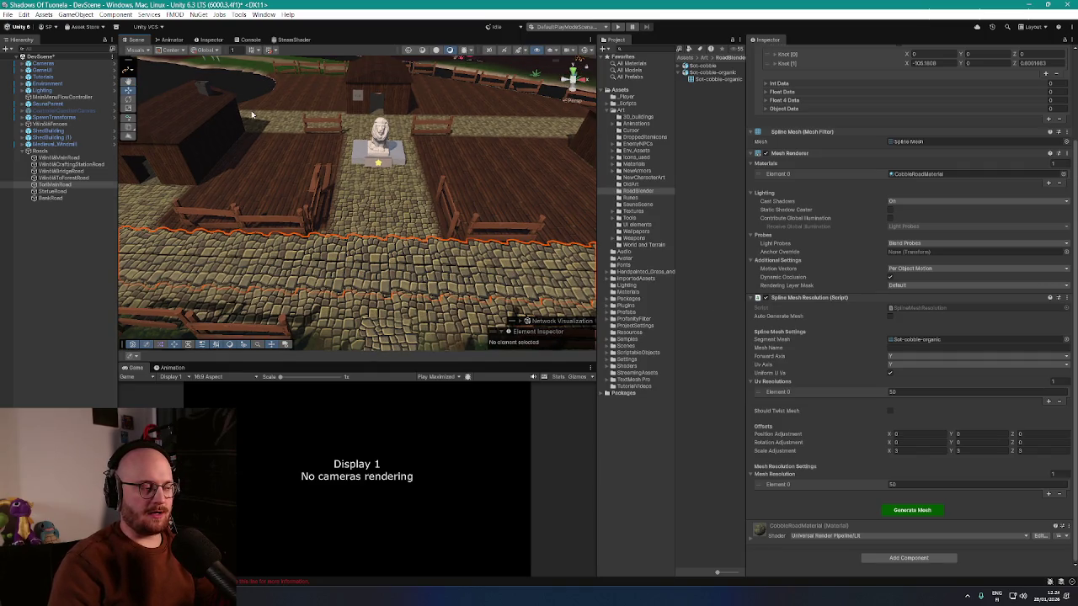
- Survey the trees, field and road edge, then select StatueRoad
{"action": "left_click_drag", "start_coordinate": [471, 187], "coordinate": [468, 159]}
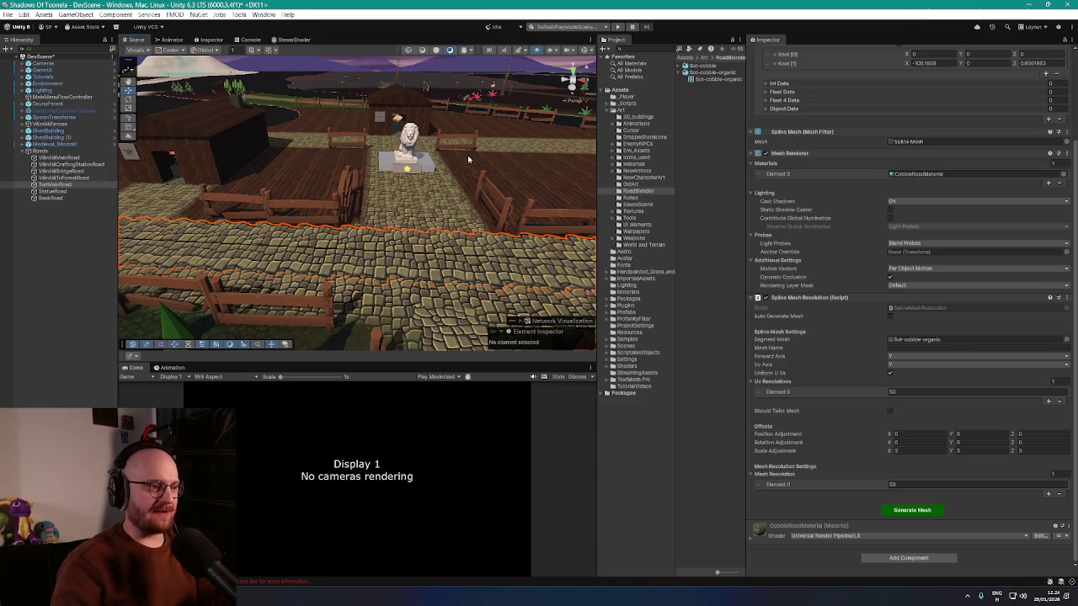
{"action": "mouse_move", "coordinate": [468, 155]}
{"action": "left_mouse_down"}
{"action": "mouse_move", "coordinate": [573, 155]}
{"action": "mouse_move", "coordinate": [251, 239]}
{"action": "left_mouse_up"}
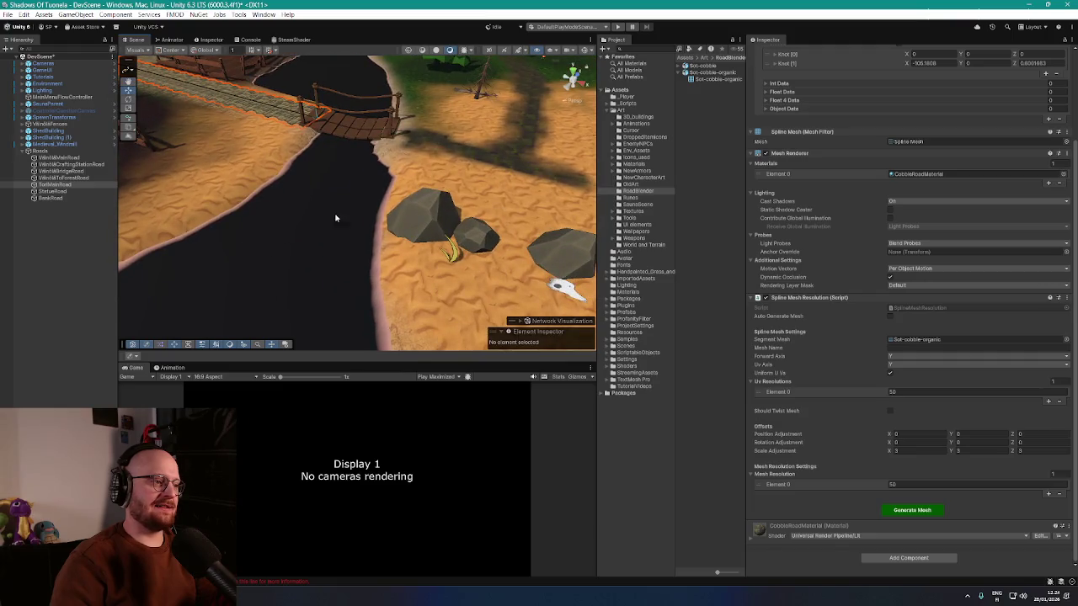
{"action": "mouse_move", "coordinate": [265, 299]}
{"action": "left_mouse_down"}
{"action": "mouse_move", "coordinate": [166, 239]}
{"action": "mouse_move", "coordinate": [272, 161]}
{"action": "mouse_move", "coordinate": [310, 180]}
{"action": "left_mouse_up"}
{"action": "mouse_move", "coordinate": [307, 183]}
{"action": "left_mouse_down"}
{"action": "mouse_move", "coordinate": [342, 233]}
{"action": "mouse_move", "coordinate": [443, 271]}
{"action": "mouse_move", "coordinate": [532, 196]}
{"action": "left_mouse_up"}
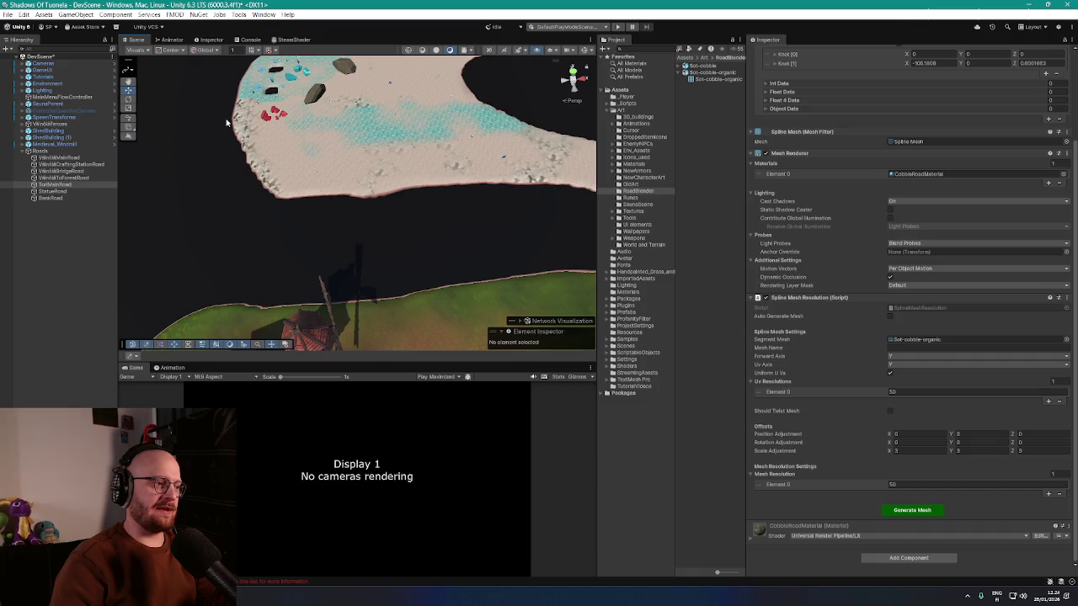
{"action": "mouse_move", "coordinate": [555, 142]}
{"action": "left_mouse_down"}
{"action": "mouse_move", "coordinate": [463, 172]}
{"action": "mouse_move", "coordinate": [311, 180]}
{"action": "mouse_move", "coordinate": [290, 274]}
{"action": "mouse_move", "coordinate": [269, 228]}
{"action": "mouse_move", "coordinate": [457, 236]}
{"action": "mouse_move", "coordinate": [454, 220]}
{"action": "mouse_move", "coordinate": [404, 224]}
{"action": "mouse_move", "coordinate": [530, 217]}
{"action": "mouse_move", "coordinate": [381, 212]}
{"action": "mouse_move", "coordinate": [508, 240]}
{"action": "mouse_move", "coordinate": [273, 245]}
{"action": "mouse_move", "coordinate": [101, 200]}
{"action": "left_mouse_up"}
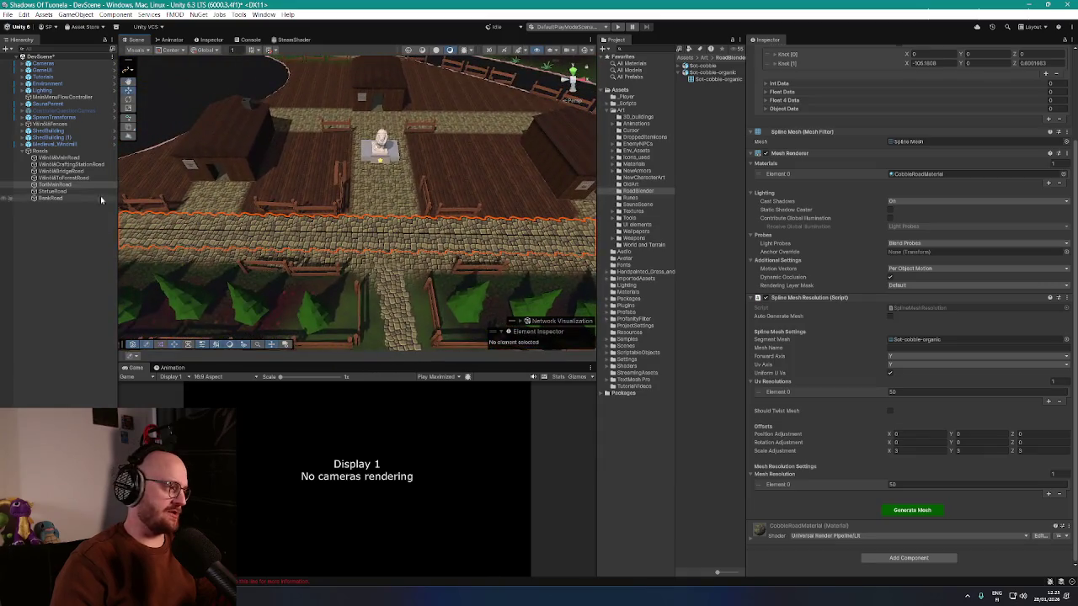
{"action": "left_click", "coordinate": [53, 193]}
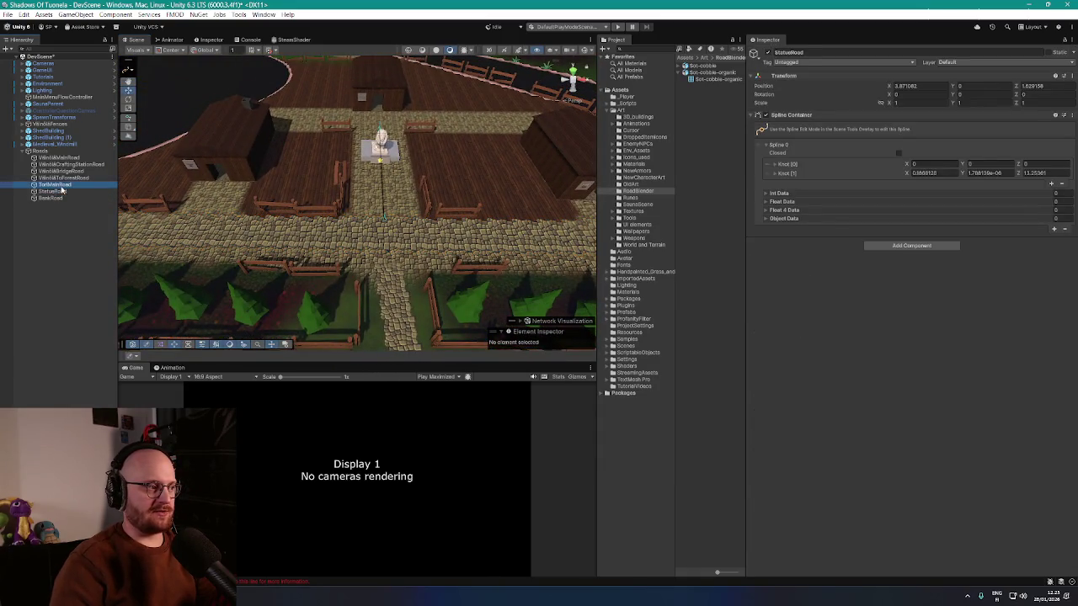
- Add a Spline Mesh Resolution component to StatueRoad and paste the copied values
{"action": "key", "text": "Up"}
{"action": "left_click", "coordinate": [61, 193]}
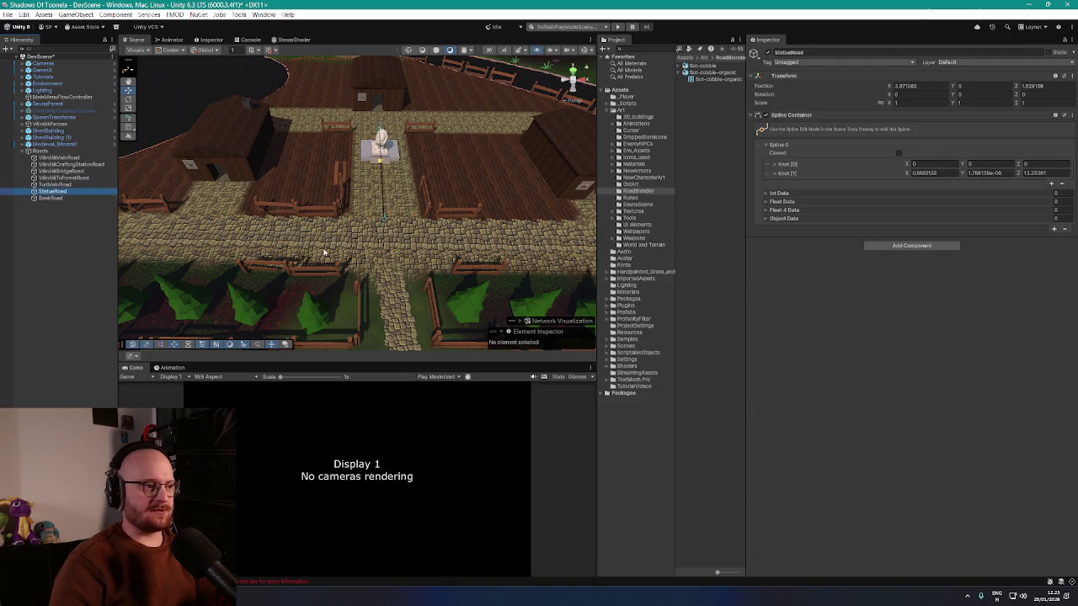
{"action": "left_click", "coordinate": [905, 246]}
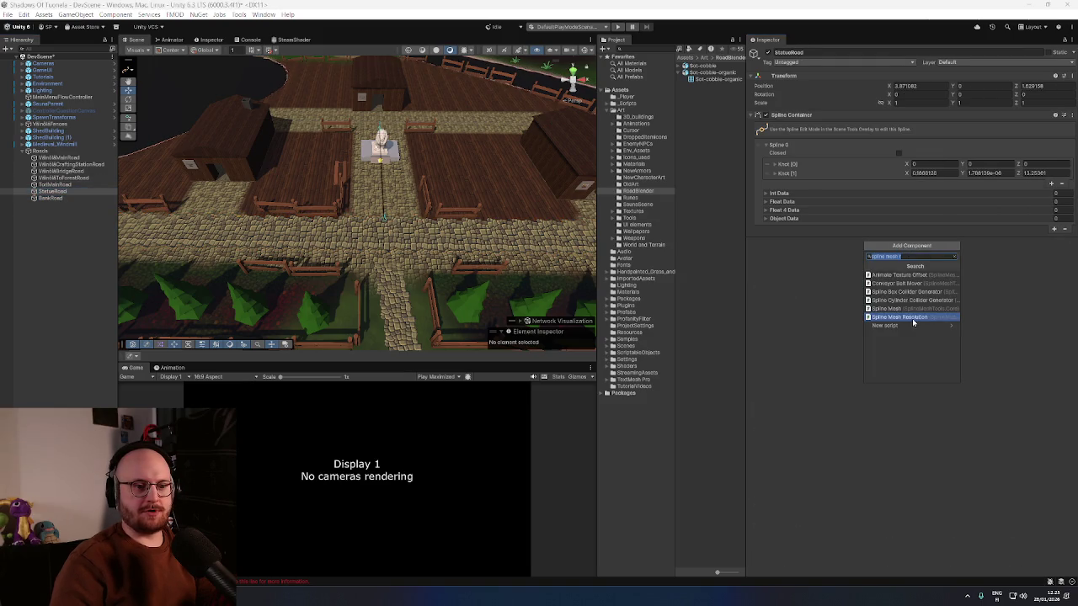
{"action": "left_click", "coordinate": [914, 323]}
{"action": "scroll", "coordinate": [813, 277], "scroll_direction": "down", "scroll_amount": 3}
{"action": "scroll", "coordinate": [829, 327], "scroll_direction": "down", "scroll_amount": 1}
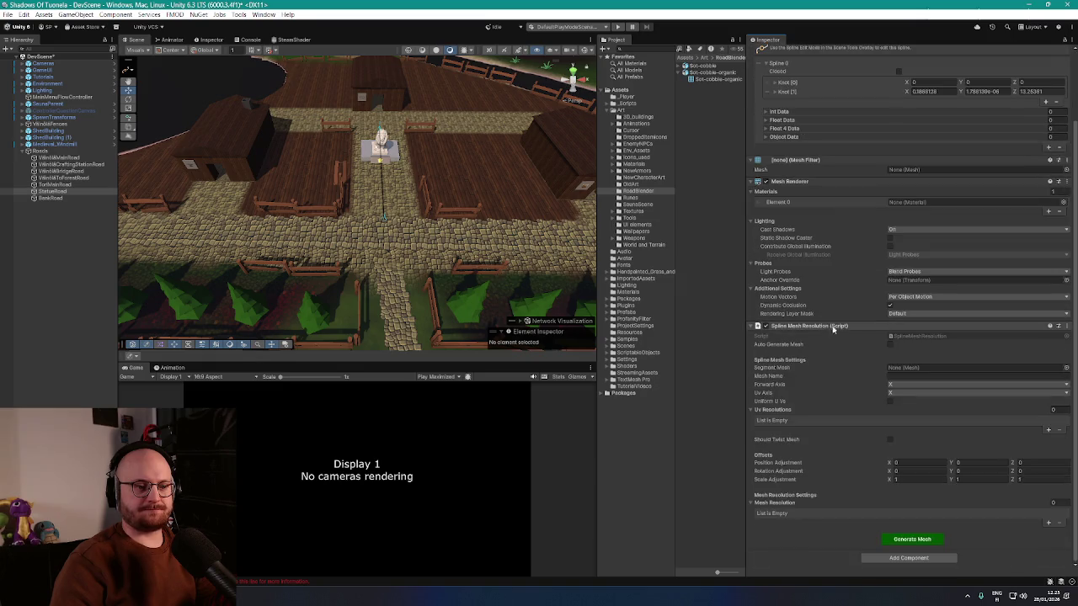
{"action": "right_click", "coordinate": [832, 326]}
{"action": "left_click", "coordinate": [884, 396]}
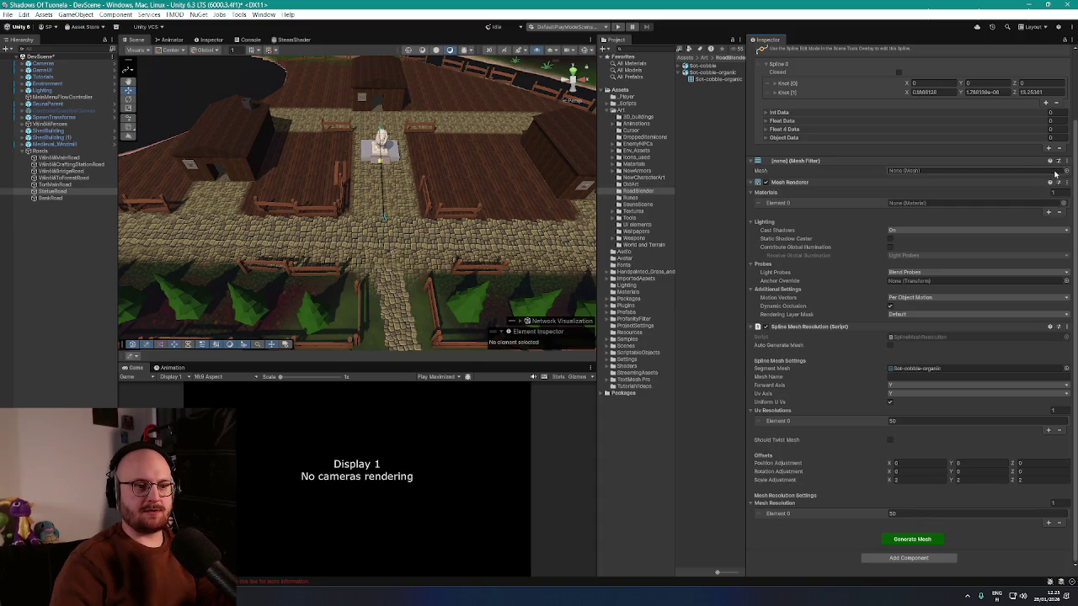
- Assign CobbleRoadMaterial to Materials Element 0 and generate the cobblestone mesh
{"action": "scroll", "coordinate": [1055, 193], "scroll_direction": "up", "scroll_amount": 1}
{"action": "left_click", "coordinate": [1063, 226]}
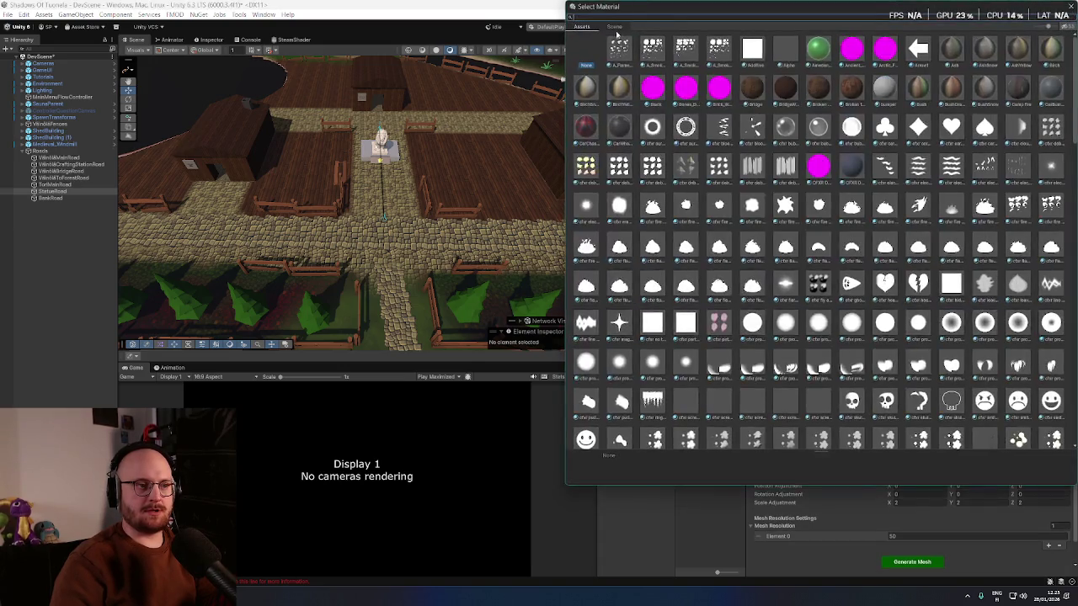
{"action": "type", "text": "cobble"}
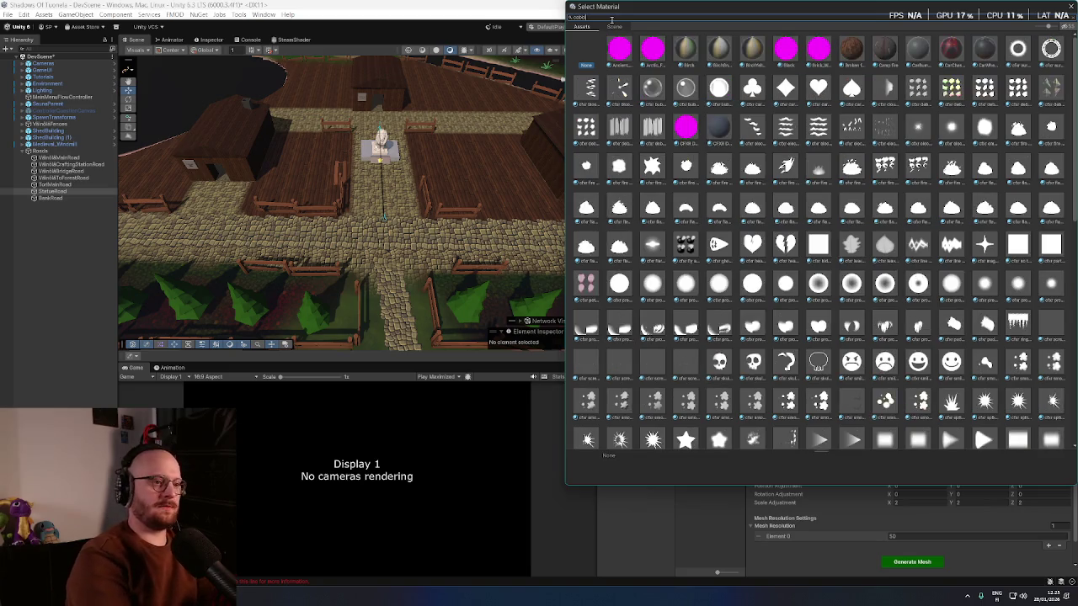
{"action": "double_click", "coordinate": [679, 53]}
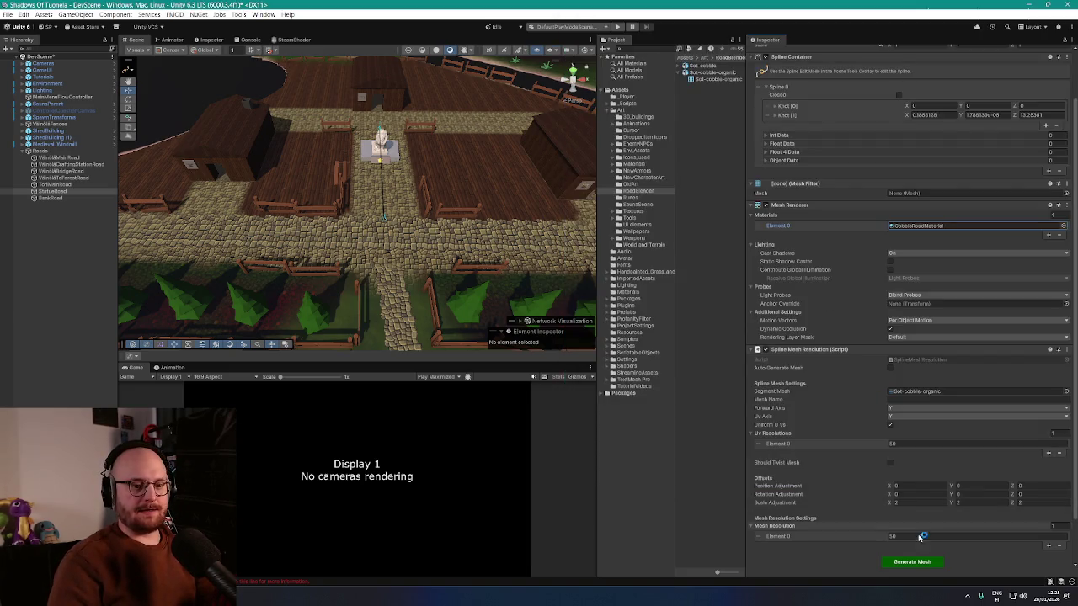
{"action": "left_click", "coordinate": [913, 562]}
{"action": "scroll", "coordinate": [431, 222], "scroll_direction": "up", "scroll_amount": 5}
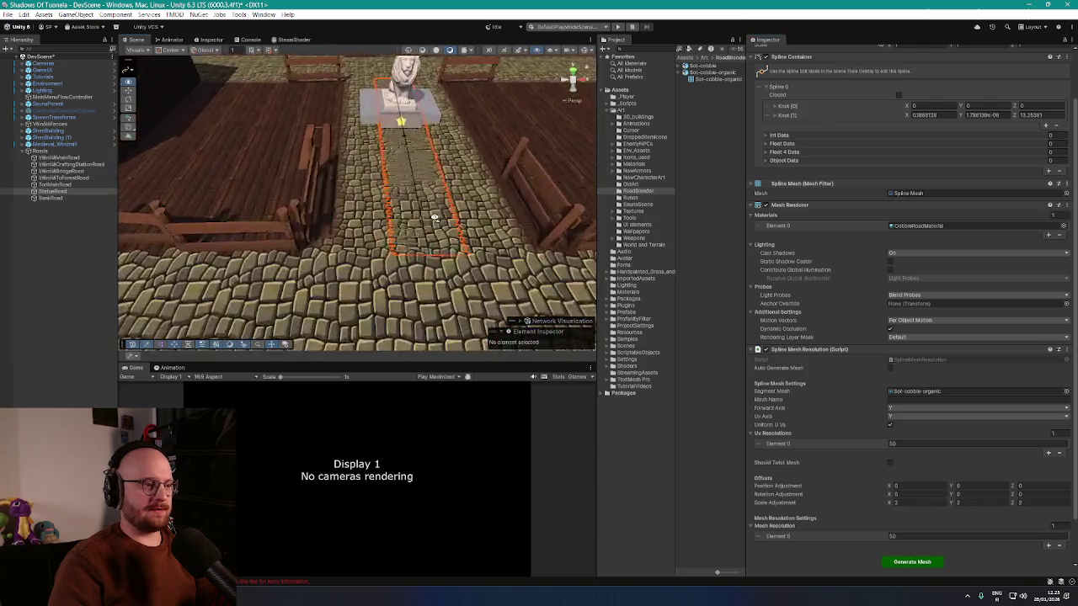
- Tweak StatueRoad's UV resolution, mesh resolution and X scale, regenerating the mesh
{"action": "scroll", "coordinate": [900, 180], "scroll_direction": "up", "scroll_amount": 3}
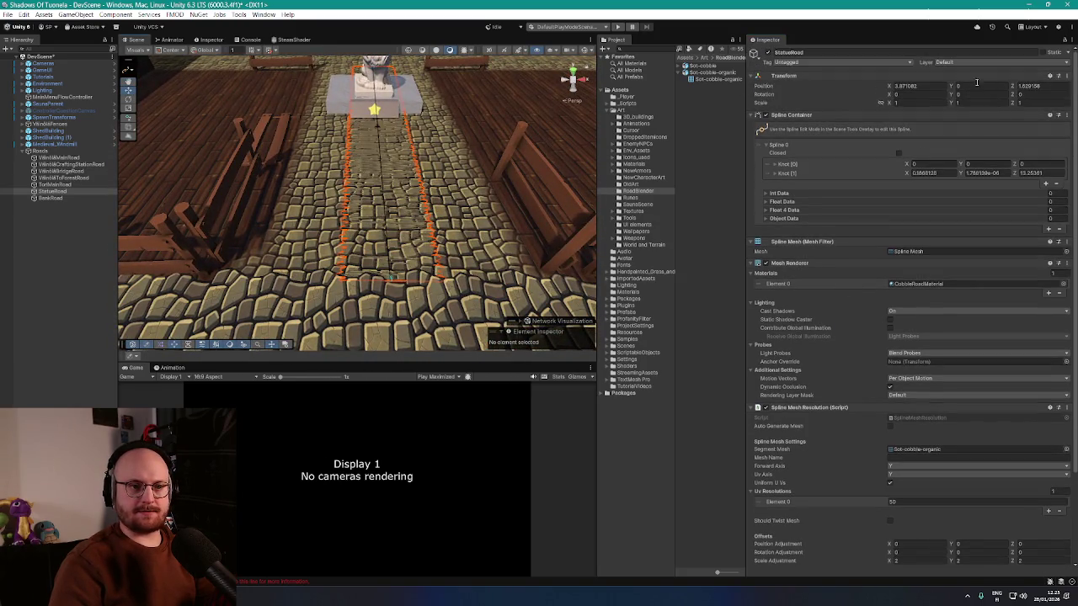
{"action": "scroll", "coordinate": [915, 456], "scroll_direction": "down", "scroll_amount": 5}
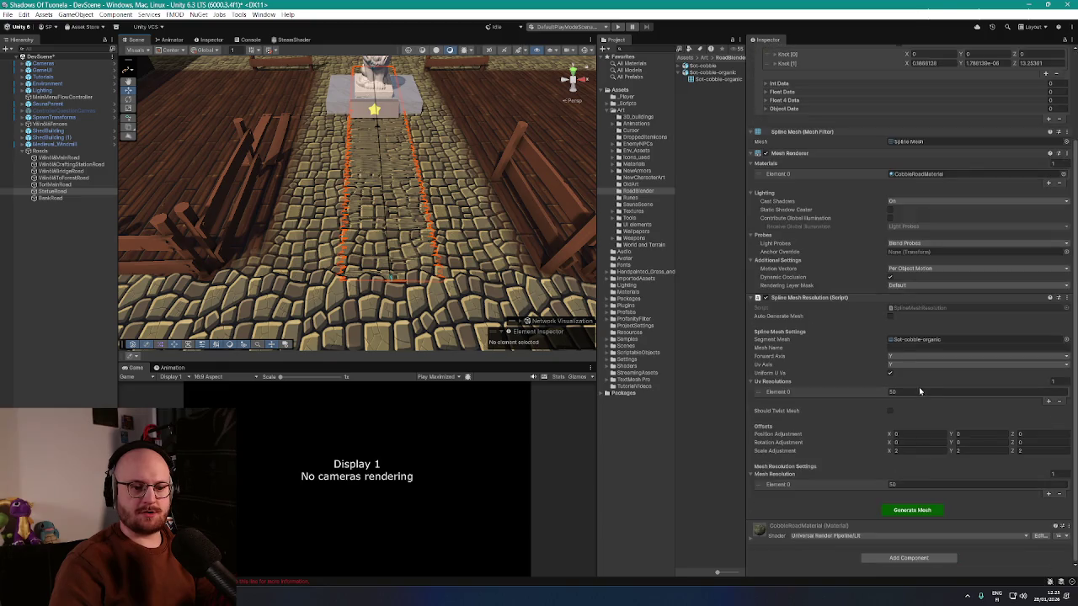
{"action": "left_click", "coordinate": [912, 393]}
{"action": "type", "text": "0"}
{"action": "left_click", "coordinate": [910, 485]}
{"action": "type", "text": "10"}
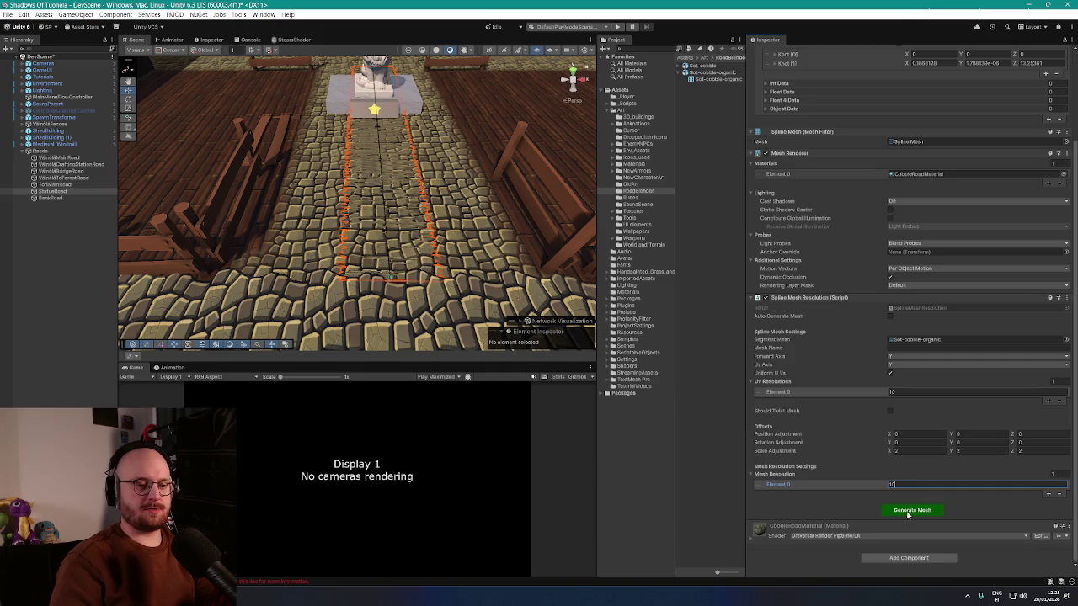
{"action": "left_click", "coordinate": [908, 514]}
{"action": "left_click", "coordinate": [915, 453]}
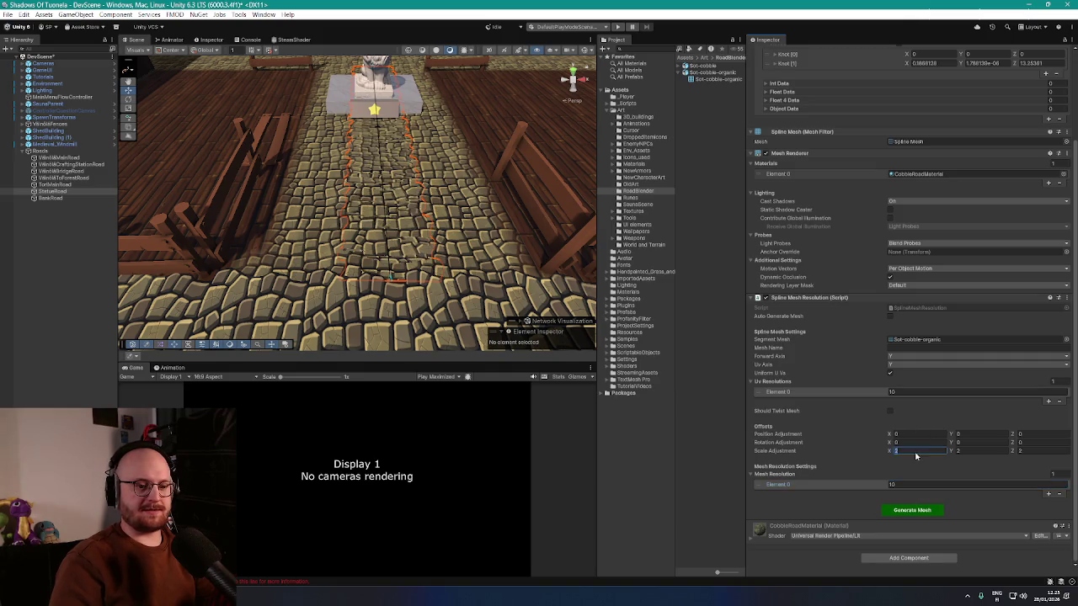
{"action": "type", "text": "3"}
{"action": "left_click", "coordinate": [925, 510]}
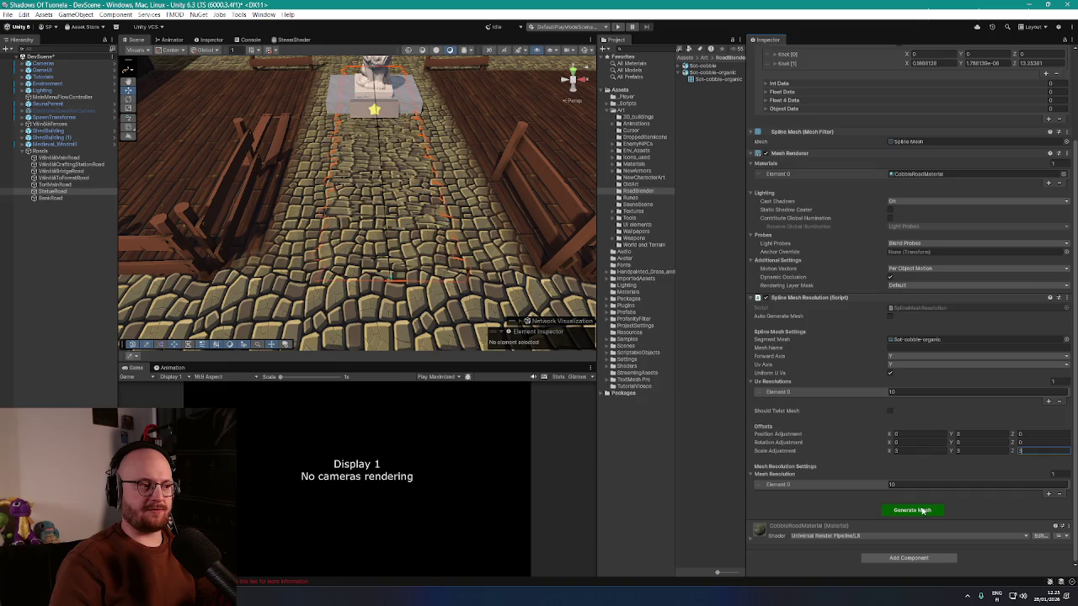
{"action": "mouse_move", "coordinate": [471, 252]}
{"action": "left_mouse_down"}
{"action": "mouse_move", "coordinate": [525, 267]}
{"action": "mouse_move", "coordinate": [532, 253]}
{"action": "mouse_move", "coordinate": [455, 257]}
{"action": "left_mouse_up"}
- Raise StatueRoad slightly on Y and rebuild its mesh at UV and mesh resolution 5
{"action": "scroll", "coordinate": [752, 258], "scroll_direction": "up", "scroll_amount": 3}
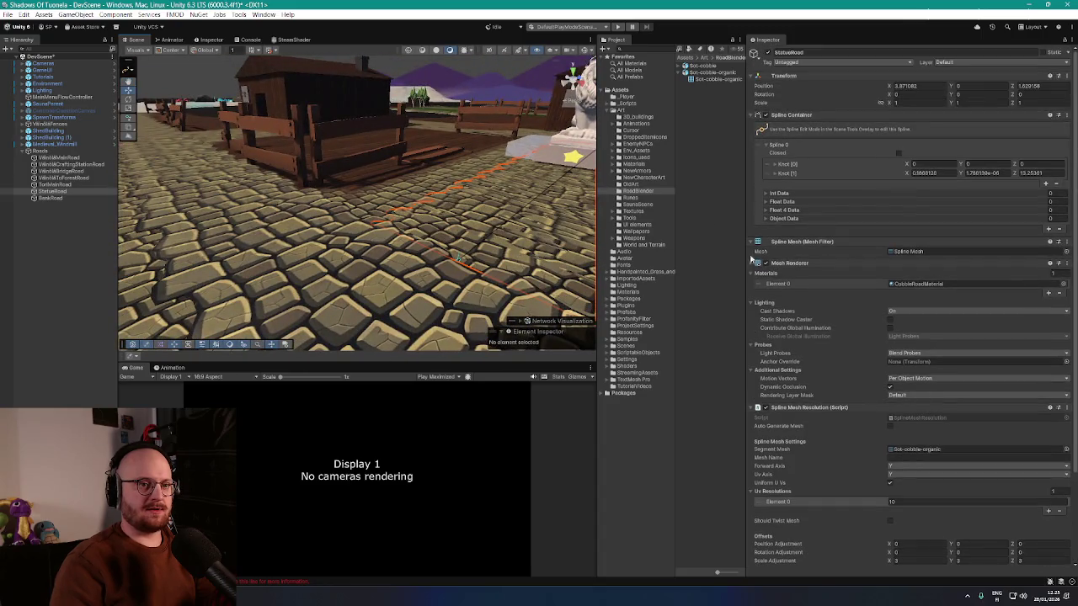
{"action": "left_click", "coordinate": [978, 85]}
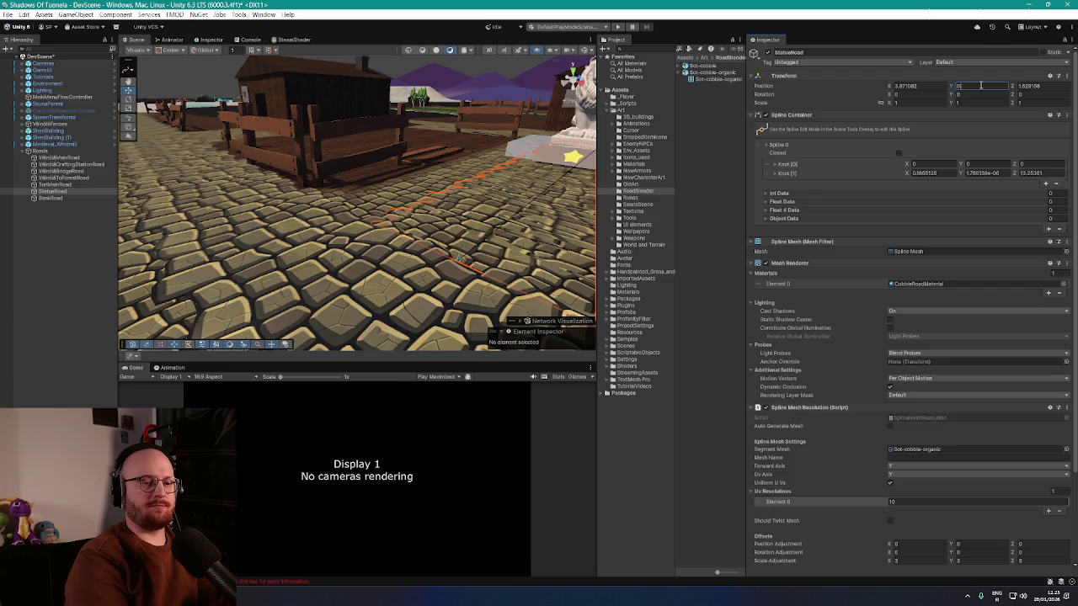
{"action": "type", "text": ".08"}
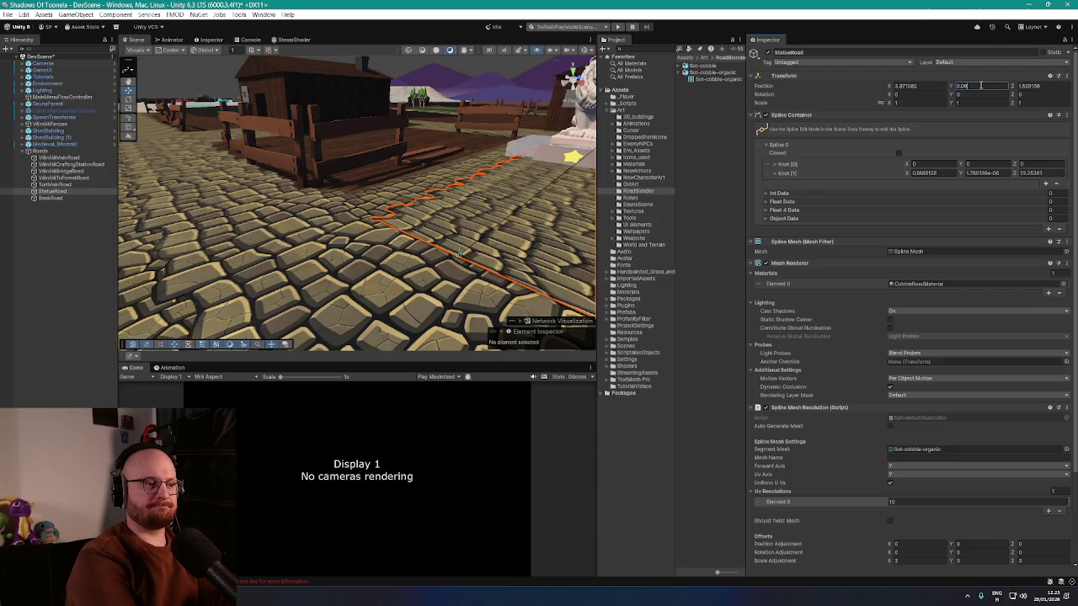
{"action": "left_click_drag", "start_coordinate": [329, 178], "coordinate": [329, 178]}
{"action": "scroll", "coordinate": [820, 434], "scroll_direction": "down", "scroll_amount": 3}
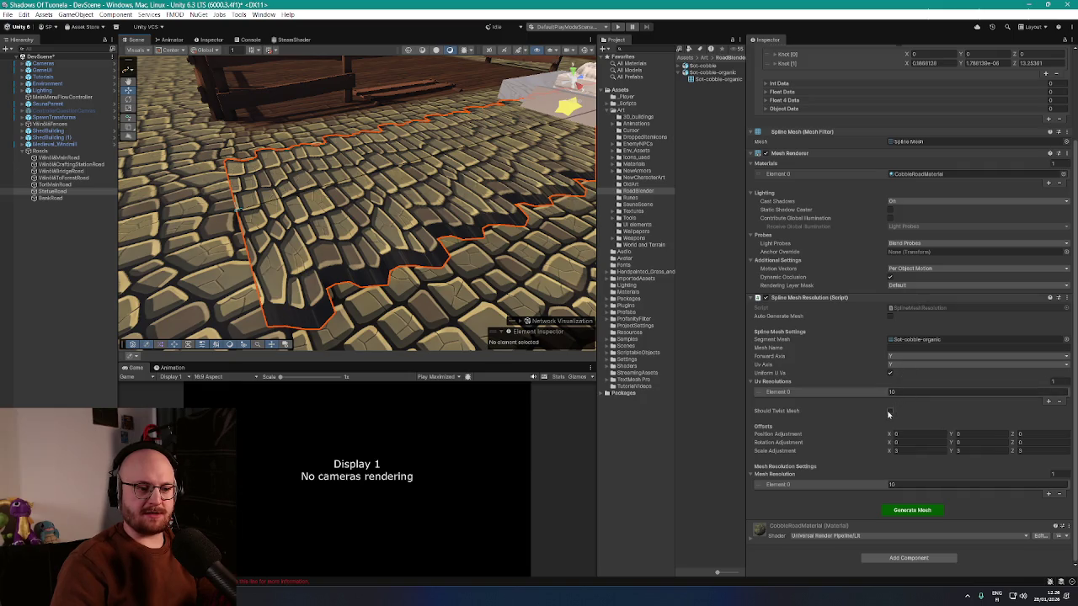
{"action": "type", "text": "5"}
{"action": "left_click", "coordinate": [909, 484]}
{"action": "type", "text": "5"}
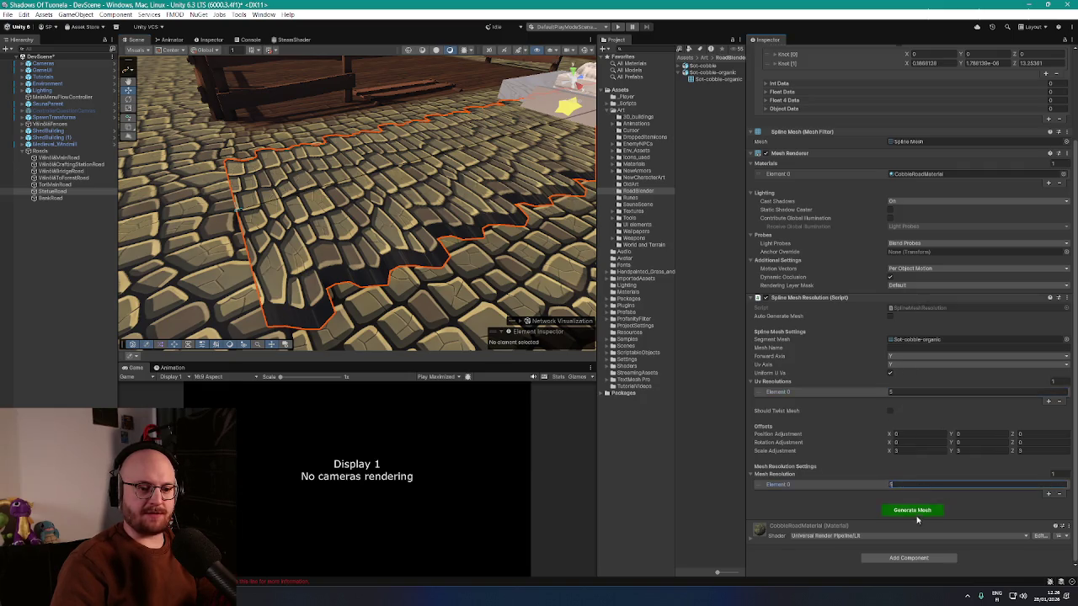
{"action": "left_click", "coordinate": [914, 510]}
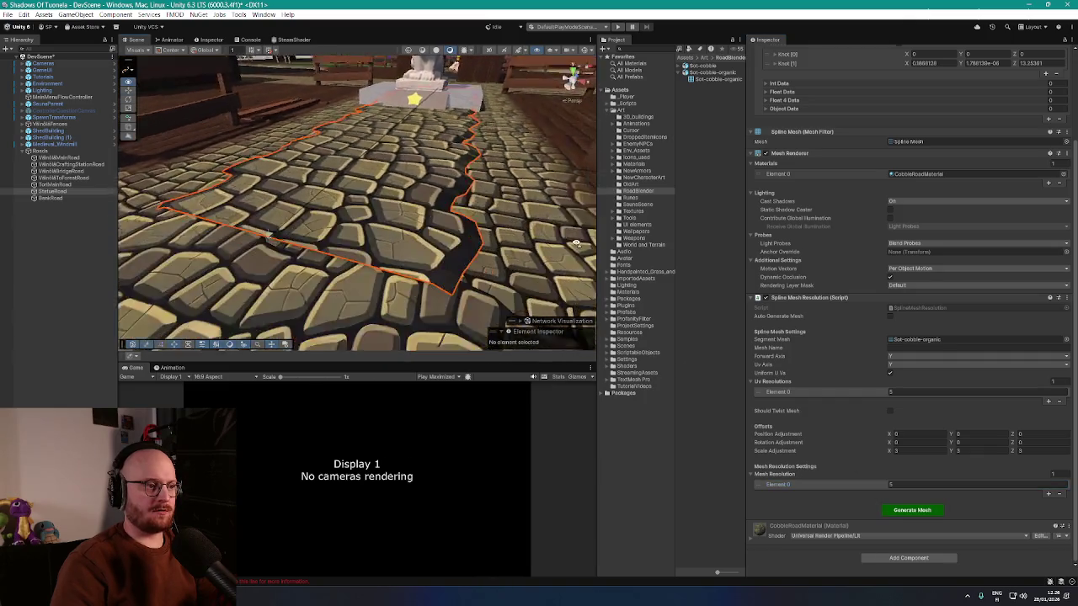
{"action": "scroll", "coordinate": [990, 86], "scroll_direction": "up", "scroll_amount": 5}
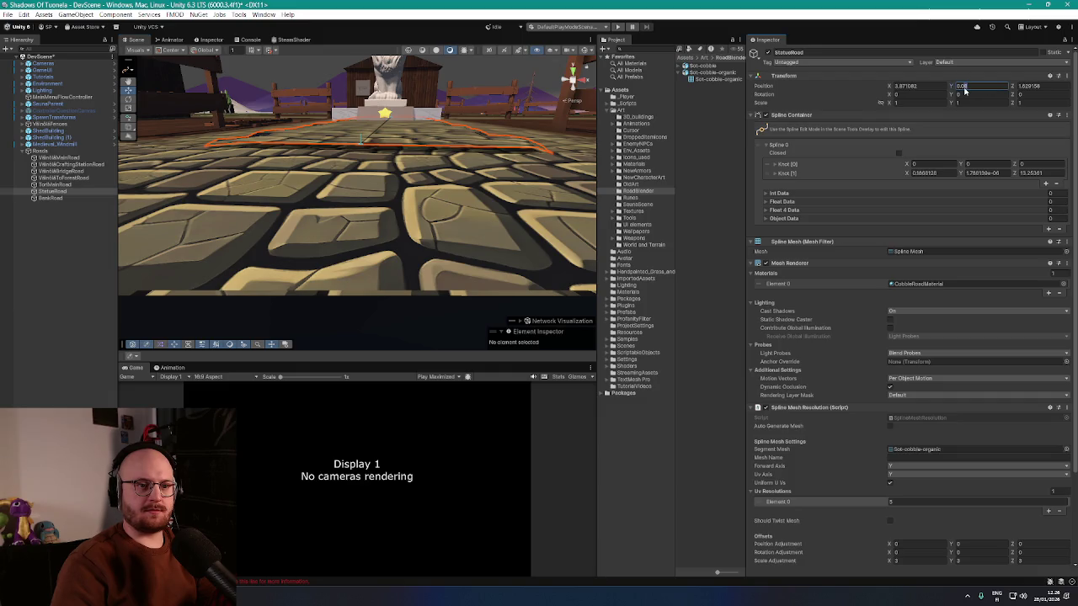
{"action": "type", "text": "09"}
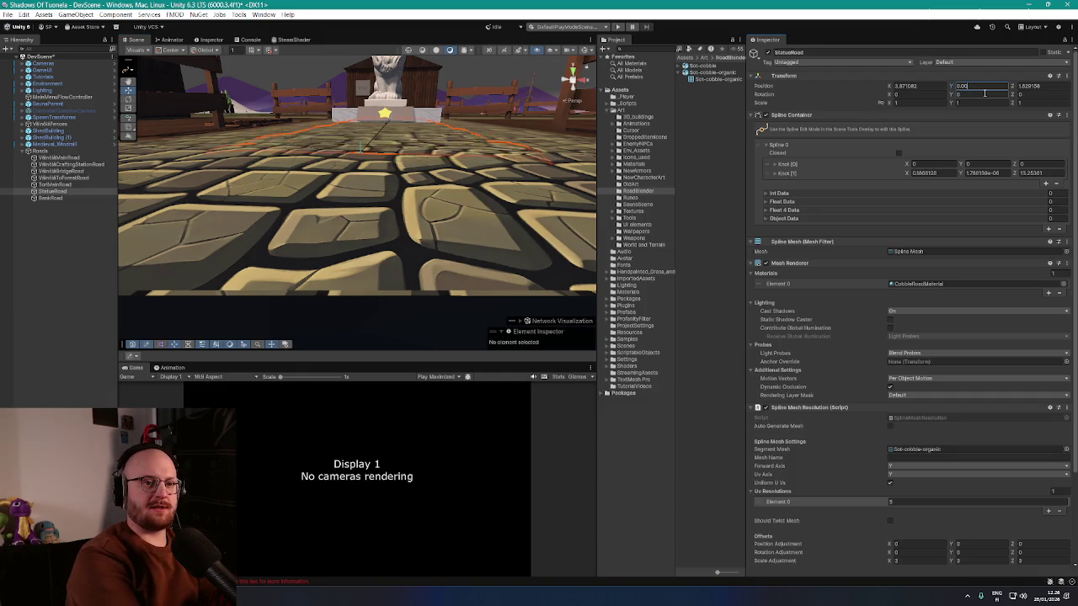
{"action": "mouse_move", "coordinate": [396, 156]}
{"action": "left_mouse_down"}
{"action": "mouse_move", "coordinate": [404, 150]}
{"action": "mouse_move", "coordinate": [287, 192]}
{"action": "left_mouse_up"}
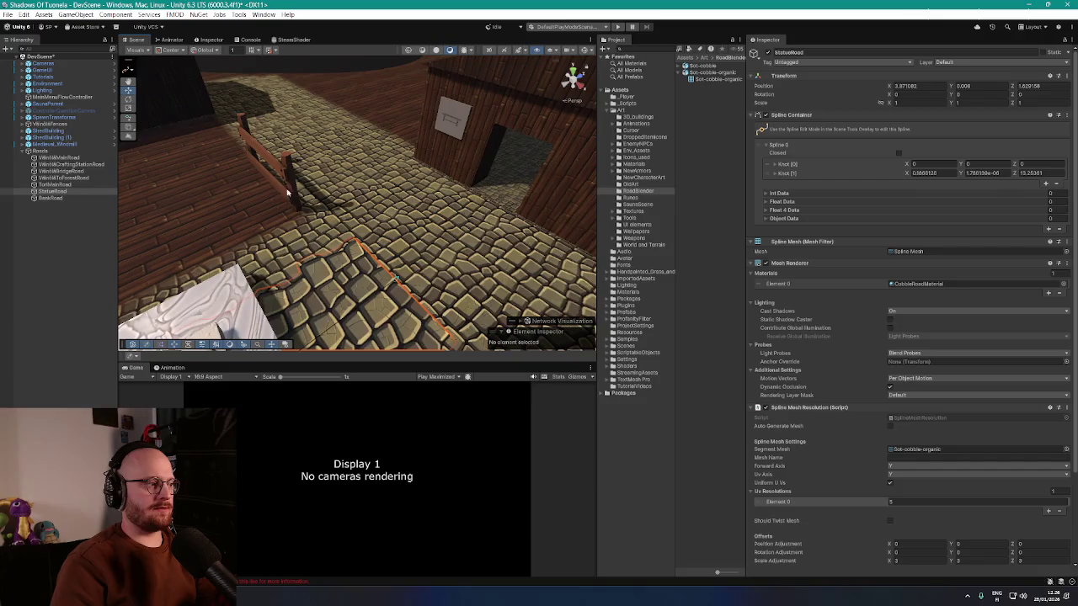
- Add Spline Mesh Resolution to BankRoad, paste the copied settings, and generate its mesh
{"action": "left_click", "coordinate": [60, 198]}
{"action": "left_click", "coordinate": [895, 244]}
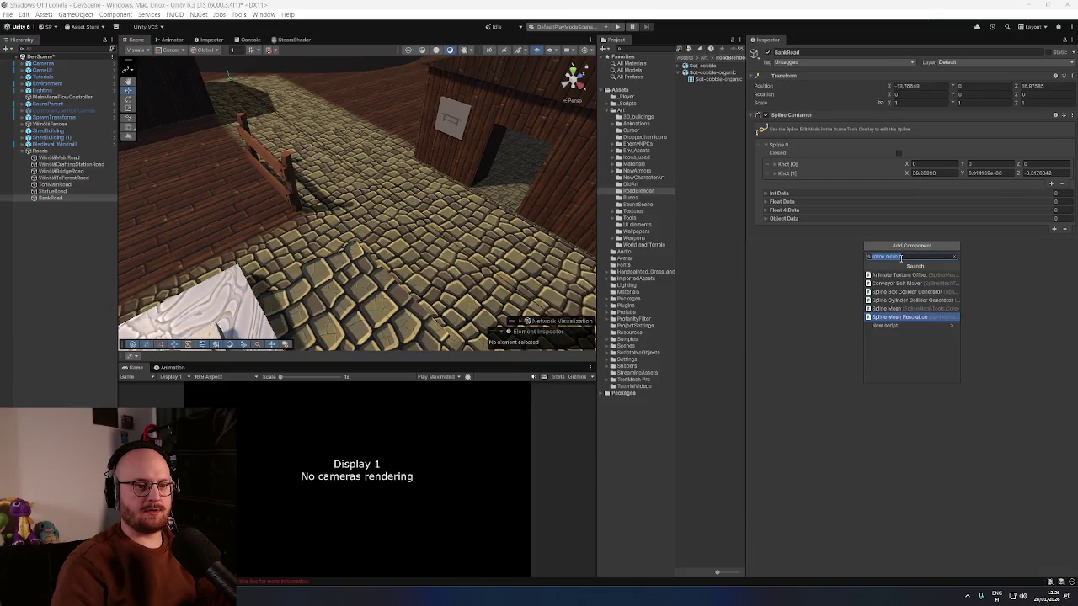
{"action": "left_click", "coordinate": [897, 325]}
{"action": "scroll", "coordinate": [859, 381], "scroll_direction": "down", "scroll_amount": 3}
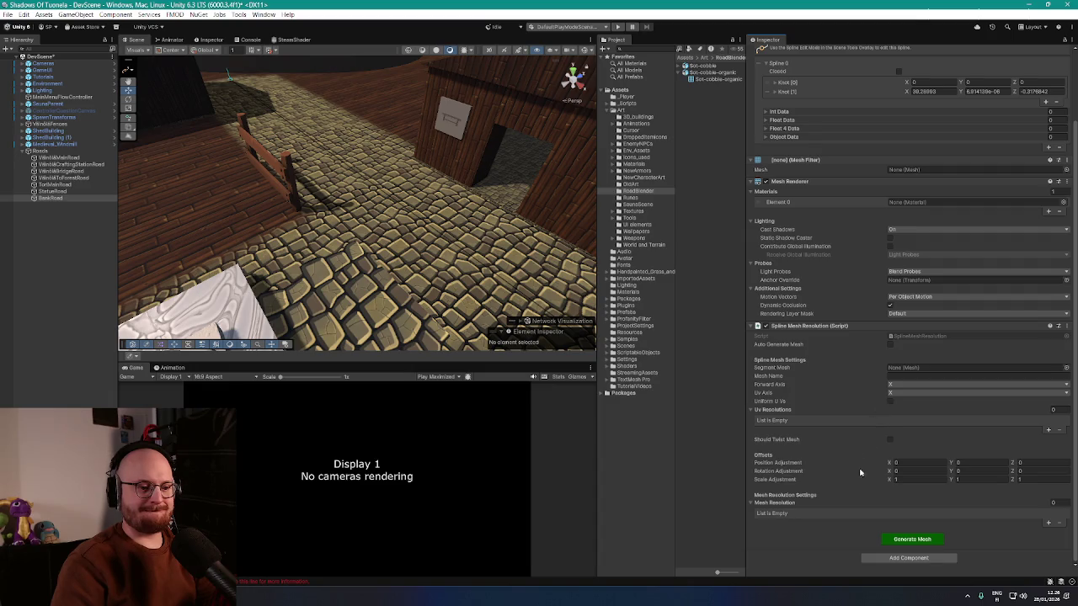
{"action": "right_click", "coordinate": [817, 326]}
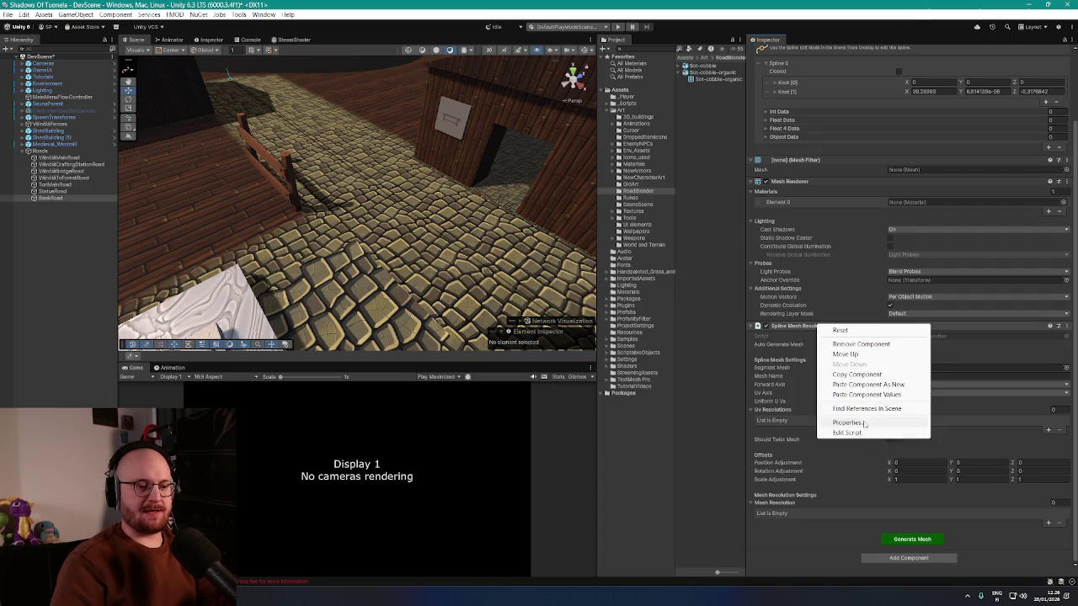
{"action": "left_click", "coordinate": [868, 394]}
{"action": "left_click", "coordinate": [919, 543]}
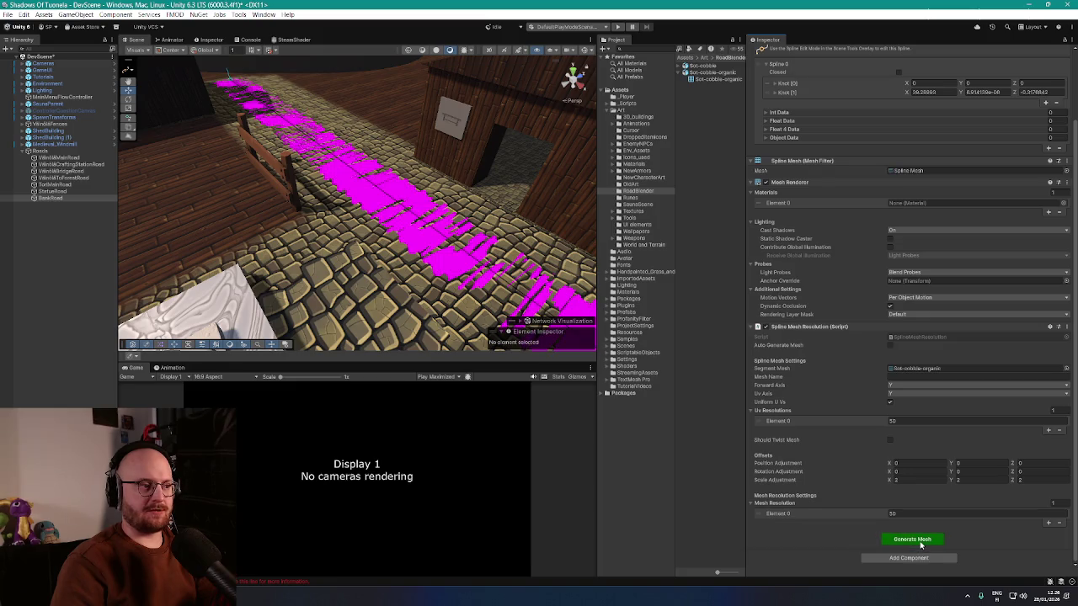
- Raise BankRoad to Y 0.01 and assign CobbleRoadMaterial
{"action": "scroll", "coordinate": [865, 346], "scroll_direction": "up", "scroll_amount": 3}
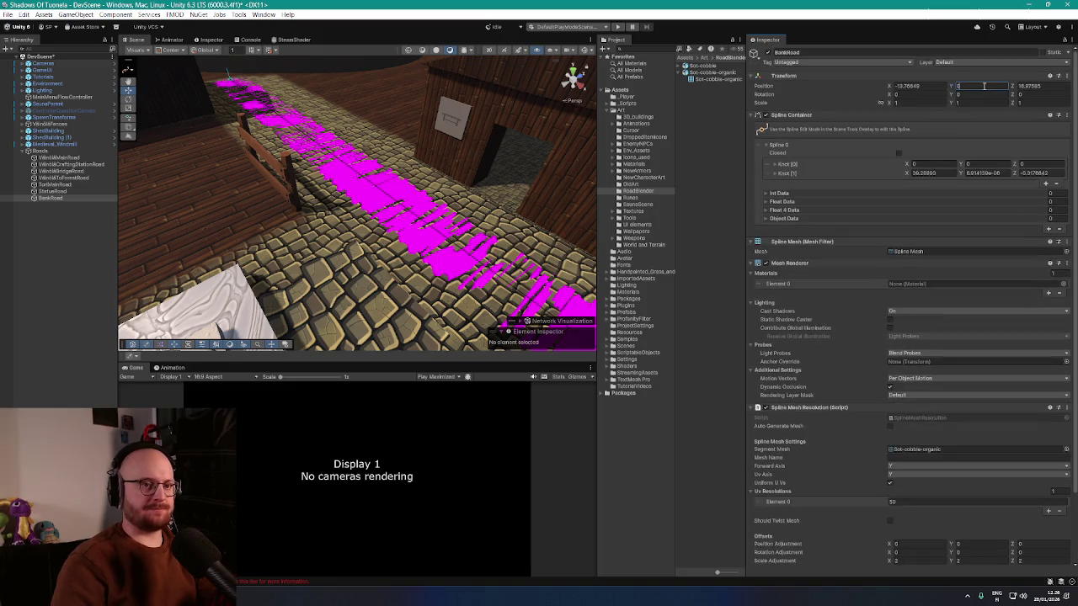
{"action": "type", "text": ".01"}
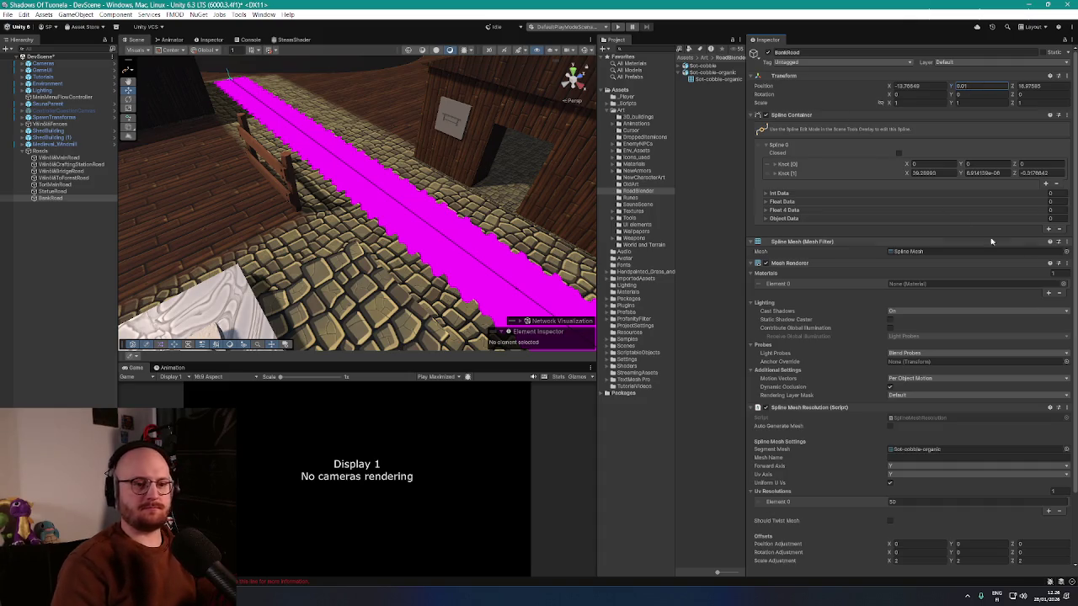
{"action": "left_click", "coordinate": [1065, 284]}
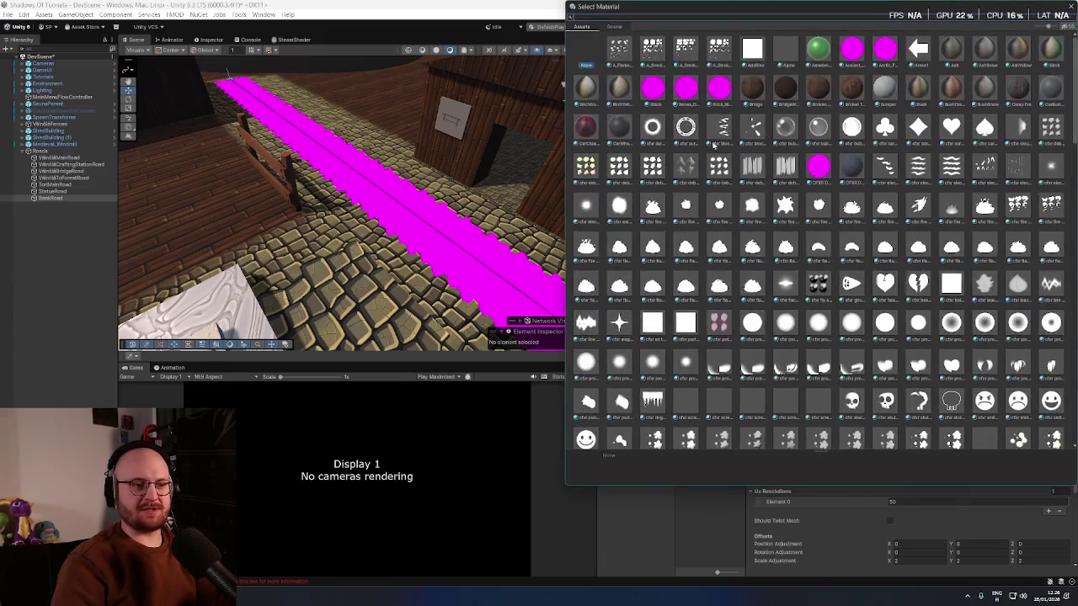
{"action": "left_click", "coordinate": [606, 16]}
{"action": "type", "text": "cobble"}
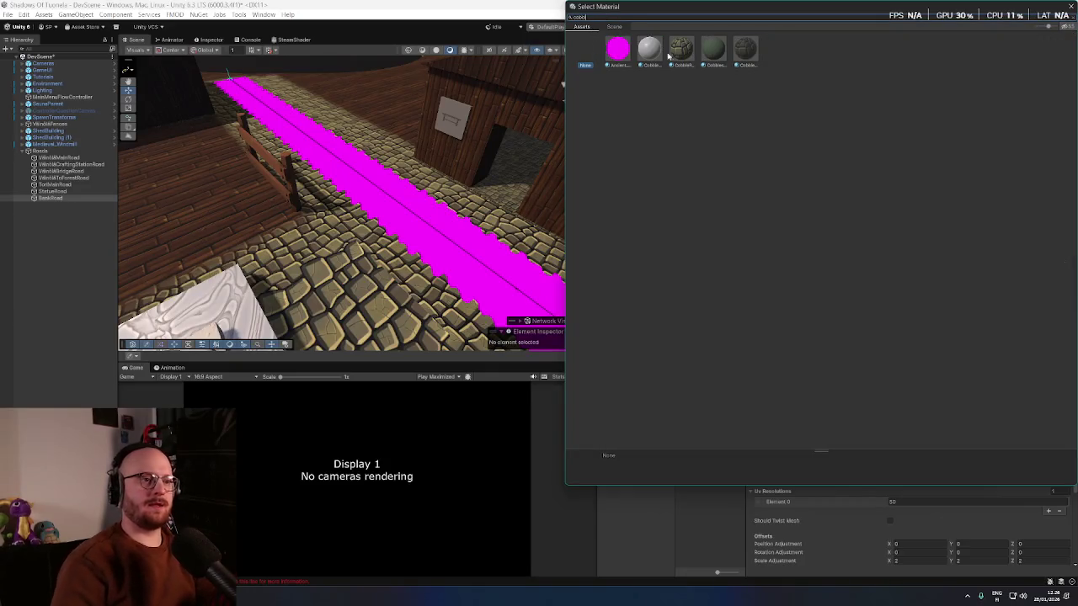
{"action": "double_click", "coordinate": [685, 48]}
- Set BankRoad's UV and mesh resolution to 25 and scale to 3, regenerating the mesh
{"action": "scroll", "coordinate": [866, 466], "scroll_direction": "down", "scroll_amount": 3}
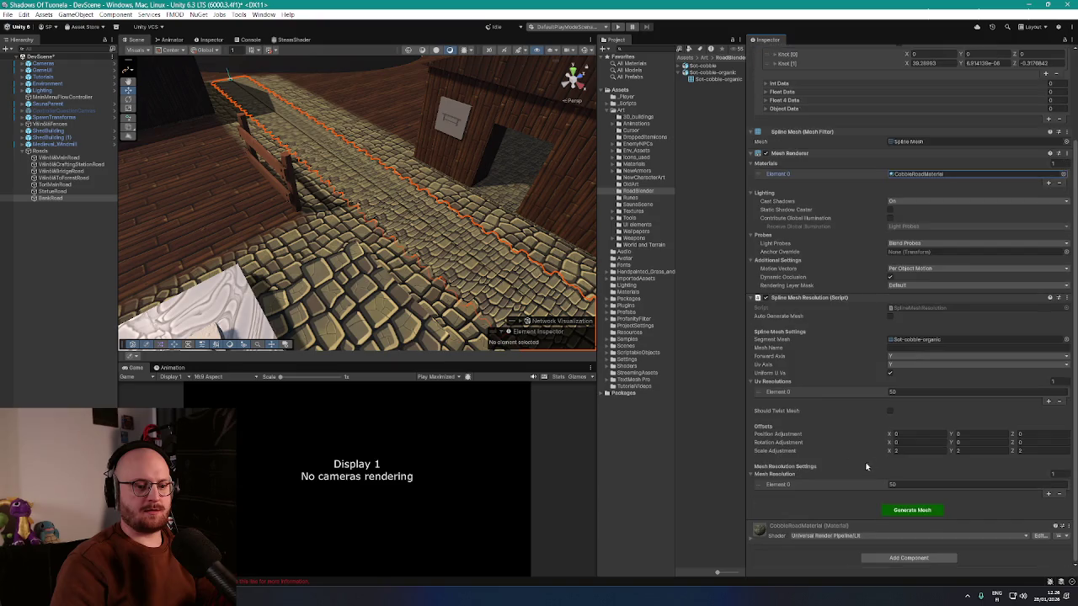
{"action": "left_click", "coordinate": [911, 390]}
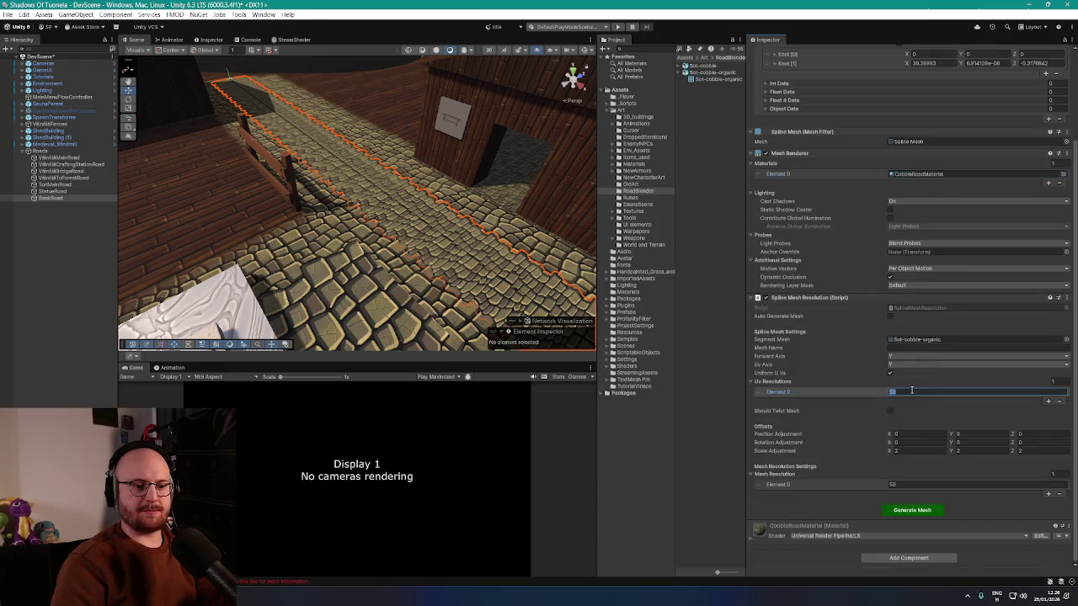
{"action": "type", "text": "25"}
{"action": "left_click", "coordinate": [914, 484]}
{"action": "type", "text": "25"}
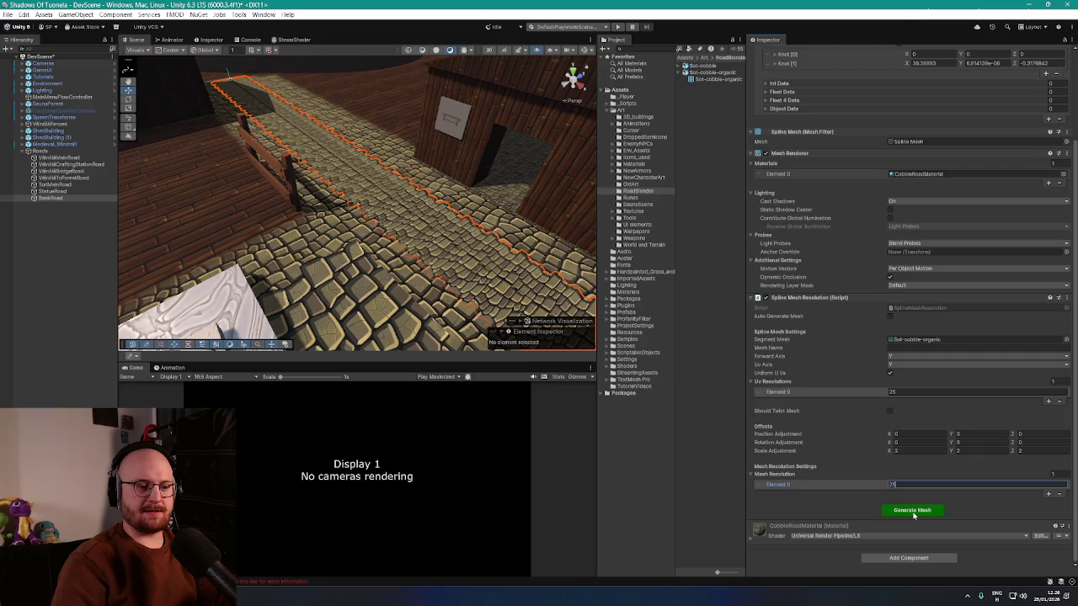
{"action": "left_click", "coordinate": [914, 511]}
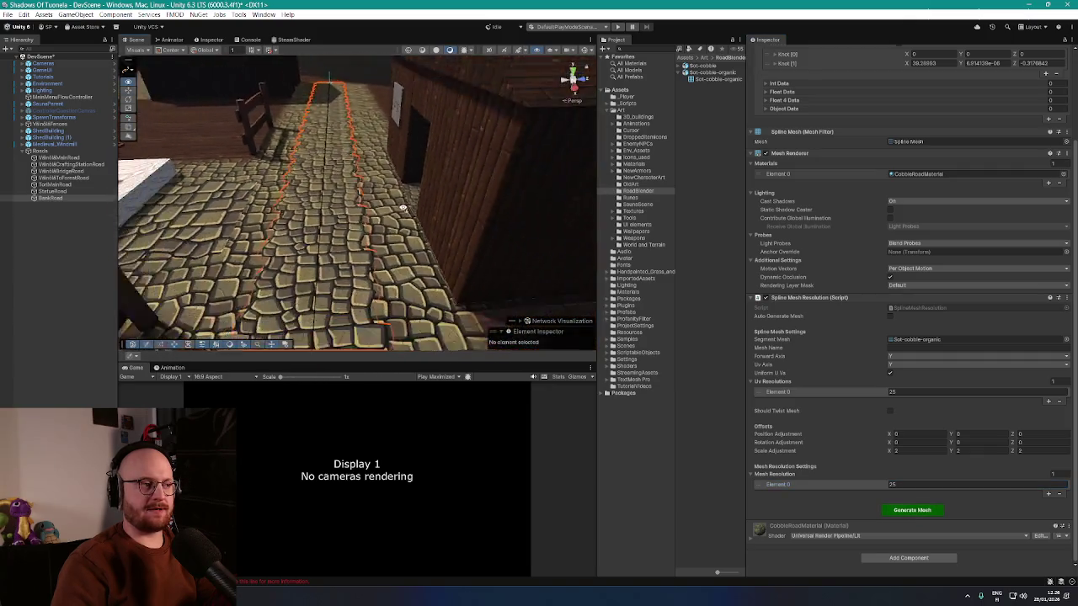
{"action": "scroll", "coordinate": [402, 208], "scroll_direction": "down", "scroll_amount": 5}
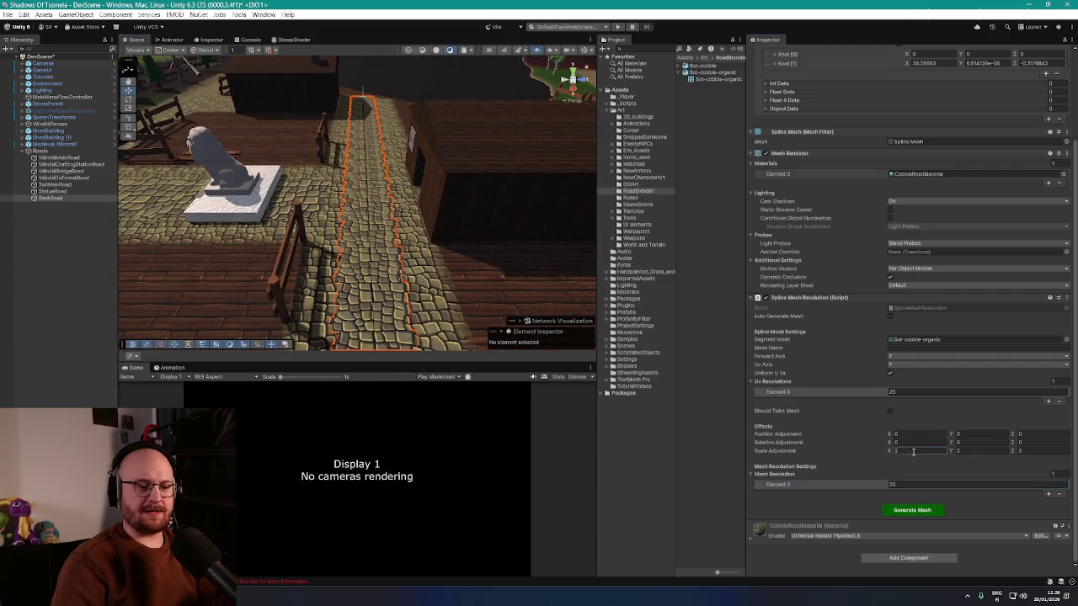
{"action": "left_click", "coordinate": [910, 510]}
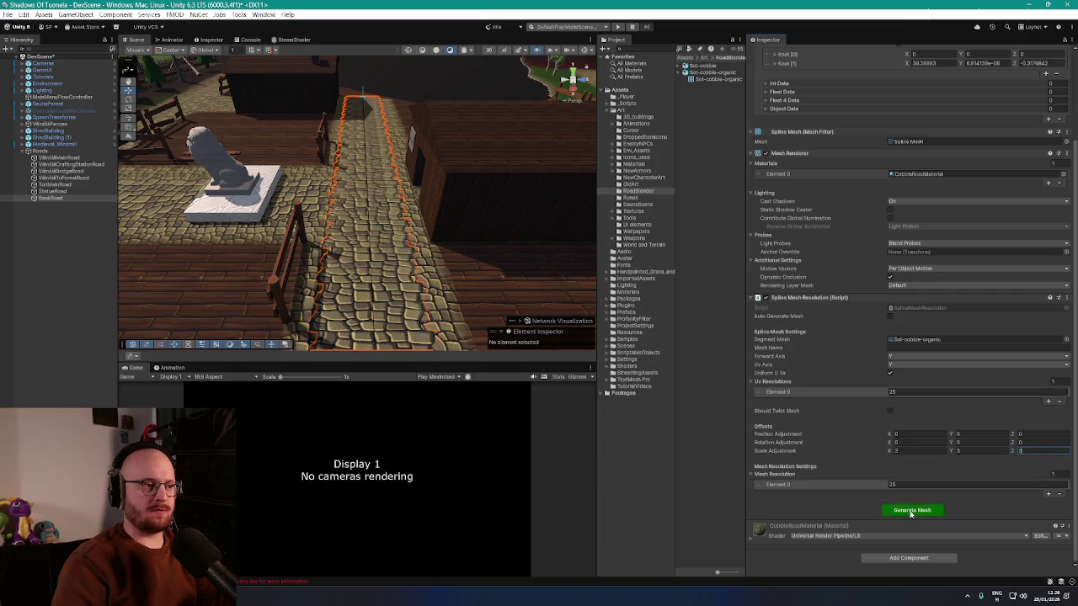
{"action": "scroll", "coordinate": [505, 252], "scroll_direction": "up", "scroll_amount": 3}
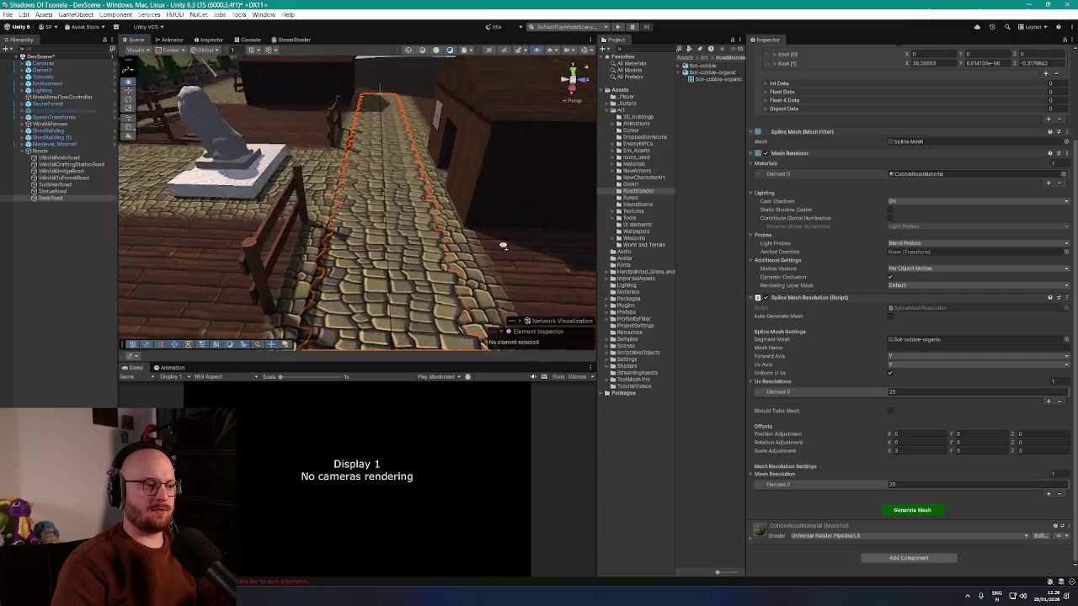
{"action": "mouse_move", "coordinate": [503, 245]}
{"action": "left_mouse_down"}
{"action": "mouse_move", "coordinate": [511, 228]}
{"action": "mouse_move", "coordinate": [532, 236]}
{"action": "left_mouse_up"}
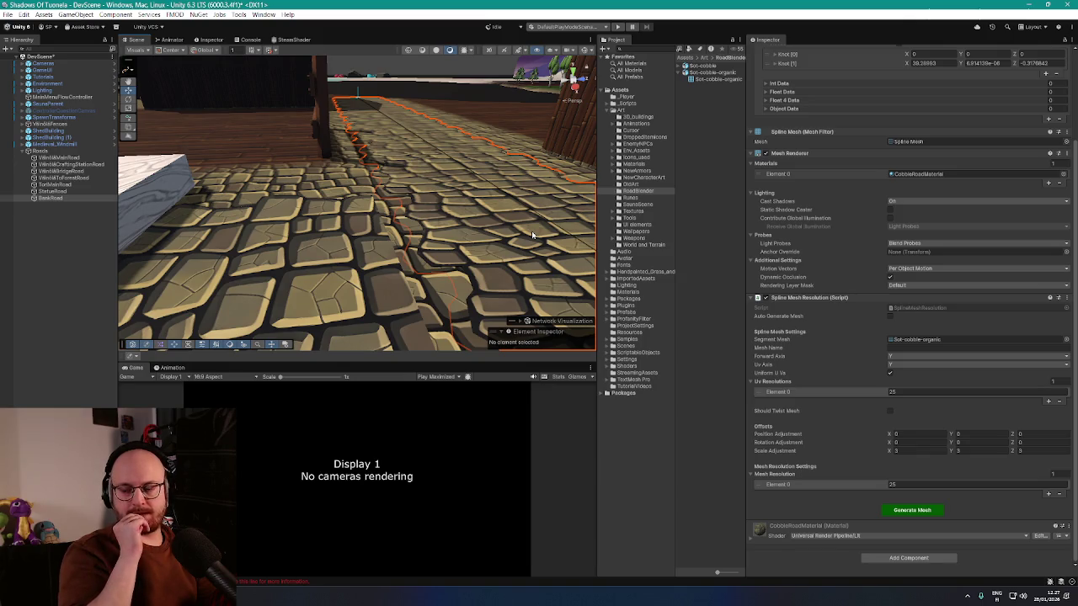
{"action": "left_click_drag", "start_coordinate": [531, 230], "coordinate": [824, 268]}
{"action": "scroll", "coordinate": [825, 269], "scroll_direction": "up", "scroll_amount": 3}
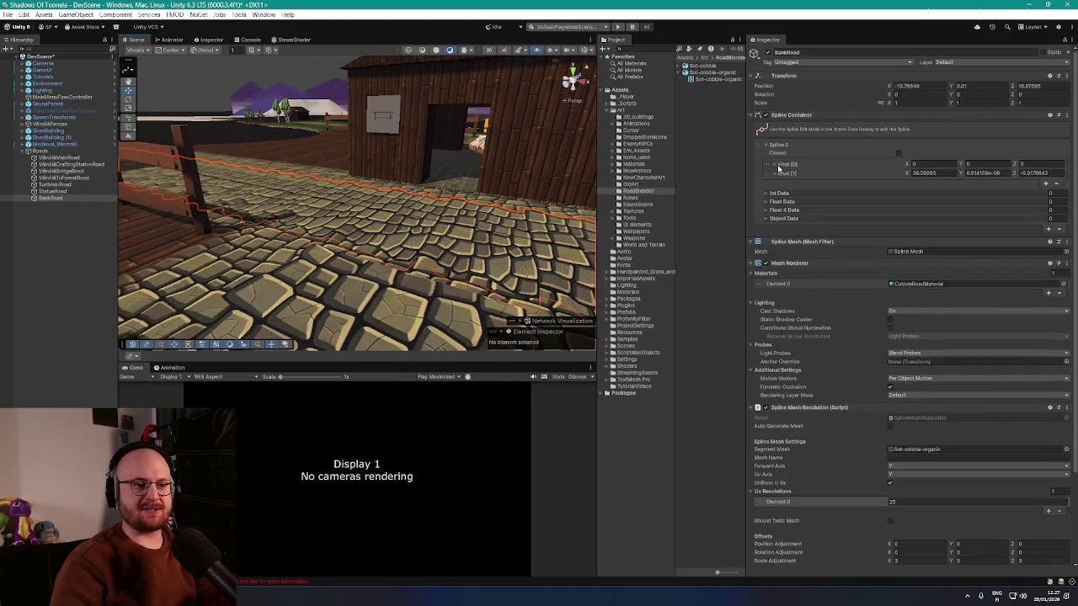
{"action": "left_click_drag", "start_coordinate": [344, 205], "coordinate": [347, 212]}
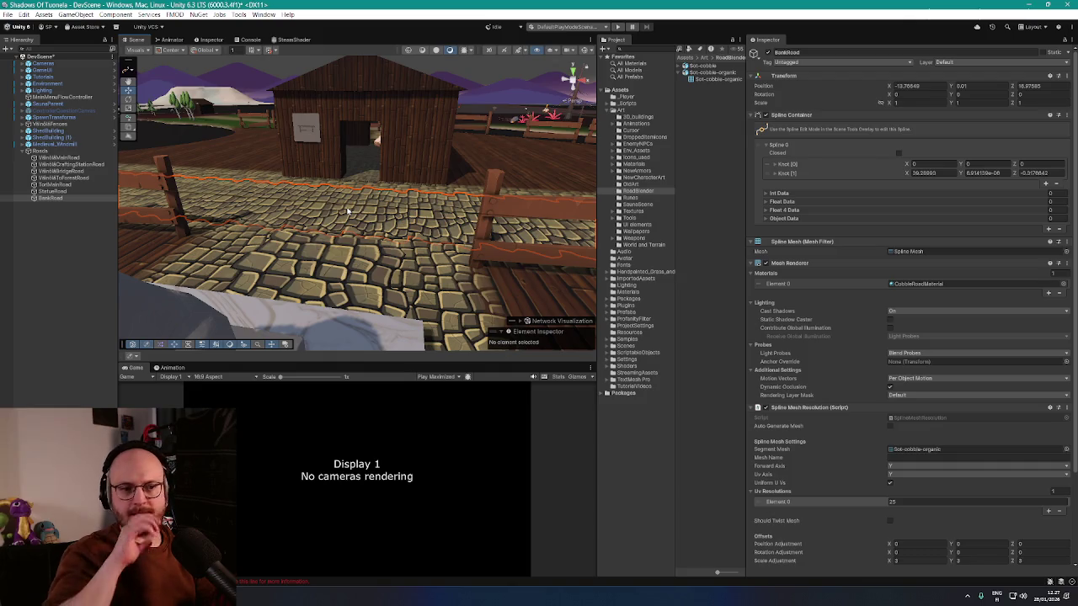
{"action": "mouse_move", "coordinate": [348, 212]}
{"action": "left_mouse_down"}
{"action": "mouse_move", "coordinate": [409, 223]}
{"action": "mouse_move", "coordinate": [397, 232]}
{"action": "left_mouse_up"}
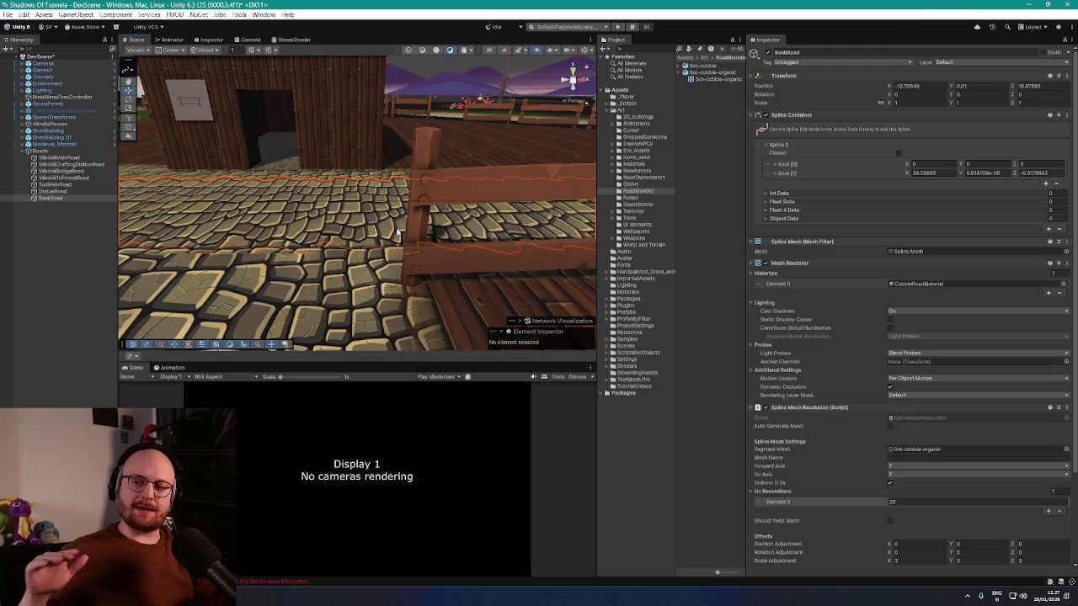
{"action": "mouse_move", "coordinate": [397, 232]}
{"action": "left_mouse_down"}
{"action": "mouse_move", "coordinate": [240, 278]}
{"action": "mouse_move", "coordinate": [453, 250]}
{"action": "mouse_move", "coordinate": [272, 224]}
{"action": "mouse_move", "coordinate": [529, 303]}
{"action": "mouse_move", "coordinate": [639, 247]}
{"action": "mouse_move", "coordinate": [474, 209]}
{"action": "mouse_move", "coordinate": [554, 239]}
{"action": "mouse_move", "coordinate": [578, 263]}
{"action": "mouse_move", "coordinate": [452, 224]}
{"action": "mouse_move", "coordinate": [417, 183]}
{"action": "mouse_move", "coordinate": [483, 185]}
{"action": "mouse_move", "coordinate": [317, 228]}
{"action": "mouse_move", "coordinate": [212, 212]}
{"action": "left_mouse_up"}
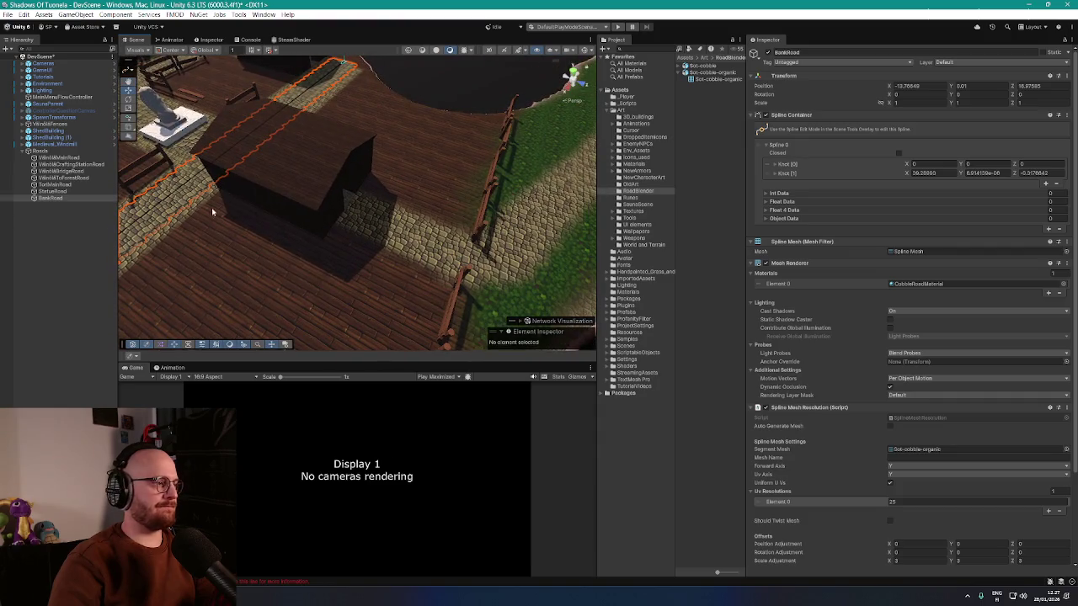
{"action": "right_click", "coordinate": [61, 212]}
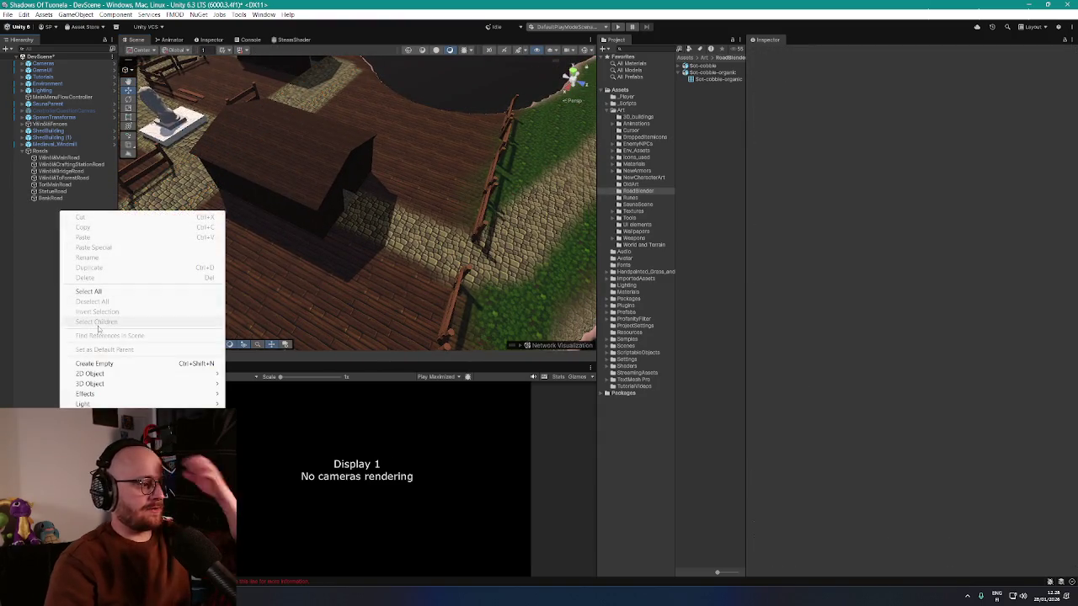
{"action": "mouse_move", "coordinate": [134, 375]}
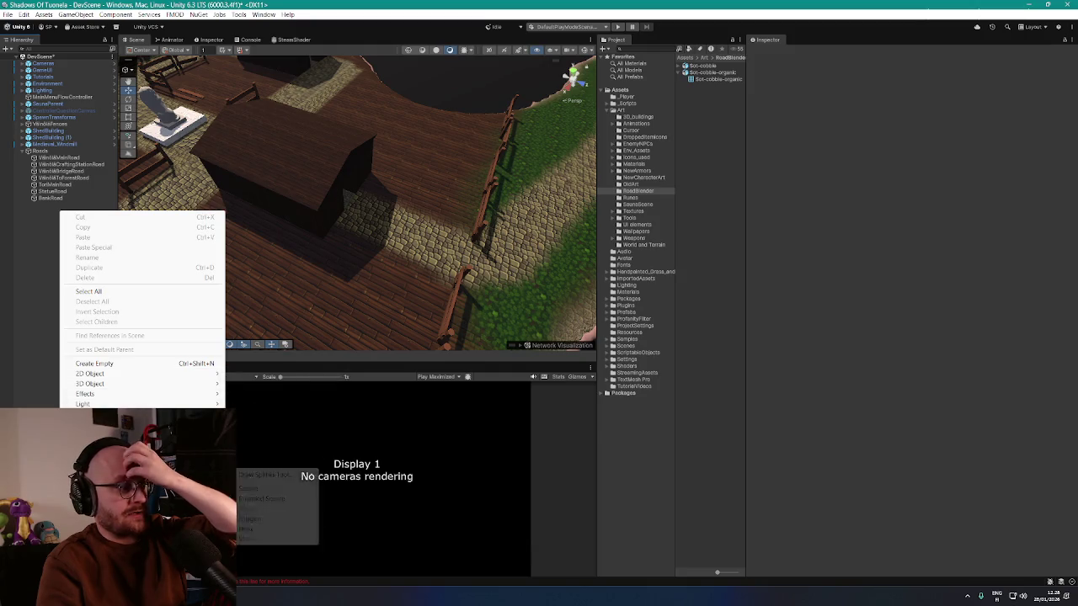
{"action": "key", "text": "Escape"}
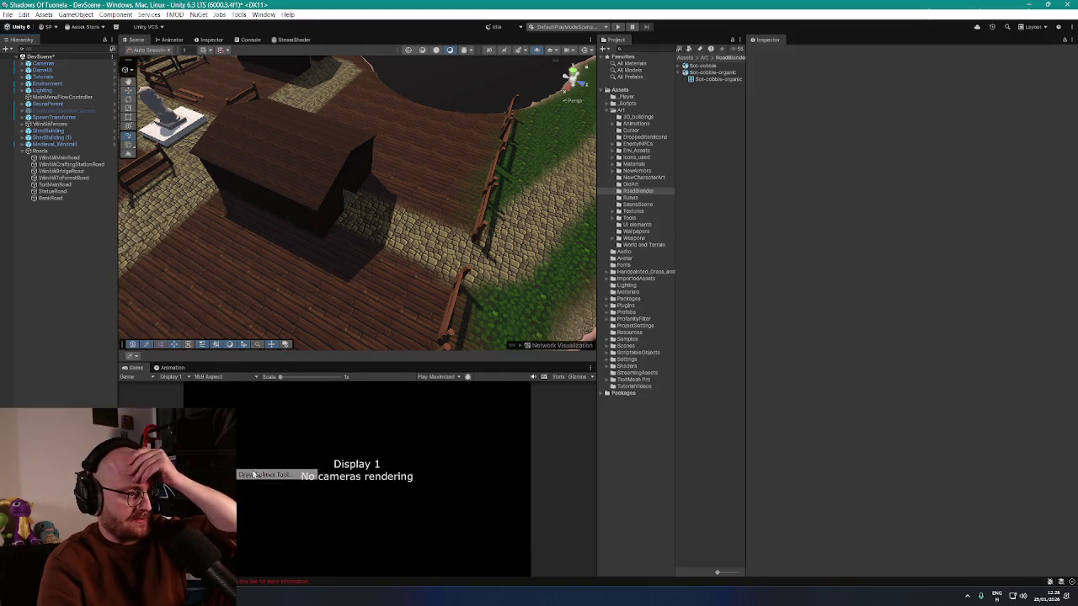
{"action": "mouse_move", "coordinate": [373, 224]}
{"action": "left_mouse_down"}
{"action": "mouse_move", "coordinate": [469, 219]}
{"action": "mouse_move", "coordinate": [248, 221]}
{"action": "left_mouse_up"}
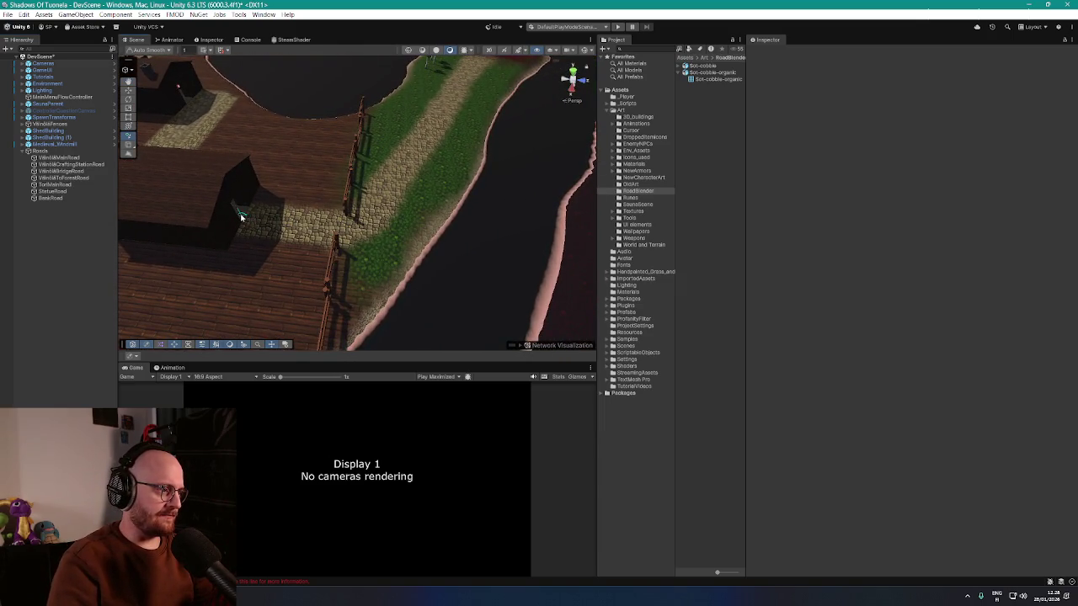
{"action": "left_click", "coordinate": [239, 219]}
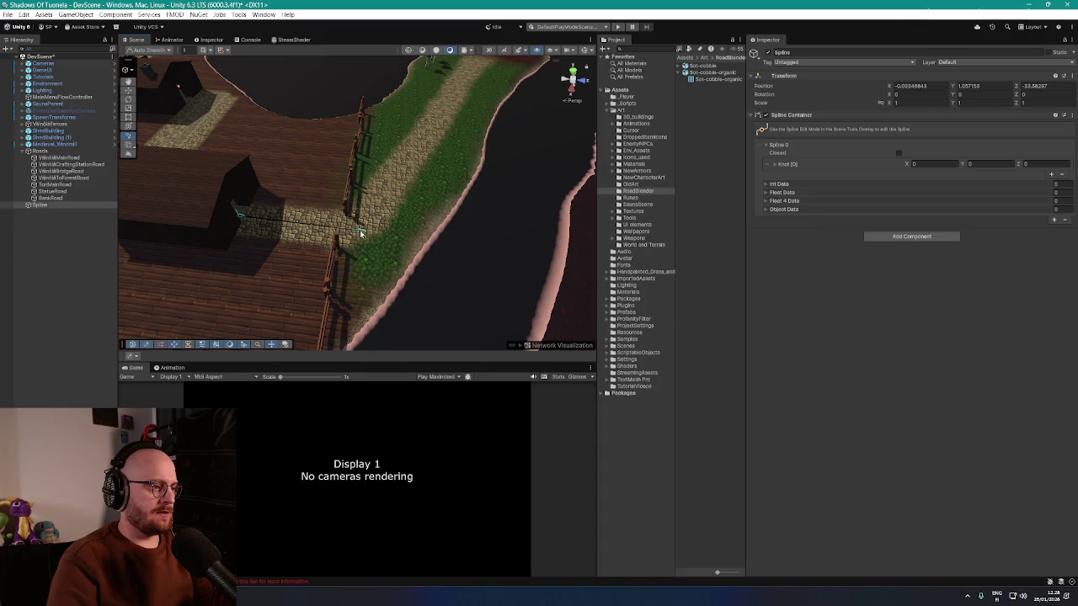
{"action": "left_click", "coordinate": [457, 76]}
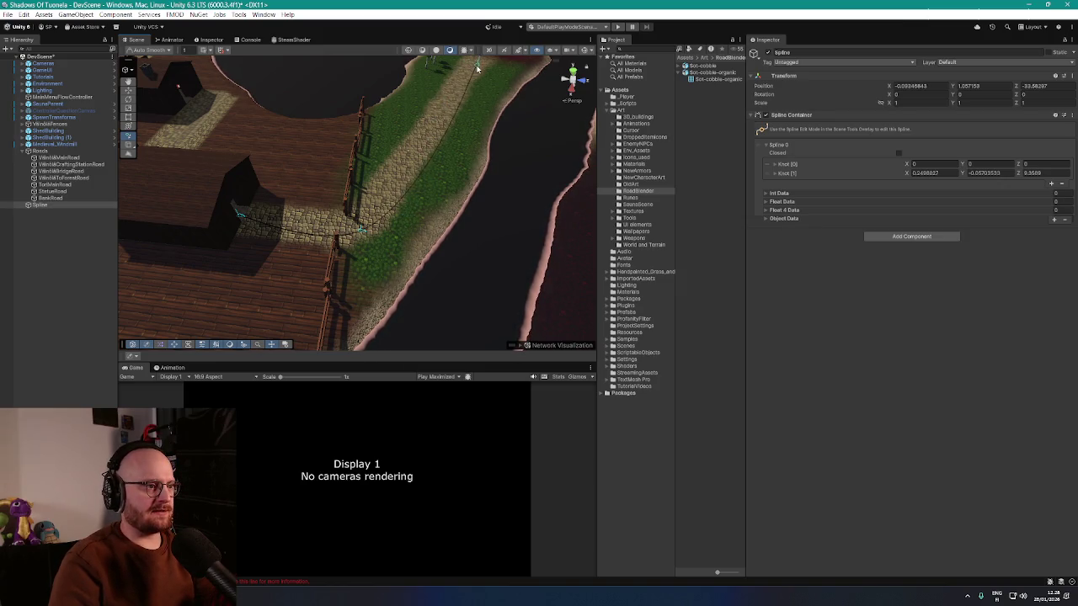
{"action": "key", "text": "e"}
{"action": "key", "text": "f"}
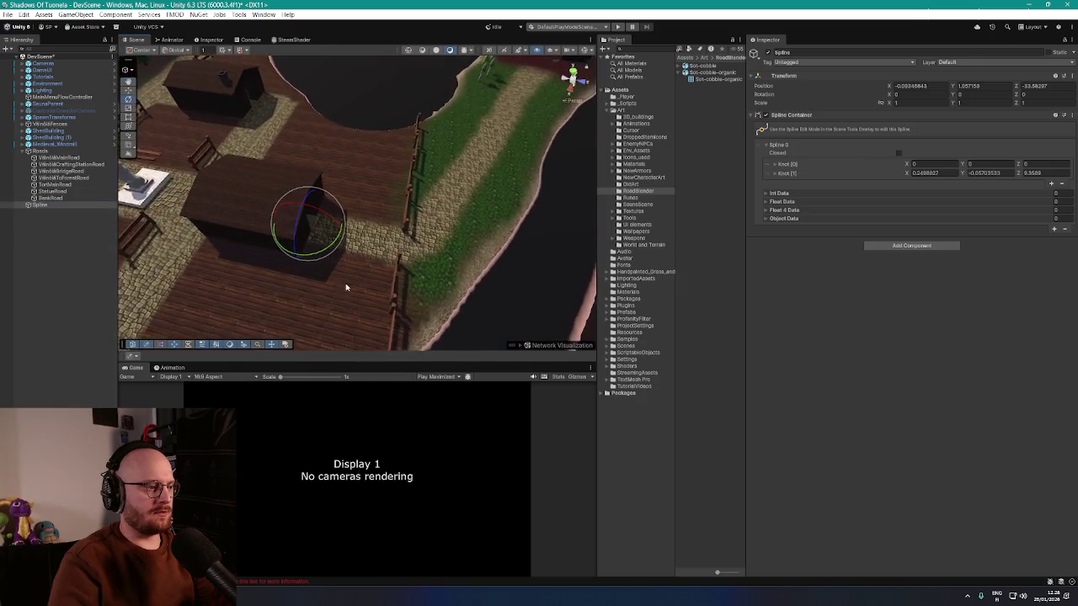
{"action": "key", "text": "ctrl+z"}
{"action": "key", "text": "Delete"}
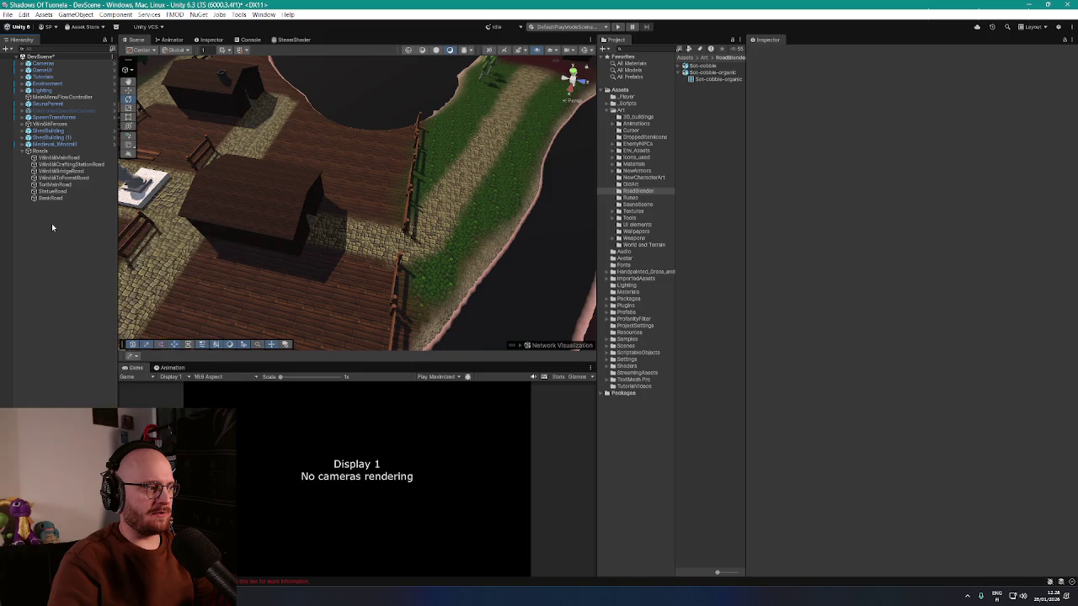
{"action": "right_click", "coordinate": [52, 223]}
{"action": "left_click", "coordinate": [133, 98]}
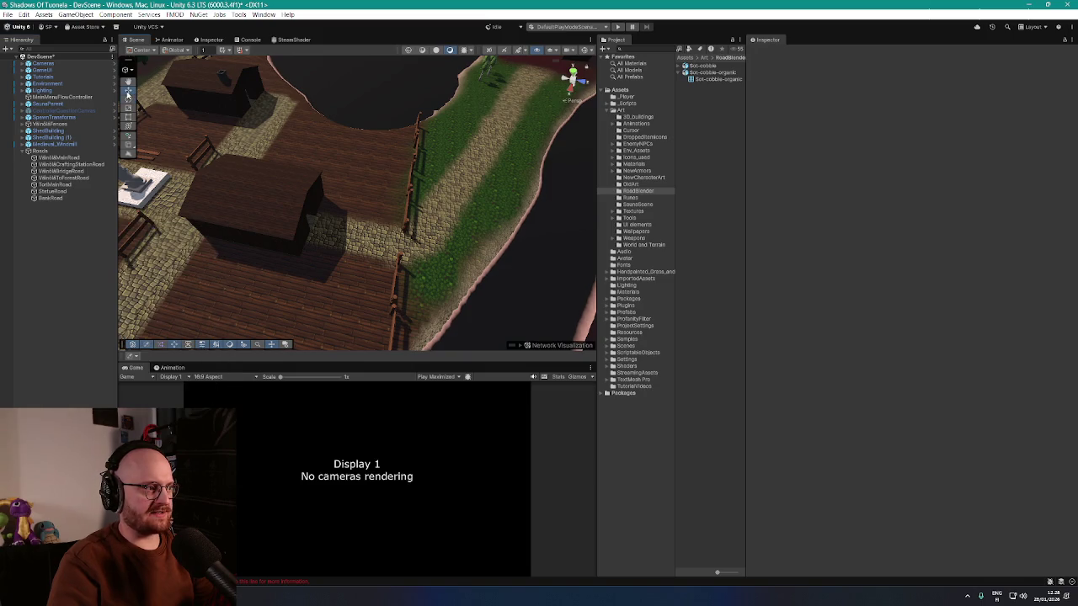
{"action": "right_click", "coordinate": [55, 249]}
- Draw a three-knot spline from beside the house, around the road's corner, up the grassy path
{"action": "mouse_move", "coordinate": [127, 497]}
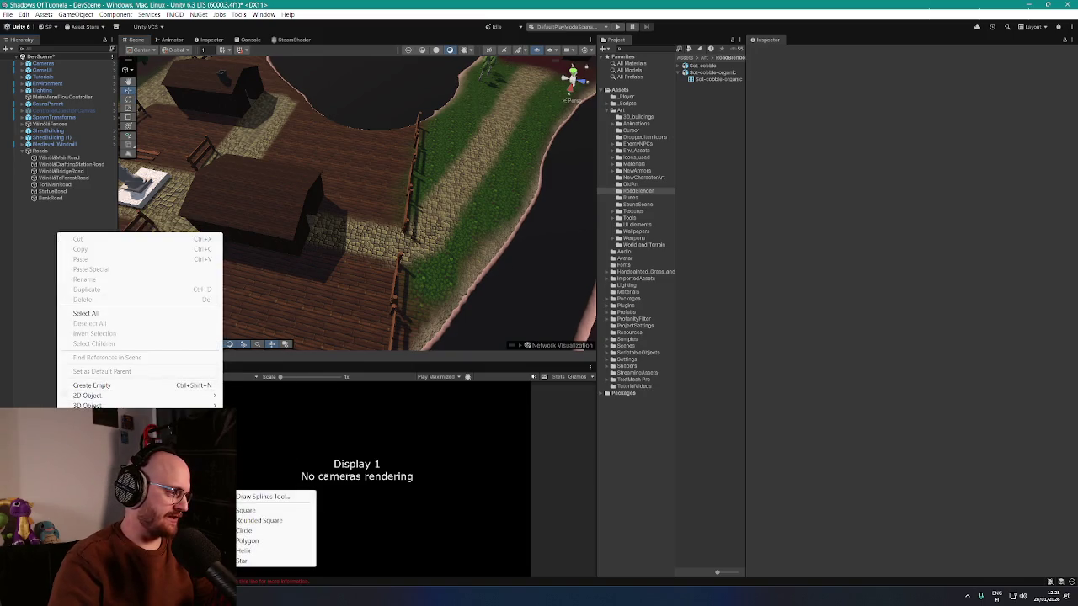
{"action": "left_click", "coordinate": [245, 498]}
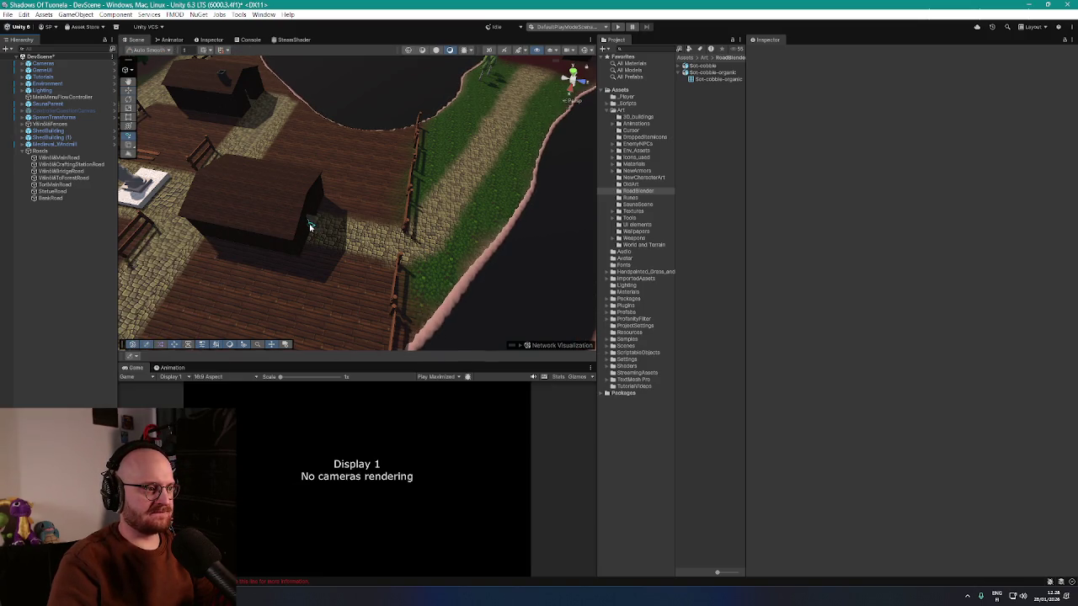
{"action": "left_click", "coordinate": [310, 225]}
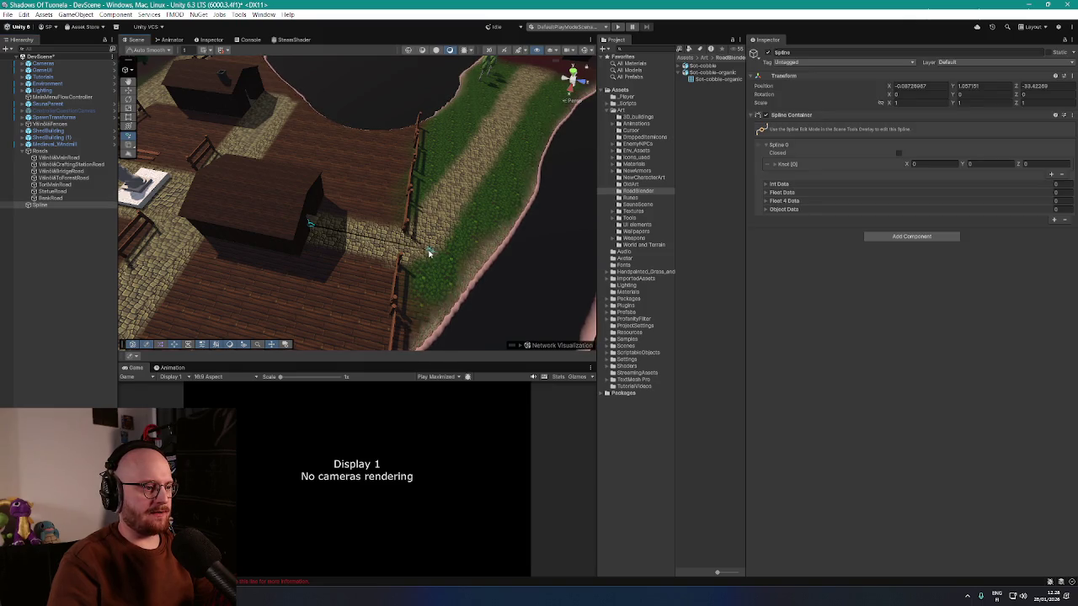
{"action": "left_click", "coordinate": [429, 253]}
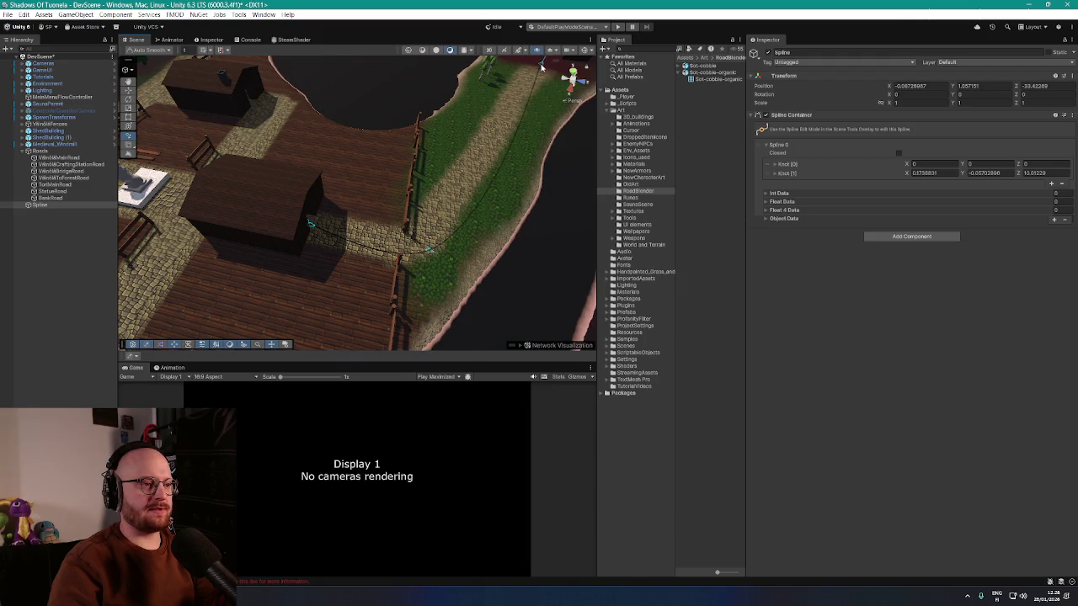
{"action": "left_click", "coordinate": [539, 70]}
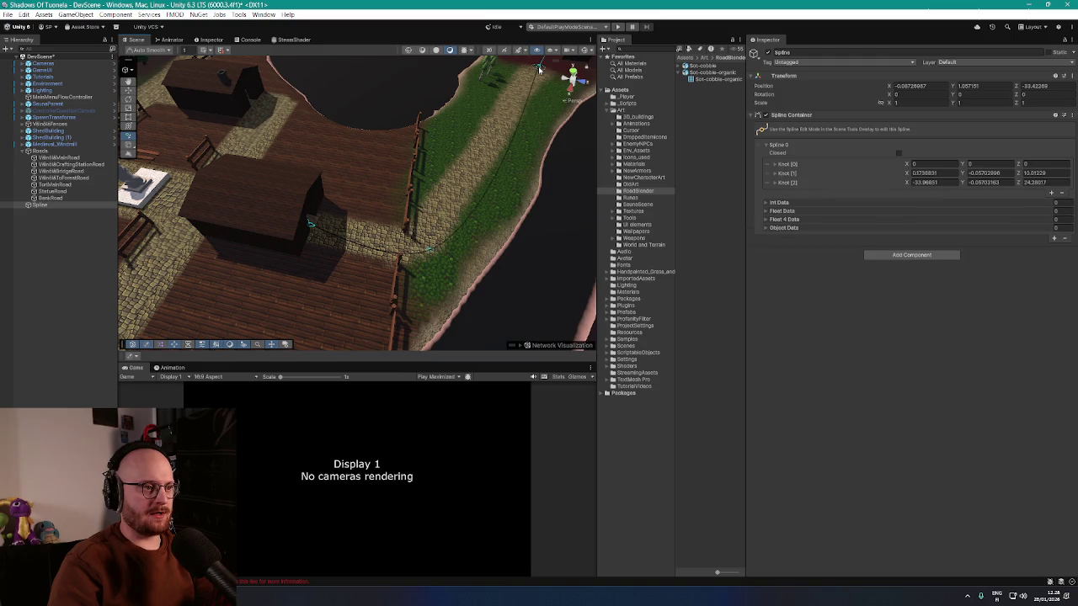
{"action": "key", "text": "Escape"}
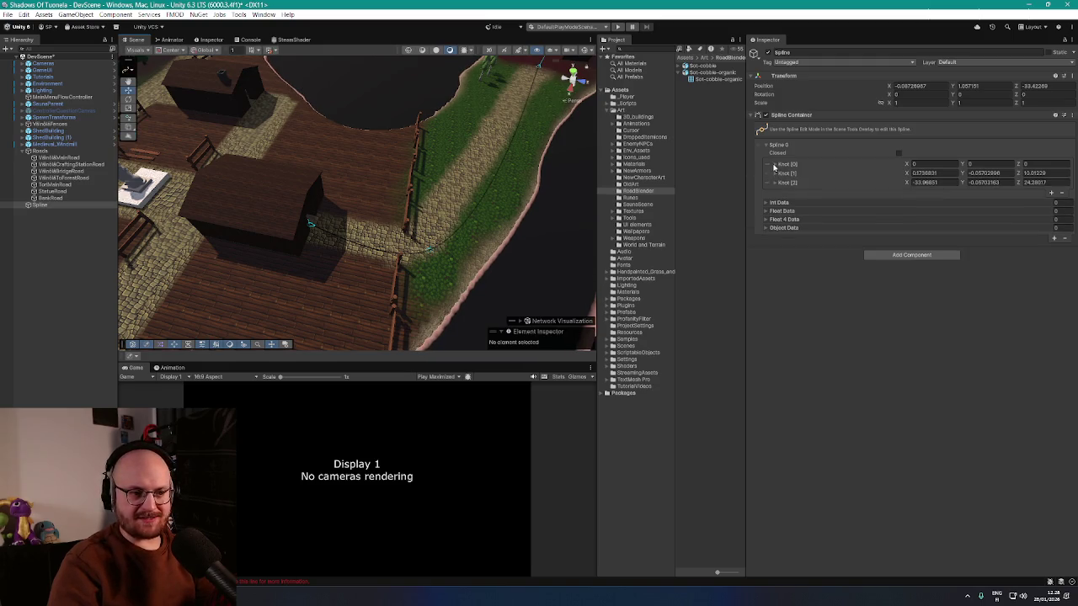
- Set both Knot [0] and Knot [1] in the Spline Container to Linear tangent mode
{"action": "left_click", "coordinate": [775, 165]}
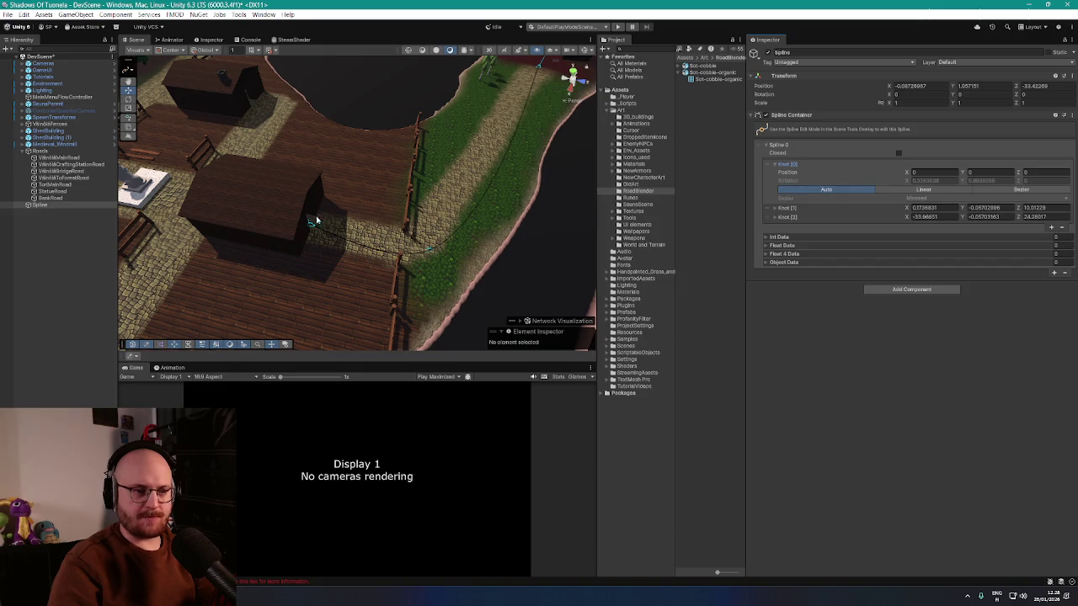
{"action": "scroll", "coordinate": [344, 237], "scroll_direction": "up", "scroll_amount": 5}
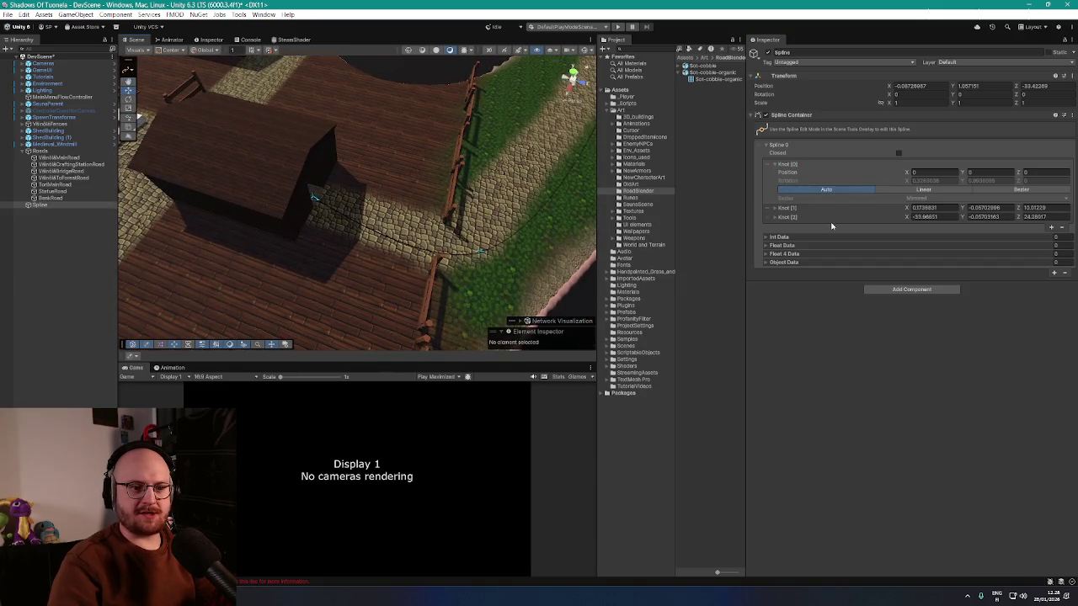
{"action": "left_click", "coordinate": [1010, 194]}
{"action": "left_click", "coordinate": [973, 199]}
{"action": "left_click", "coordinate": [938, 194]}
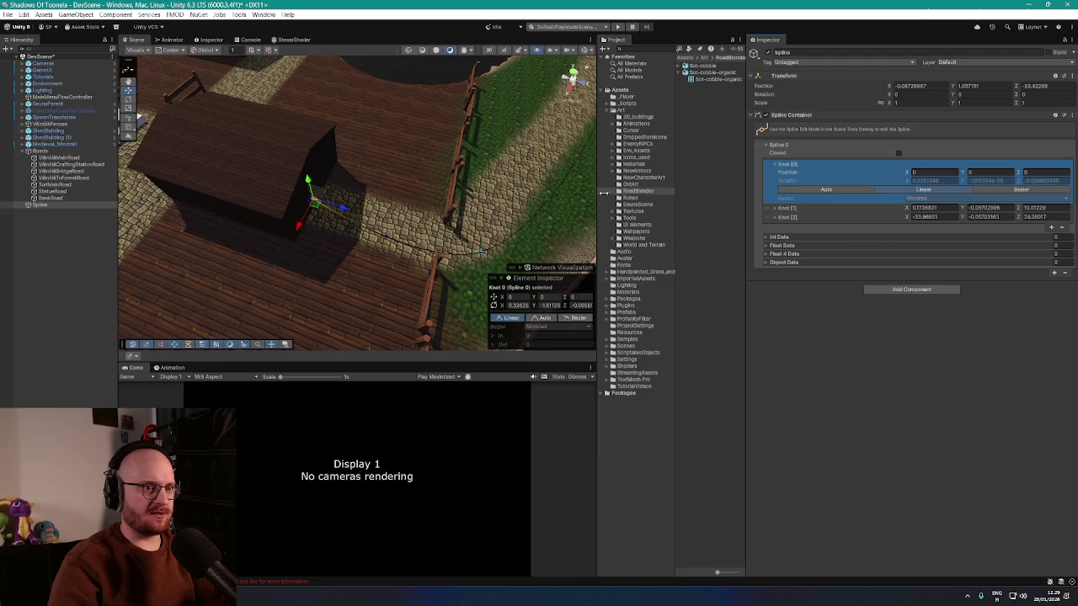
{"action": "left_click", "coordinate": [777, 209]}
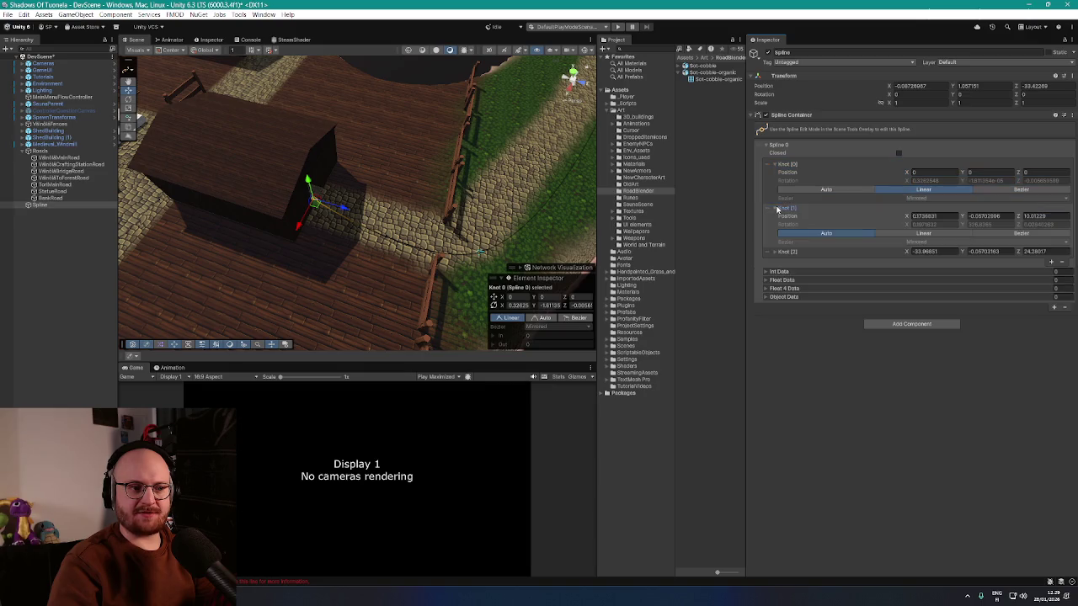
{"action": "left_click", "coordinate": [927, 234]}
{"action": "mouse_move", "coordinate": [570, 212]}
{"action": "left_mouse_down"}
{"action": "mouse_move", "coordinate": [530, 161]}
{"action": "mouse_move", "coordinate": [510, 163]}
{"action": "mouse_move", "coordinate": [551, 152]}
{"action": "mouse_move", "coordinate": [538, 141]}
{"action": "mouse_move", "coordinate": [551, 151]}
{"action": "left_mouse_up"}
{"action": "mouse_move", "coordinate": [438, 177]}
{"action": "left_mouse_down"}
{"action": "mouse_move", "coordinate": [423, 105]}
{"action": "mouse_move", "coordinate": [479, 231]}
{"action": "mouse_move", "coordinate": [455, 225]}
{"action": "left_mouse_up"}
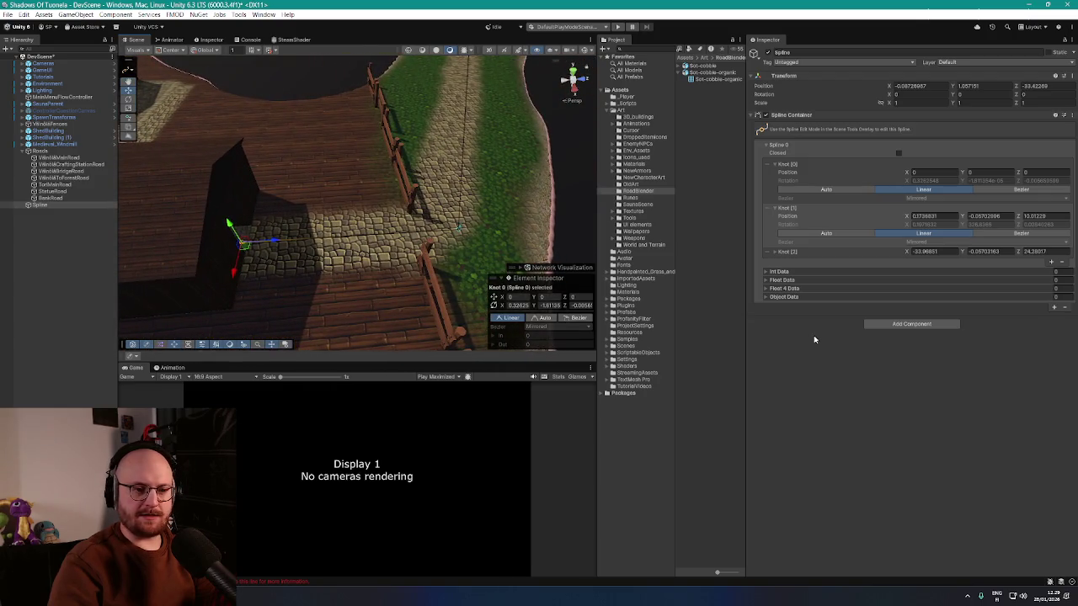
- Add a Spline Mesh Resolution component with Sot-cobble-organic as its mesh
{"action": "left_click", "coordinate": [867, 325]}
{"action": "left_click", "coordinate": [899, 397]}
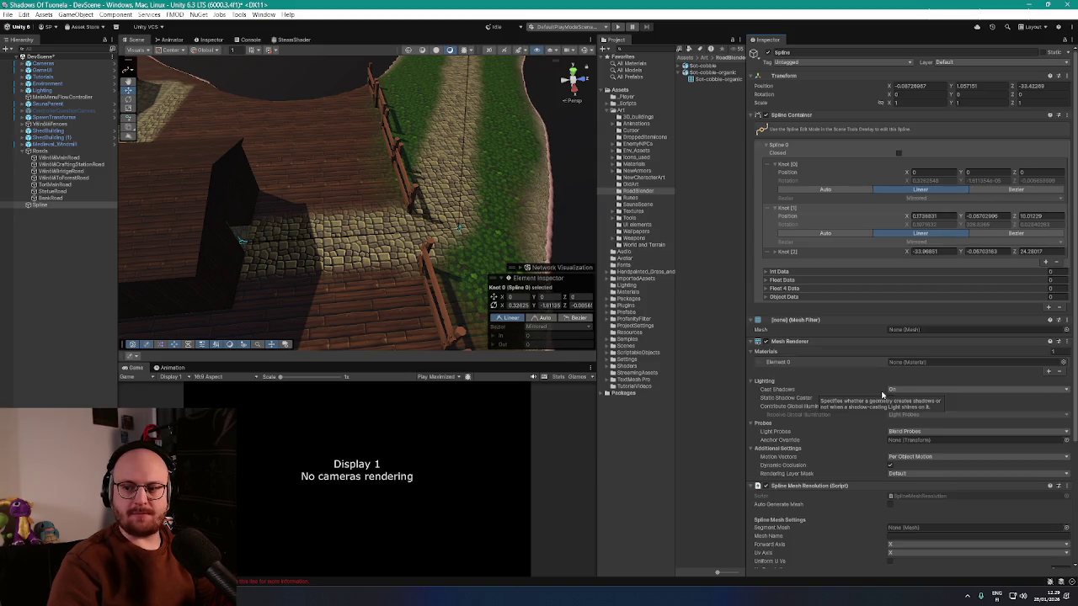
{"action": "scroll", "coordinate": [883, 394], "scroll_direction": "down", "scroll_amount": 5}
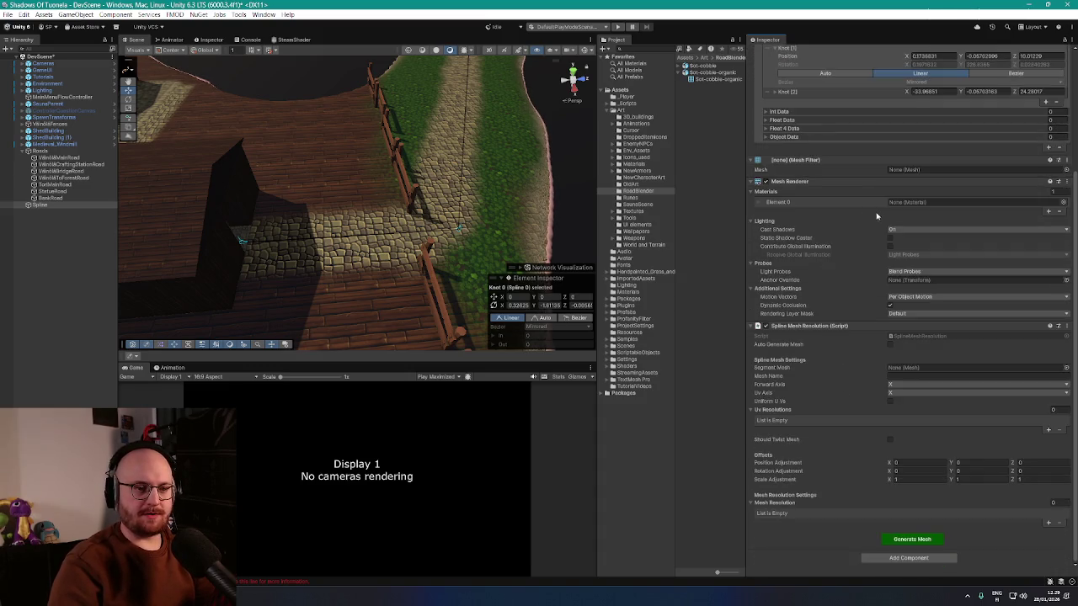
{"action": "left_click", "coordinate": [1066, 170]}
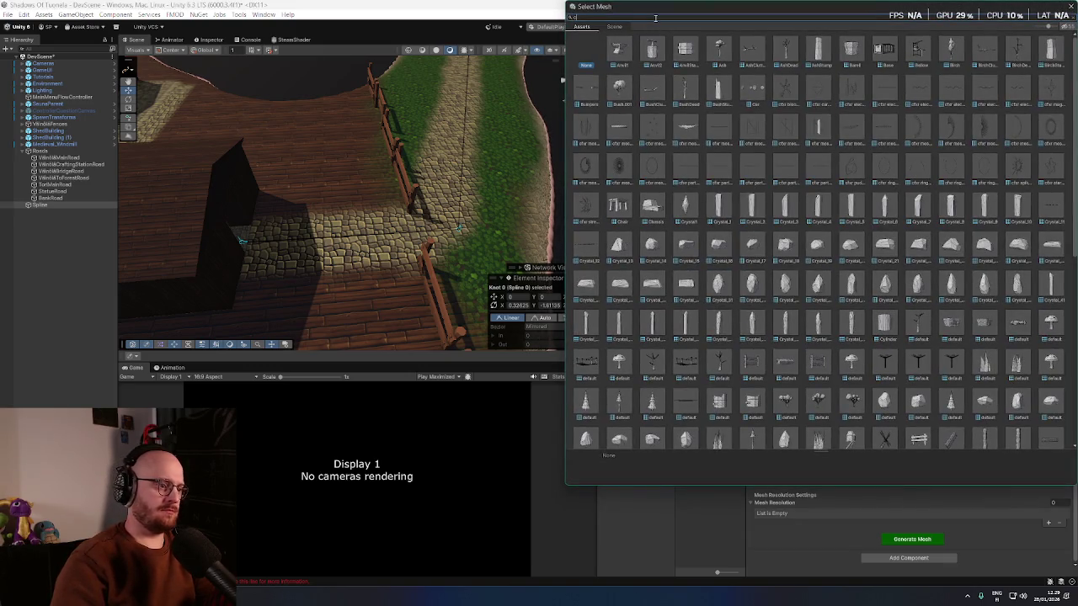
{"action": "type", "text": "sot"}
{"action": "double_click", "coordinate": [650, 45]}
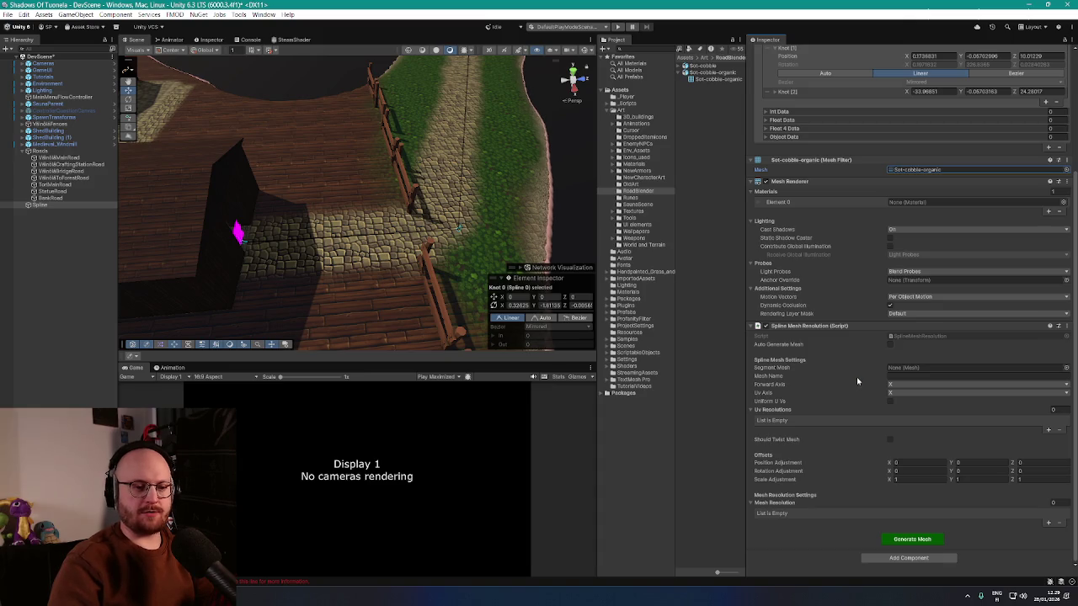
- Paste the saved component values into it and generate the road mesh
{"action": "right_click", "coordinate": [851, 326]}
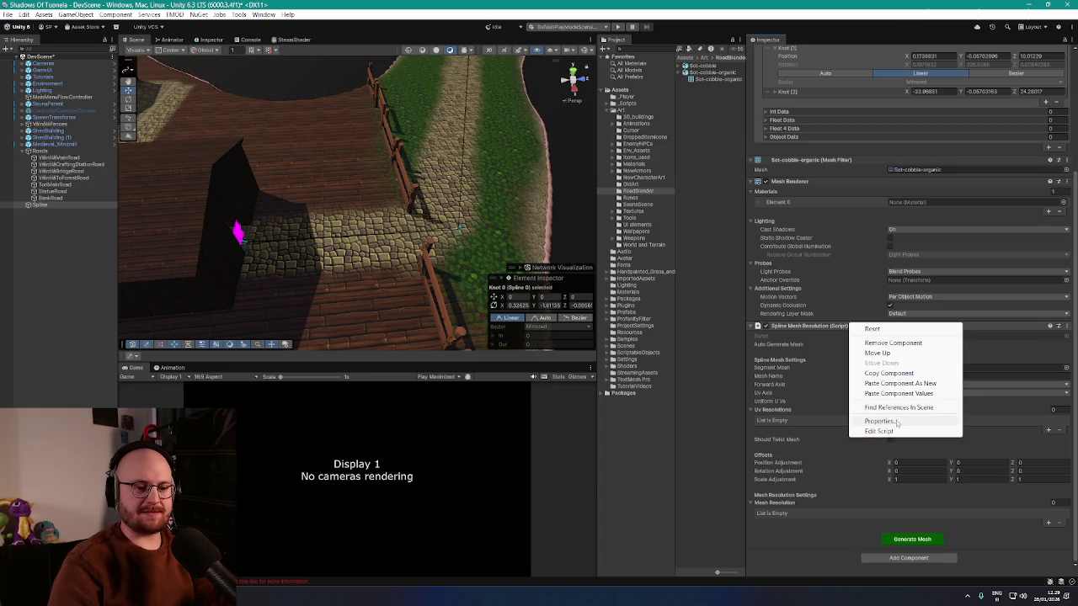
{"action": "left_click", "coordinate": [892, 390]}
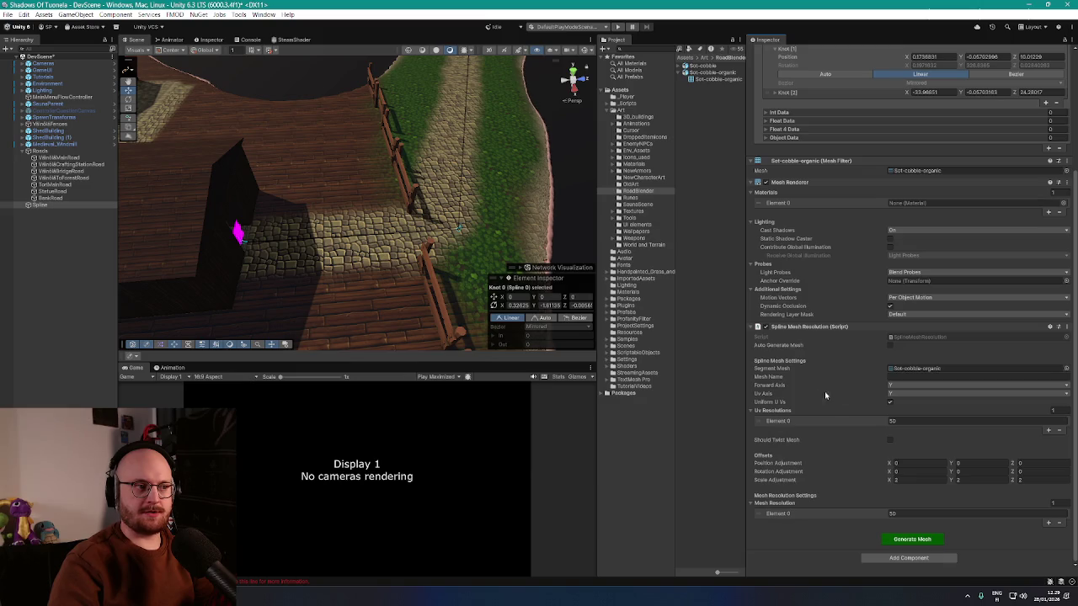
{"action": "left_click", "coordinate": [912, 542]}
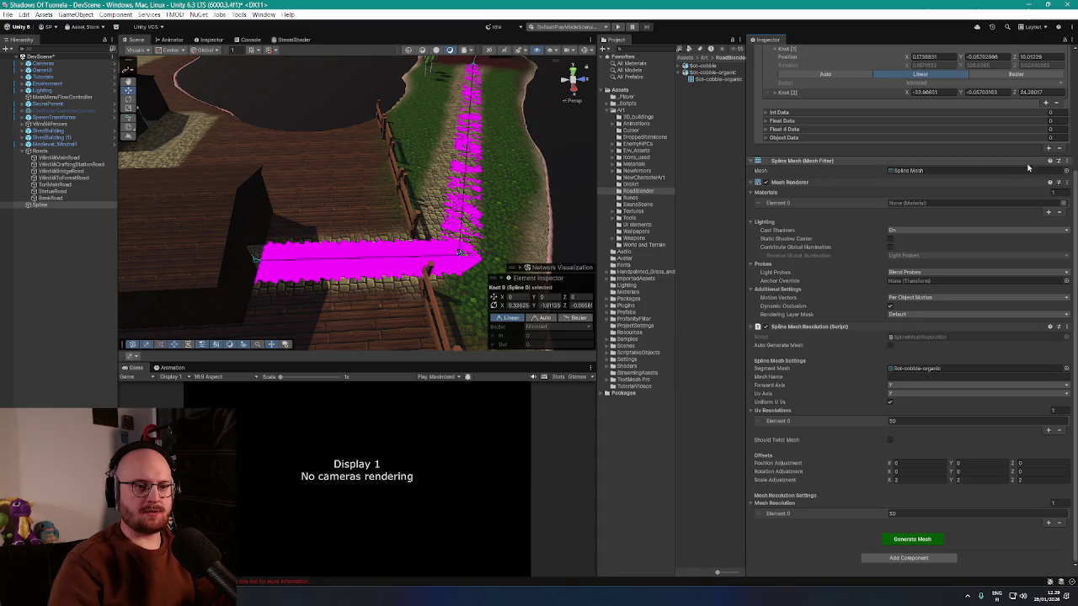
- Assign CobbleRoadMaterial to the Mesh Renderer's Element 0 and inspect the cobbled road up close
{"action": "left_click", "coordinate": [1063, 202]}
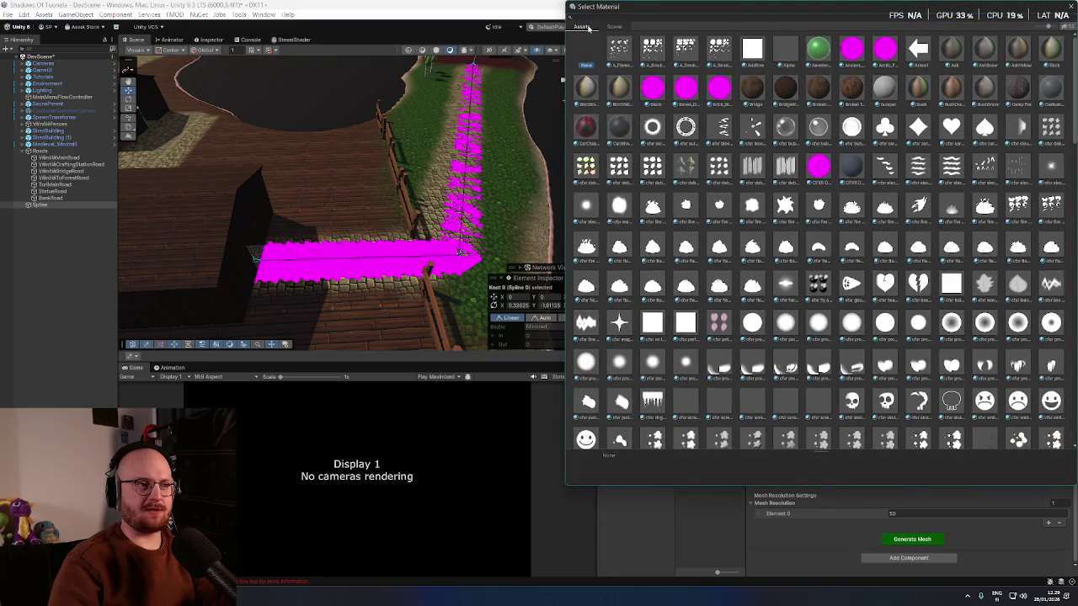
{"action": "type", "text": "a"}
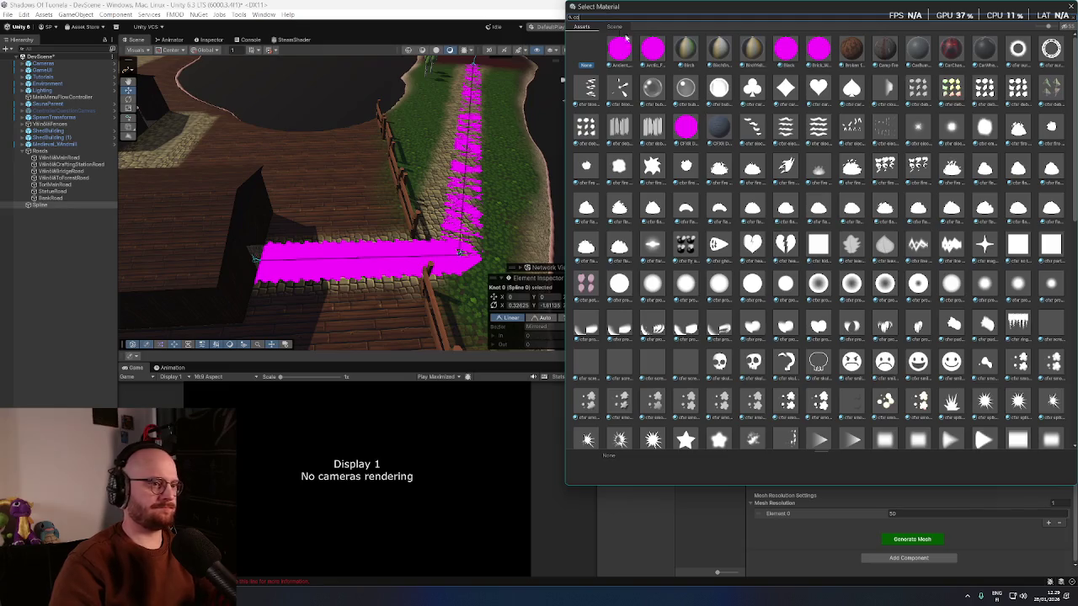
{"action": "type", "text": "b"}
{"action": "double_click", "coordinate": [709, 58]}
{"action": "scroll", "coordinate": [474, 137], "scroll_direction": "up", "scroll_amount": 5}
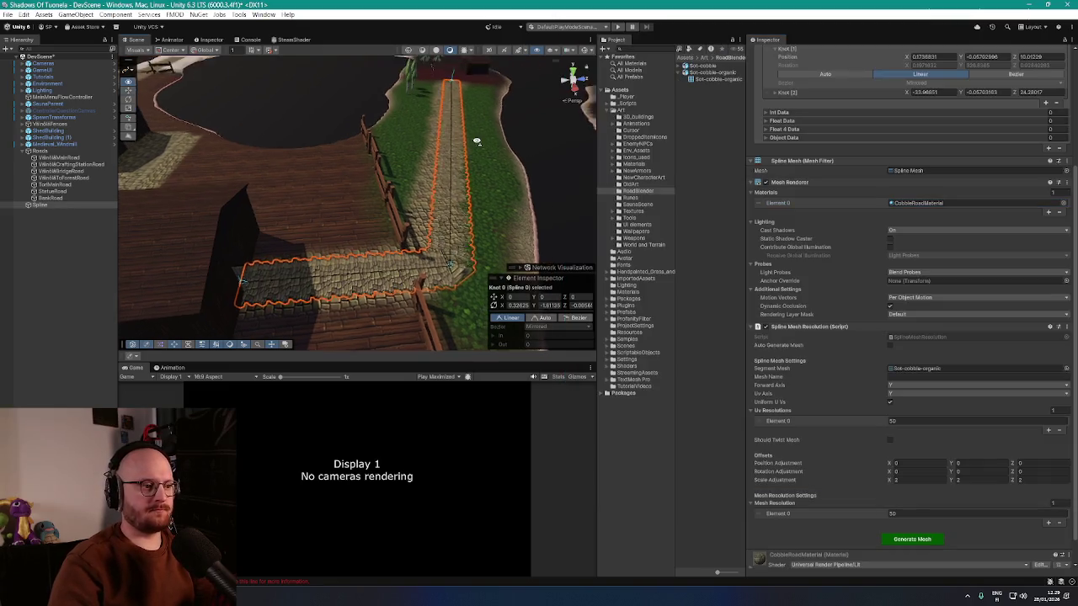
{"action": "mouse_move", "coordinate": [450, 141]}
{"action": "left_mouse_down"}
{"action": "mouse_move", "coordinate": [371, 206]}
{"action": "mouse_move", "coordinate": [414, 221]}
{"action": "mouse_move", "coordinate": [464, 185]}
{"action": "mouse_move", "coordinate": [440, 160]}
{"action": "mouse_move", "coordinate": [426, 172]}
{"action": "left_mouse_up"}
{"action": "scroll", "coordinate": [868, 211], "scroll_direction": "up", "scroll_amount": 5}
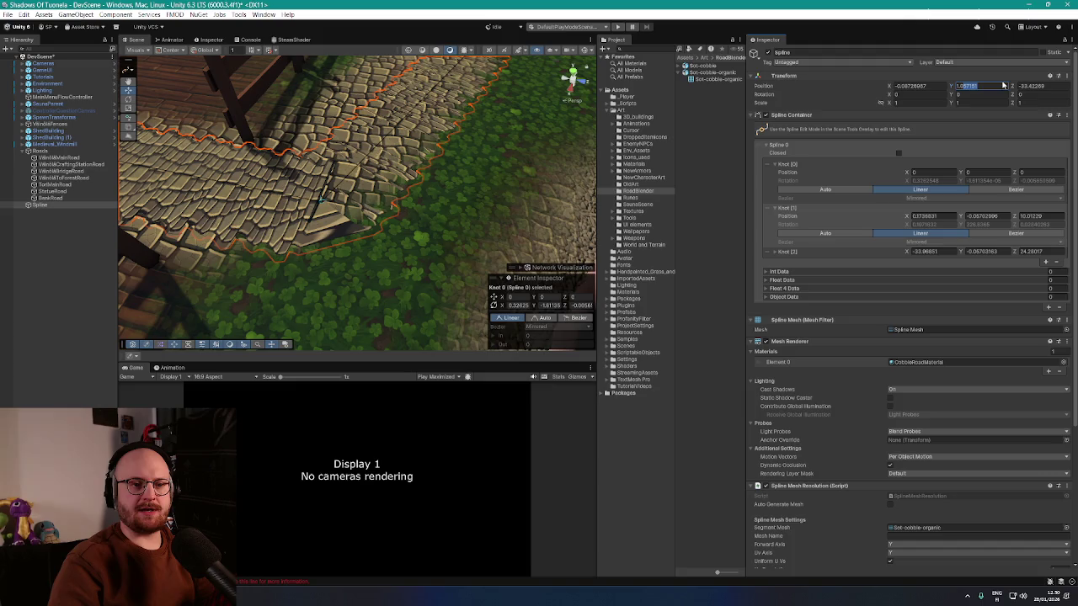
- Select the Spline road object and set its Transform Position Y to 0.03
{"action": "key", "text": "Return"}
{"action": "key", "text": "f"}
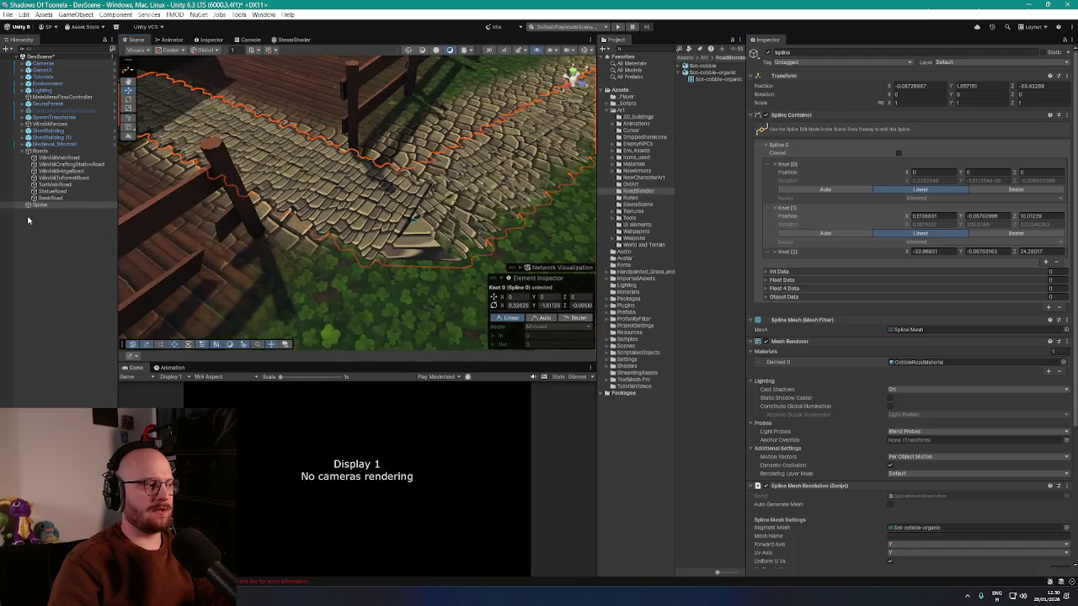
{"action": "left_click", "coordinate": [40, 207]}
{"action": "left_click", "coordinate": [54, 153]}
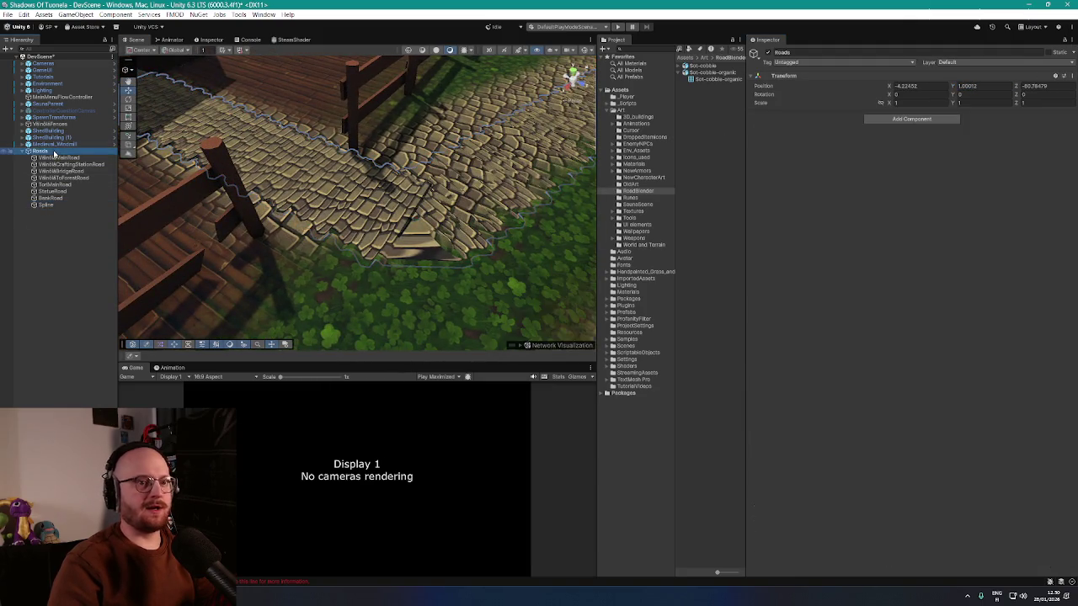
{"action": "mouse_move", "coordinate": [281, 185]}
{"action": "left_mouse_down"}
{"action": "mouse_move", "coordinate": [392, 159]}
{"action": "mouse_move", "coordinate": [397, 147]}
{"action": "mouse_move", "coordinate": [425, 150]}
{"action": "left_mouse_up"}
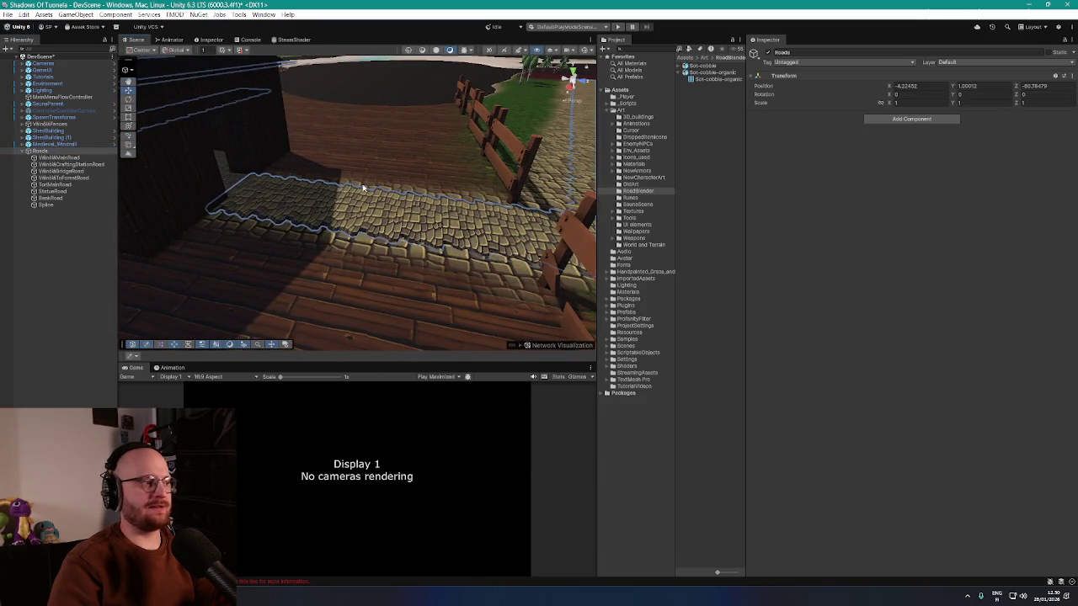
{"action": "left_click", "coordinate": [45, 205]}
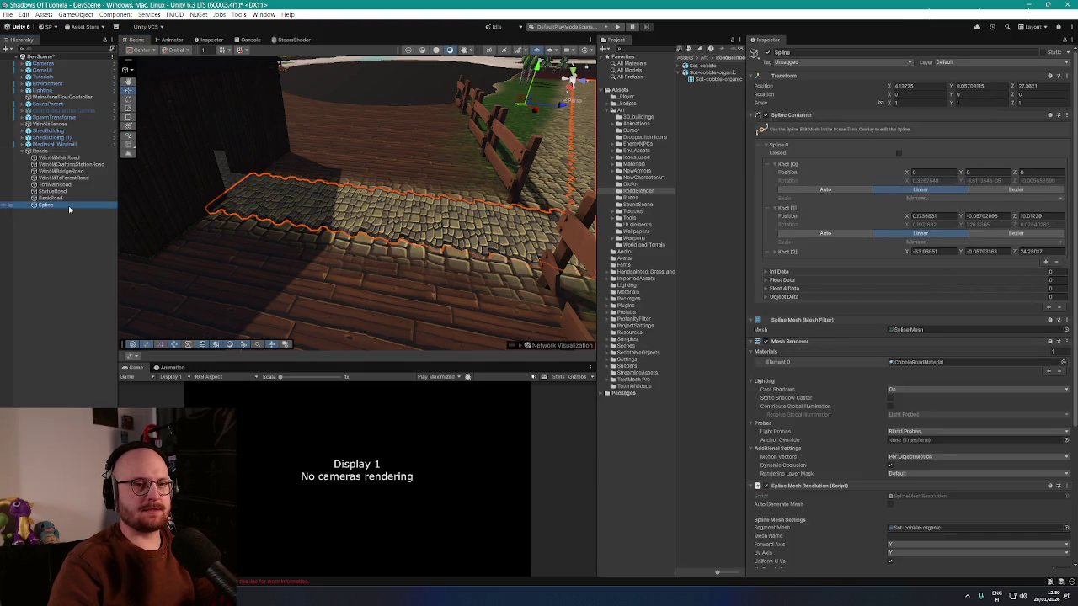
{"action": "left_click_drag", "start_coordinate": [329, 226], "coordinate": [371, 232]}
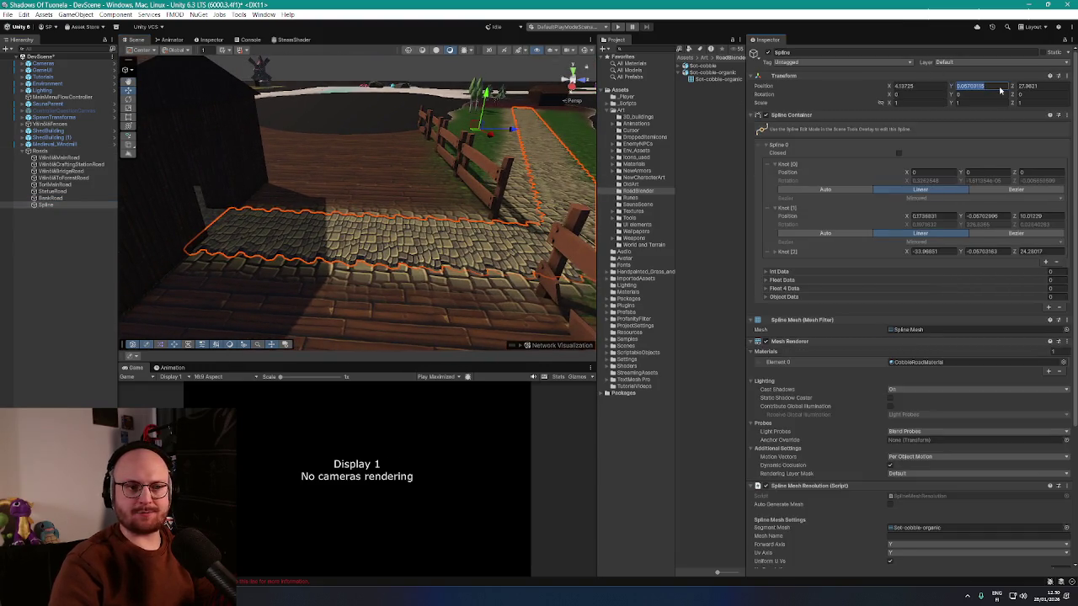
{"action": "type", "text": "0.03"}
{"action": "key", "text": "Return"}
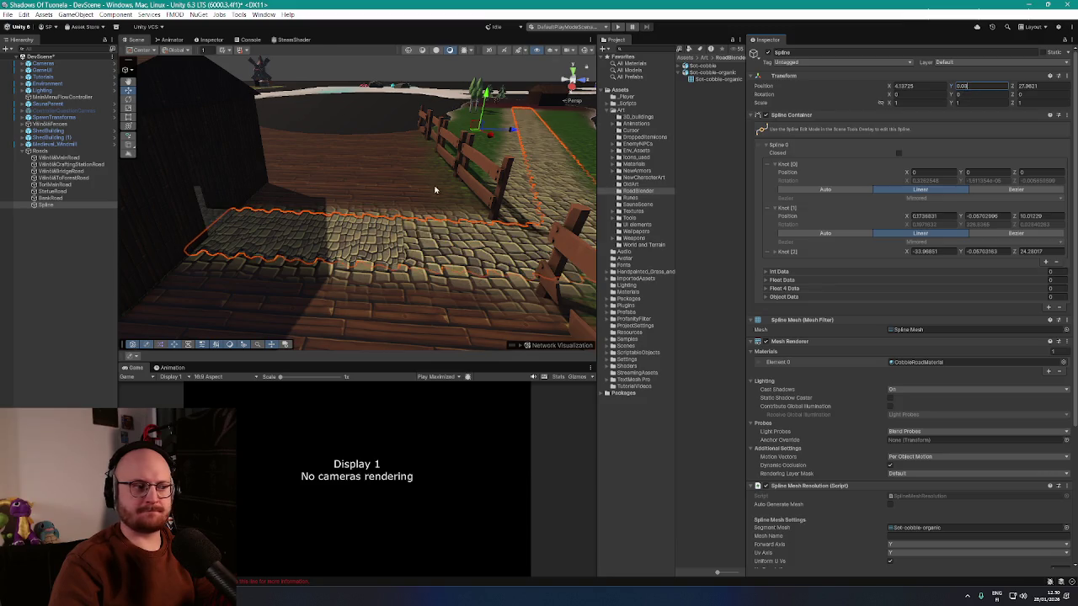
{"action": "scroll", "coordinate": [485, 238], "scroll_direction": "up", "scroll_amount": 5}
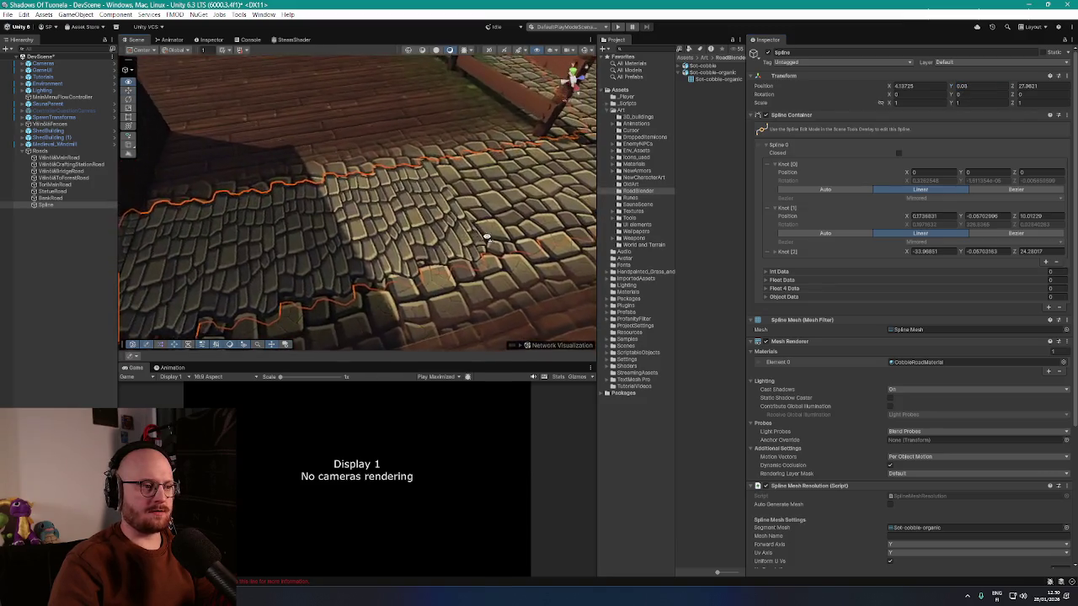
{"action": "mouse_move", "coordinate": [486, 239]}
{"action": "left_mouse_down"}
{"action": "mouse_move", "coordinate": [438, 241]}
{"action": "mouse_move", "coordinate": [433, 253]}
{"action": "mouse_move", "coordinate": [392, 224]}
{"action": "mouse_move", "coordinate": [426, 113]}
{"action": "mouse_move", "coordinate": [317, 173]}
{"action": "left_mouse_up"}
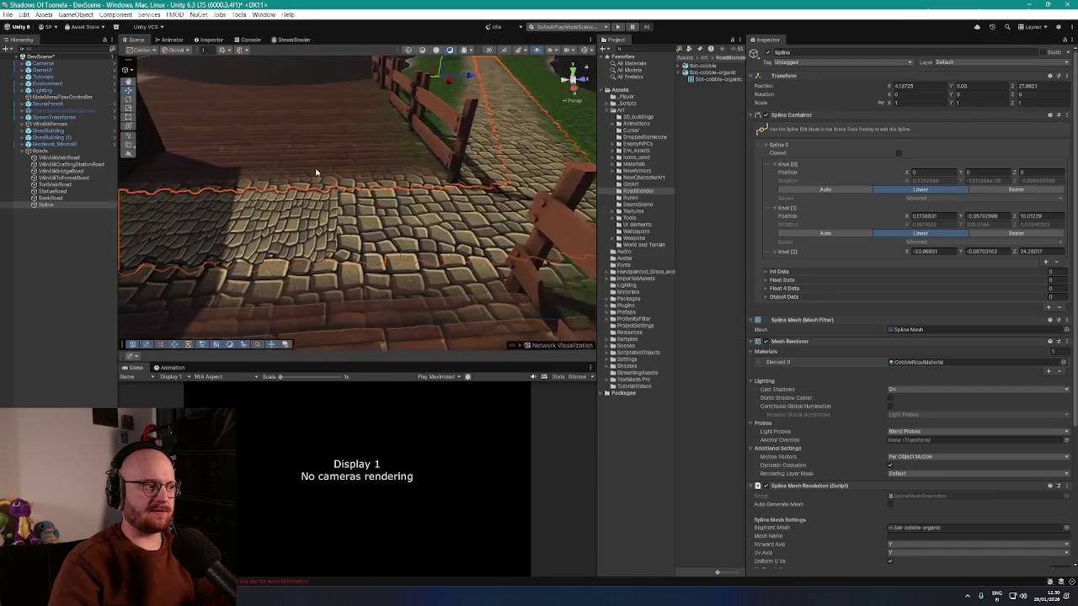
- Set the Position Y of Knot 1 and Knot 2 to 0
{"action": "left_click", "coordinate": [1005, 217]}
{"action": "type", "text": "0"}
{"action": "left_click", "coordinate": [1002, 252]}
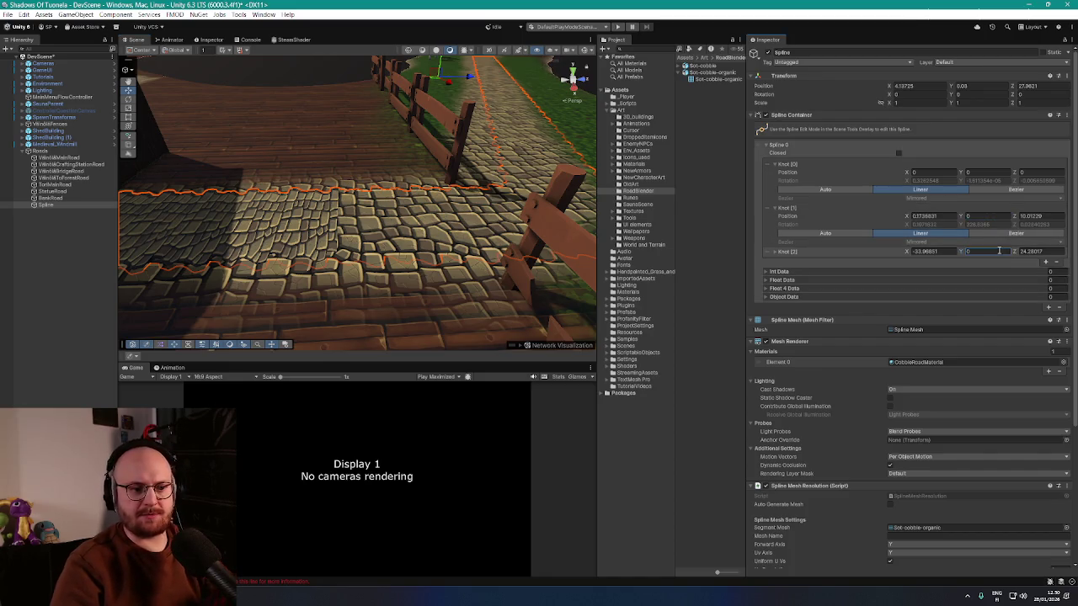
{"action": "scroll", "coordinate": [935, 446], "scroll_direction": "down", "scroll_amount": 3}
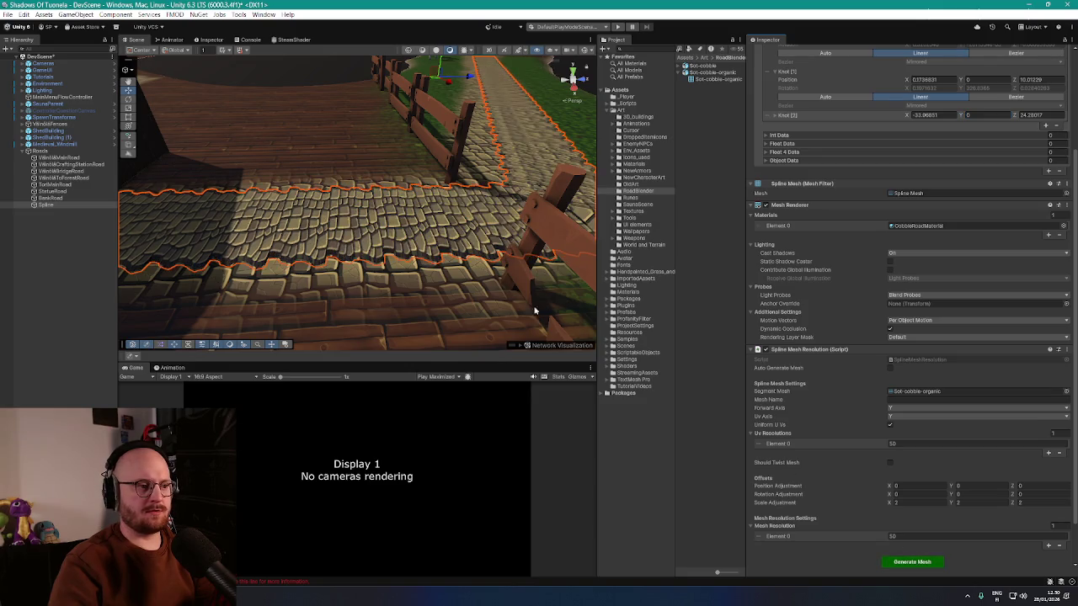
{"action": "mouse_move", "coordinate": [534, 310]}
{"action": "left_mouse_down"}
{"action": "mouse_move", "coordinate": [512, 234]}
{"action": "mouse_move", "coordinate": [466, 322]}
{"action": "mouse_move", "coordinate": [483, 305]}
{"action": "mouse_move", "coordinate": [425, 200]}
{"action": "mouse_move", "coordinate": [368, 205]}
{"action": "mouse_move", "coordinate": [240, 175]}
{"action": "mouse_move", "coordinate": [358, 151]}
{"action": "mouse_move", "coordinate": [135, 198]}
{"action": "left_mouse_up"}
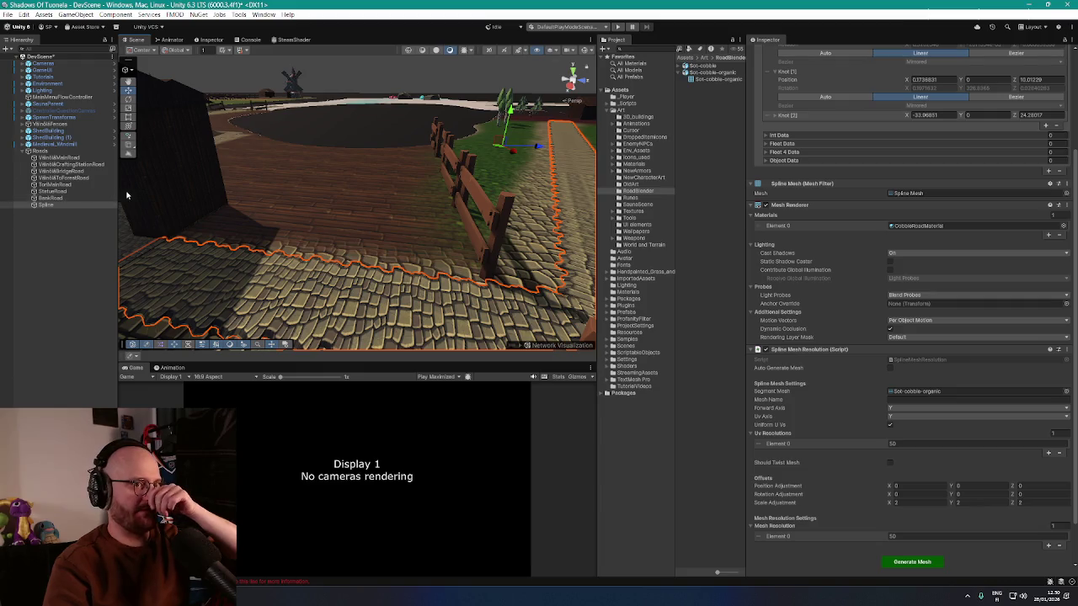
- Switch the first two knots' tangents to Auto and regenerate the cobble road mesh
{"action": "scroll", "coordinate": [859, 196], "scroll_direction": "up", "scroll_amount": 3}
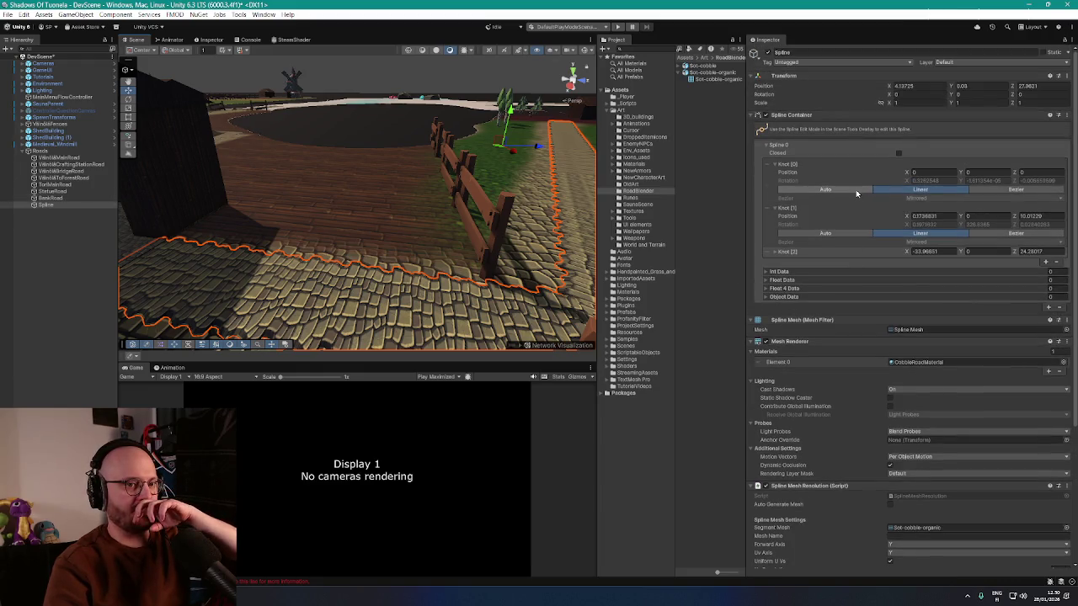
{"action": "left_click", "coordinate": [857, 191]}
{"action": "left_click", "coordinate": [851, 233]}
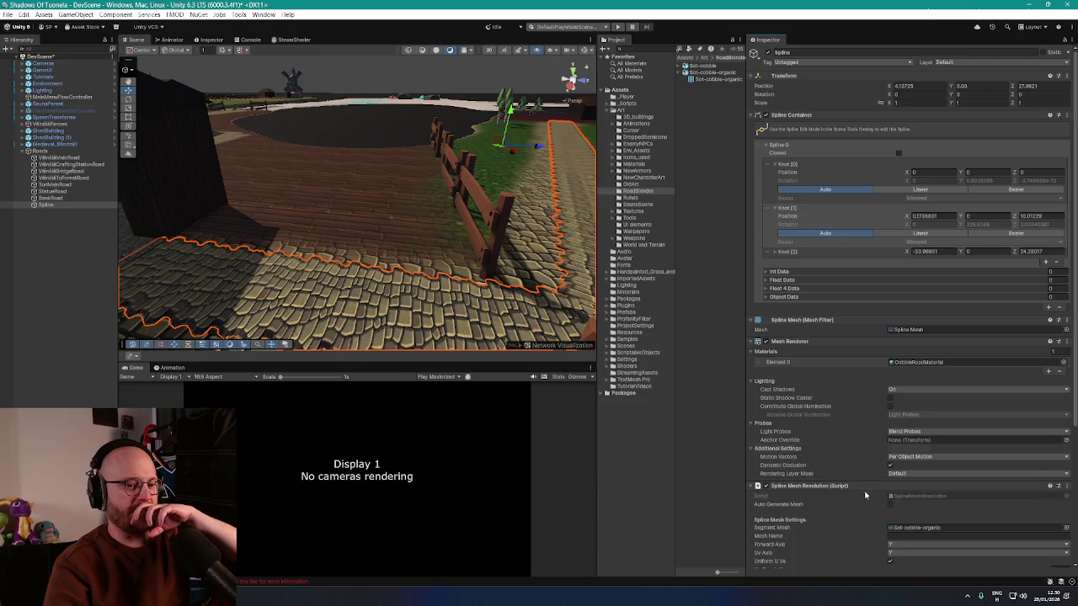
{"action": "scroll", "coordinate": [887, 492], "scroll_direction": "down", "scroll_amount": 4}
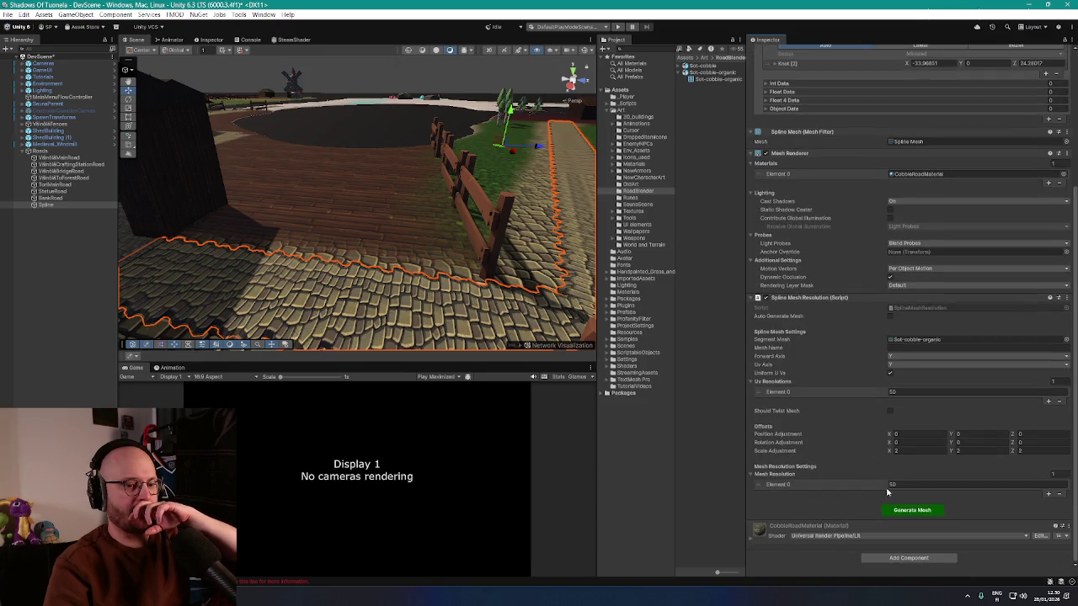
{"action": "left_click", "coordinate": [900, 511]}
{"action": "mouse_move", "coordinate": [438, 202]}
{"action": "left_mouse_down"}
{"action": "mouse_move", "coordinate": [500, 234]}
{"action": "mouse_move", "coordinate": [328, 230]}
{"action": "mouse_move", "coordinate": [428, 222]}
{"action": "mouse_move", "coordinate": [433, 211]}
{"action": "mouse_move", "coordinate": [241, 247]}
{"action": "mouse_move", "coordinate": [206, 267]}
{"action": "left_mouse_up"}
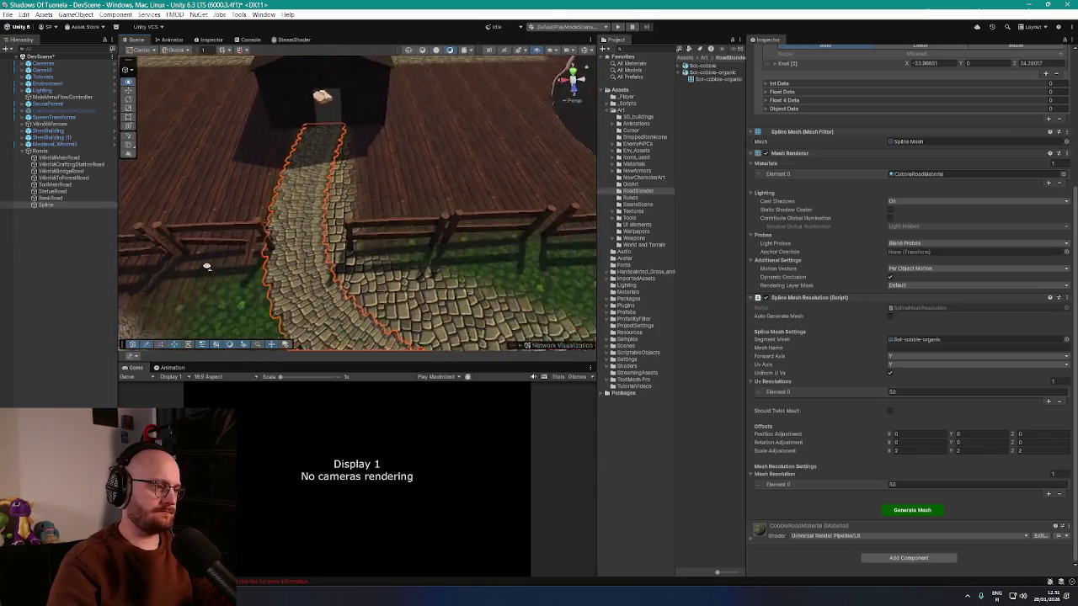
{"action": "scroll", "coordinate": [206, 267], "scroll_direction": "down", "scroll_amount": 5}
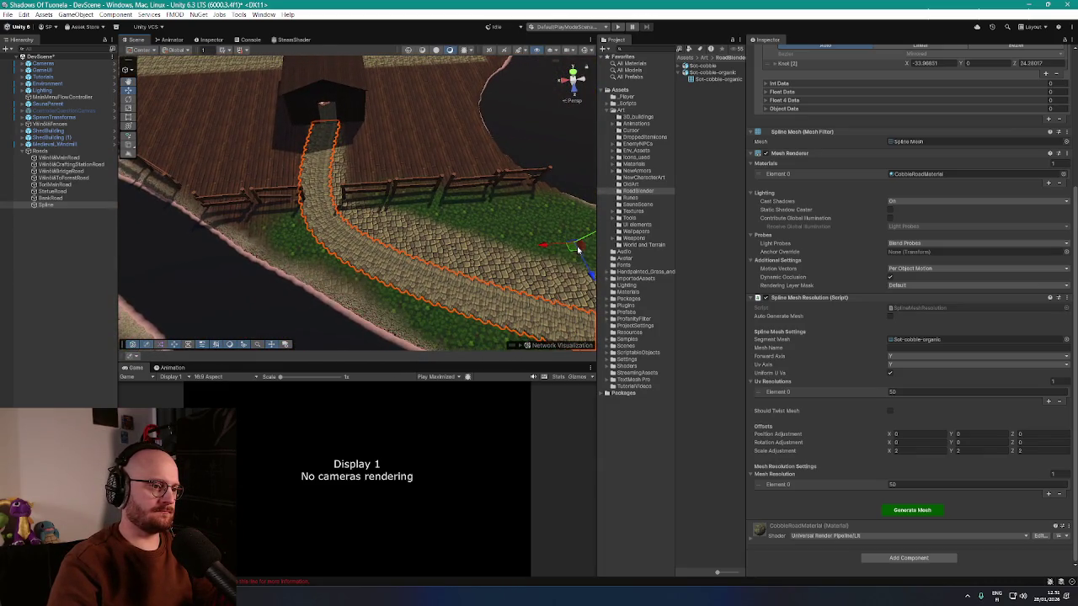
- Move the knots in the Spline editing context to reshape the road, then regenerate the mesh
{"action": "left_click_drag", "start_coordinate": [552, 246], "coordinate": [556, 247]}
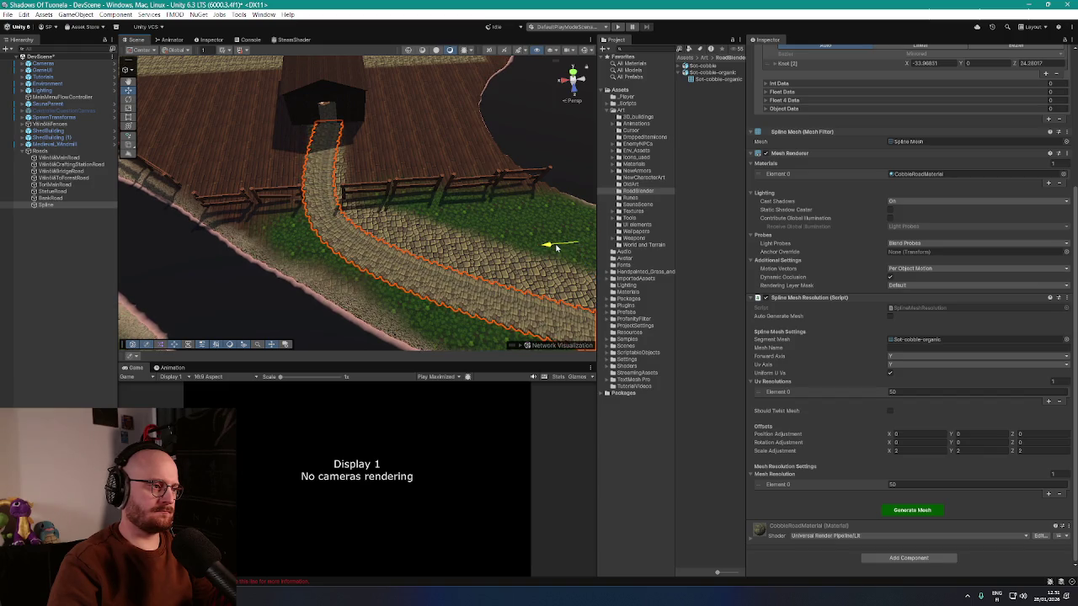
{"action": "mouse_move", "coordinate": [556, 247]}
{"action": "left_mouse_down"}
{"action": "mouse_move", "coordinate": [560, 221]}
{"action": "mouse_move", "coordinate": [669, 229]}
{"action": "mouse_move", "coordinate": [270, 229]}
{"action": "left_mouse_up"}
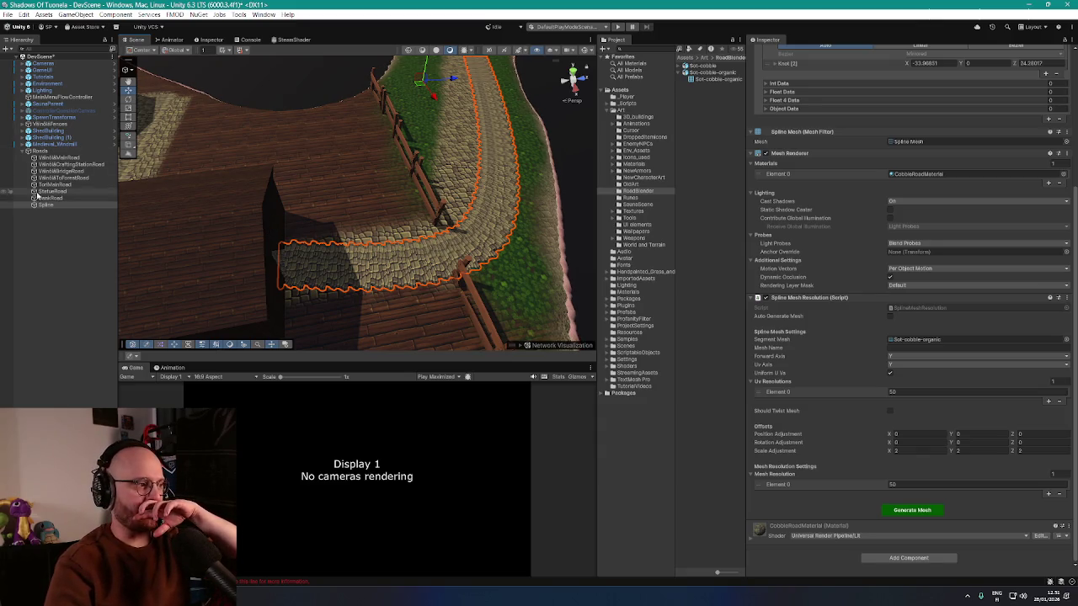
{"action": "scroll", "coordinate": [842, 210], "scroll_direction": "up", "scroll_amount": 5}
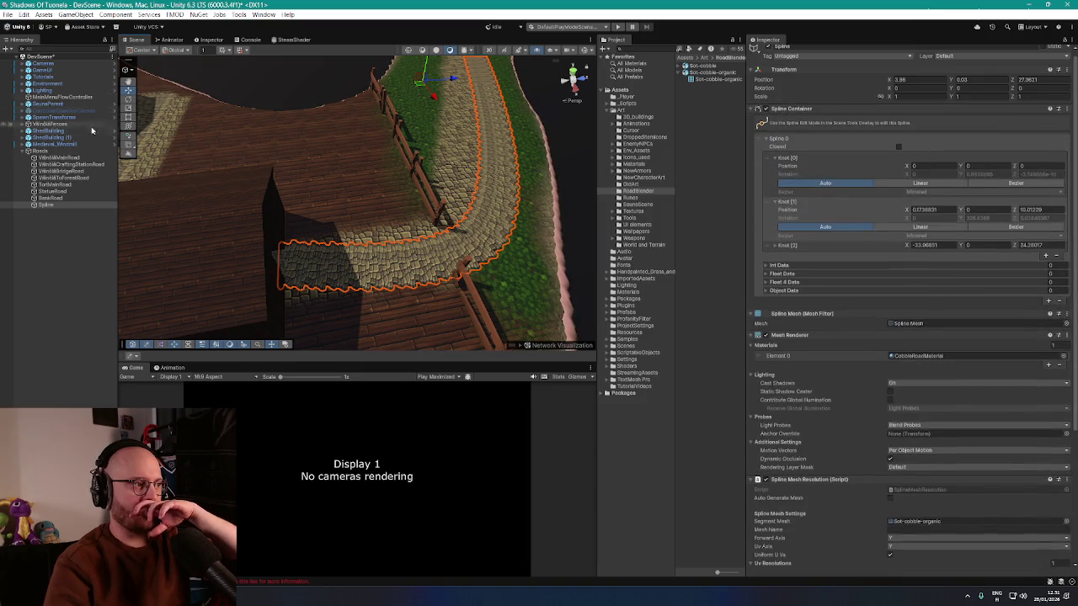
{"action": "left_click", "coordinate": [128, 70]}
{"action": "left_click", "coordinate": [156, 94]}
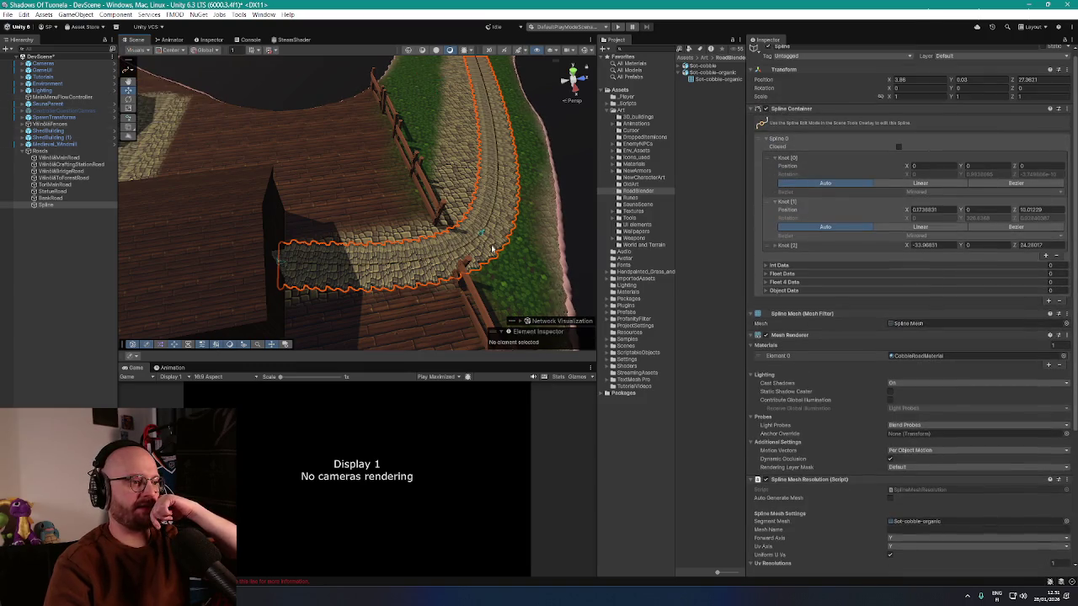
{"action": "left_click_drag", "start_coordinate": [482, 236], "coordinate": [474, 228]}
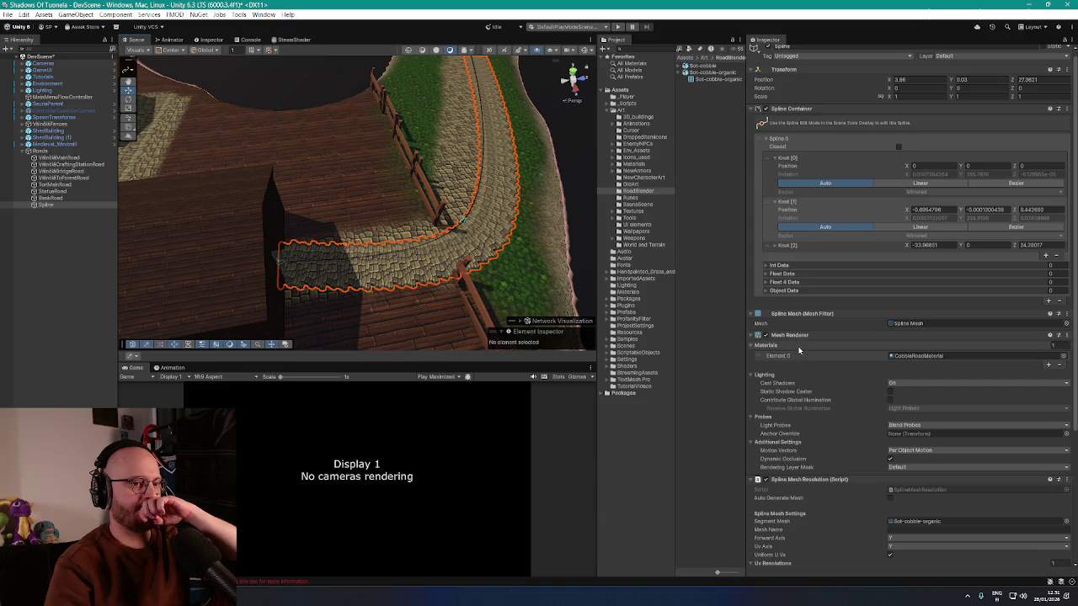
{"action": "scroll", "coordinate": [823, 369], "scroll_direction": "down", "scroll_amount": 5}
{"action": "left_click", "coordinate": [916, 511]}
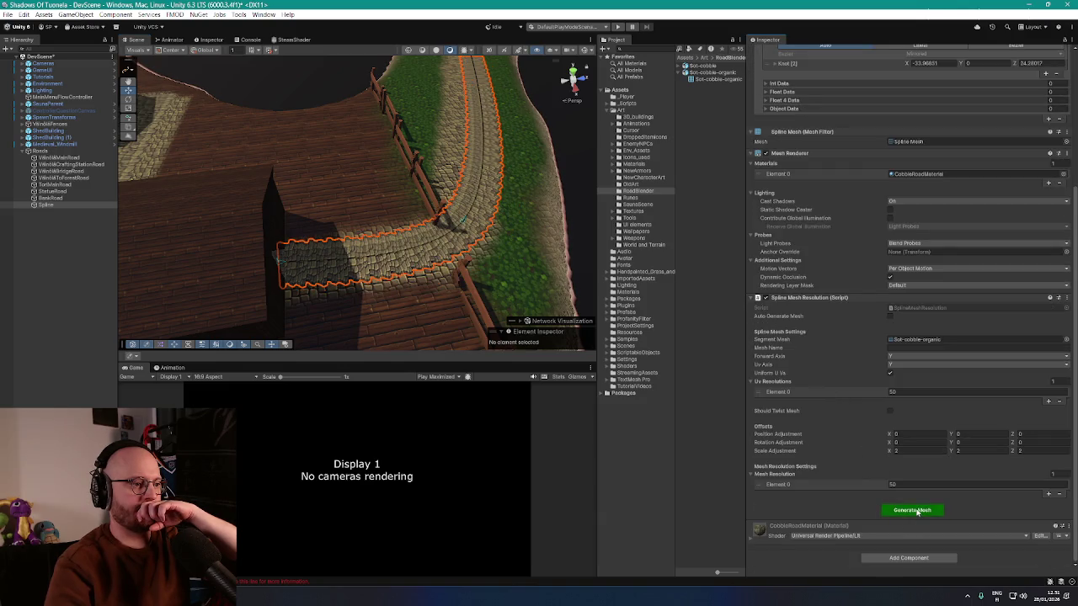
{"action": "mouse_move", "coordinate": [480, 199]}
{"action": "left_mouse_down"}
{"action": "mouse_move", "coordinate": [519, 222]}
{"action": "mouse_move", "coordinate": [443, 226]}
{"action": "mouse_move", "coordinate": [284, 207]}
{"action": "mouse_move", "coordinate": [277, 298]}
{"action": "mouse_move", "coordinate": [380, 283]}
{"action": "left_mouse_up"}
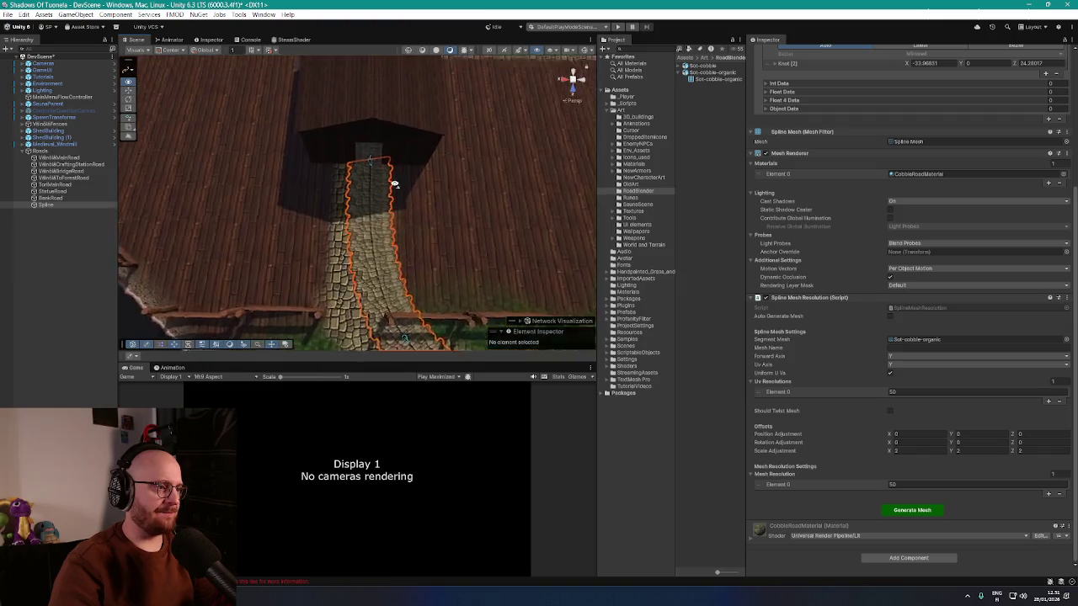
{"action": "scroll", "coordinate": [394, 183], "scroll_direction": "up", "scroll_amount": 2}
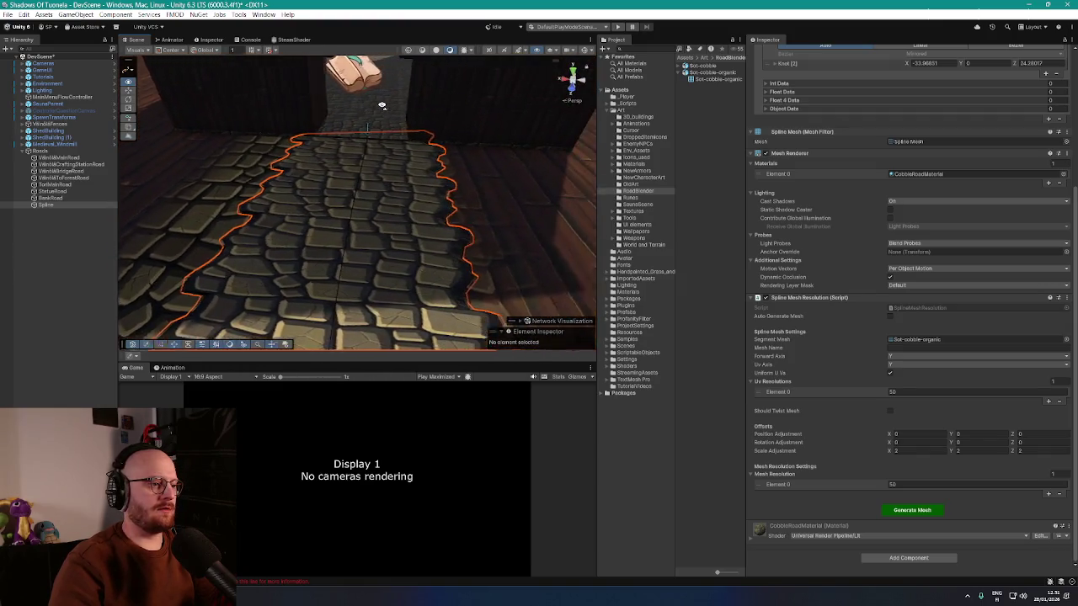
{"action": "mouse_move", "coordinate": [383, 104]}
{"action": "left_mouse_down"}
{"action": "mouse_move", "coordinate": [410, 151]}
{"action": "mouse_move", "coordinate": [476, 143]}
{"action": "mouse_move", "coordinate": [595, 87]}
{"action": "mouse_move", "coordinate": [424, 149]}
{"action": "mouse_move", "coordinate": [544, 161]}
{"action": "mouse_move", "coordinate": [542, 173]}
{"action": "mouse_move", "coordinate": [484, 183]}
{"action": "mouse_move", "coordinate": [474, 174]}
{"action": "mouse_move", "coordinate": [405, 177]}
{"action": "left_mouse_up"}
- Set UV Resolutions and Mesh Resolution Element 0 to 30, then regenerate the road mesh
{"action": "left_click", "coordinate": [914, 393]}
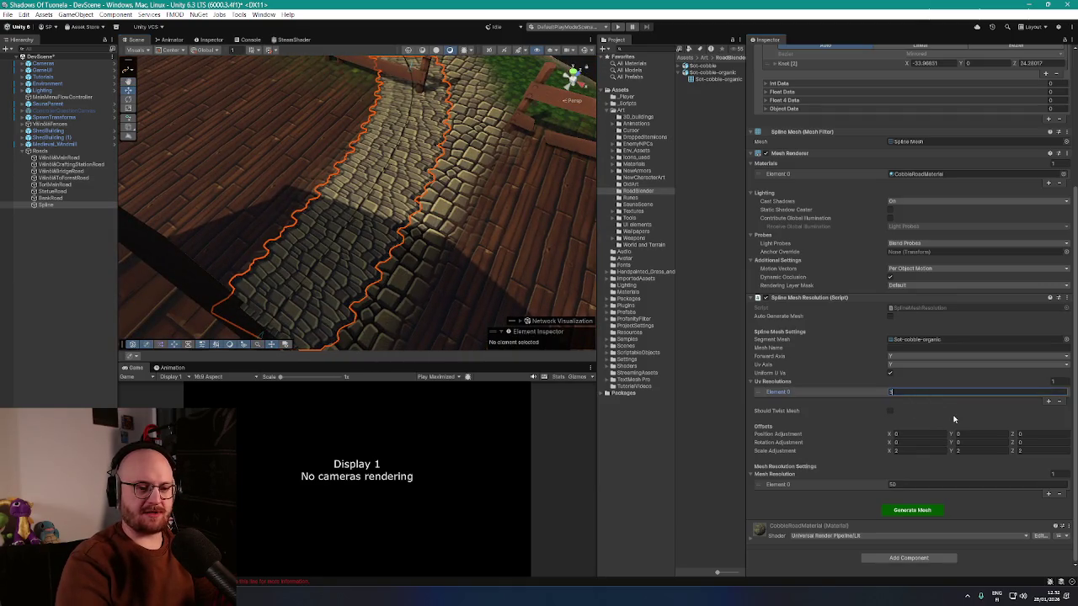
{"action": "type", "text": "0"}
{"action": "key", "text": "Tab"}
{"action": "left_click", "coordinate": [902, 486]}
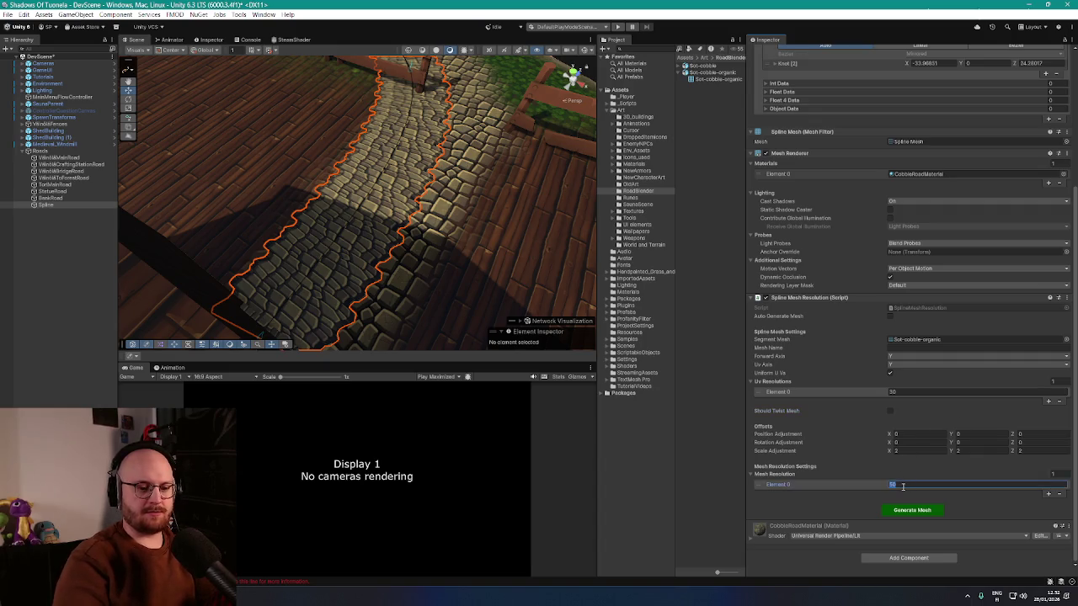
{"action": "type", "text": "30"}
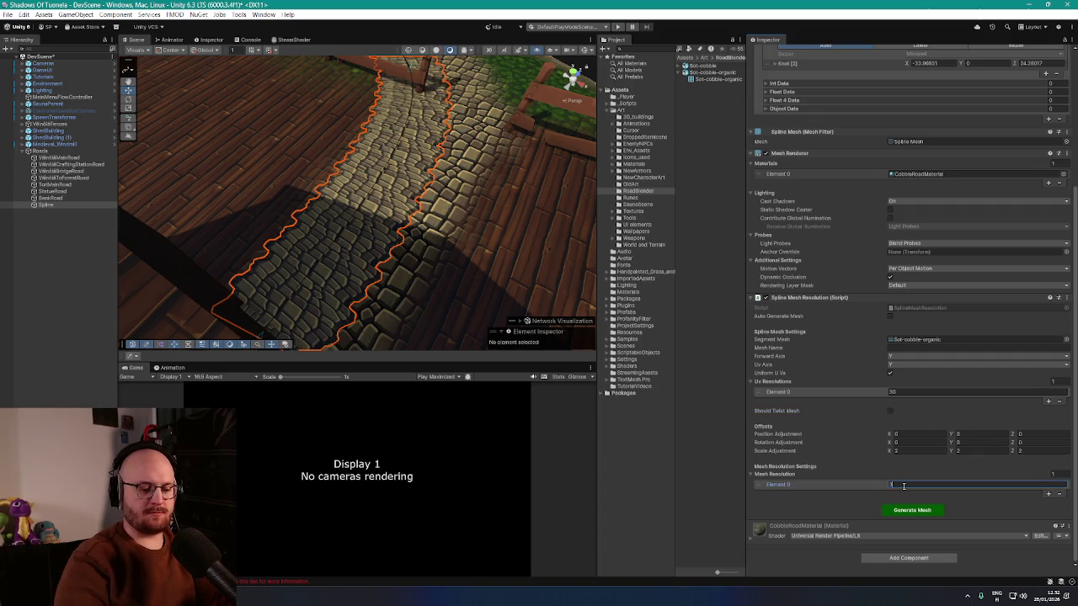
{"action": "left_click", "coordinate": [903, 512]}
{"action": "mouse_move", "coordinate": [469, 258]}
{"action": "left_mouse_down"}
{"action": "mouse_move", "coordinate": [260, 193]}
{"action": "mouse_move", "coordinate": [378, 197]}
{"action": "mouse_move", "coordinate": [362, 215]}
{"action": "mouse_move", "coordinate": [404, 227]}
{"action": "mouse_move", "coordinate": [320, 219]}
{"action": "mouse_move", "coordinate": [346, 197]}
{"action": "mouse_move", "coordinate": [320, 211]}
{"action": "mouse_move", "coordinate": [291, 199]}
{"action": "mouse_move", "coordinate": [379, 179]}
{"action": "left_mouse_up"}
{"action": "scroll", "coordinate": [318, 209], "scroll_direction": "down", "scroll_amount": 10}
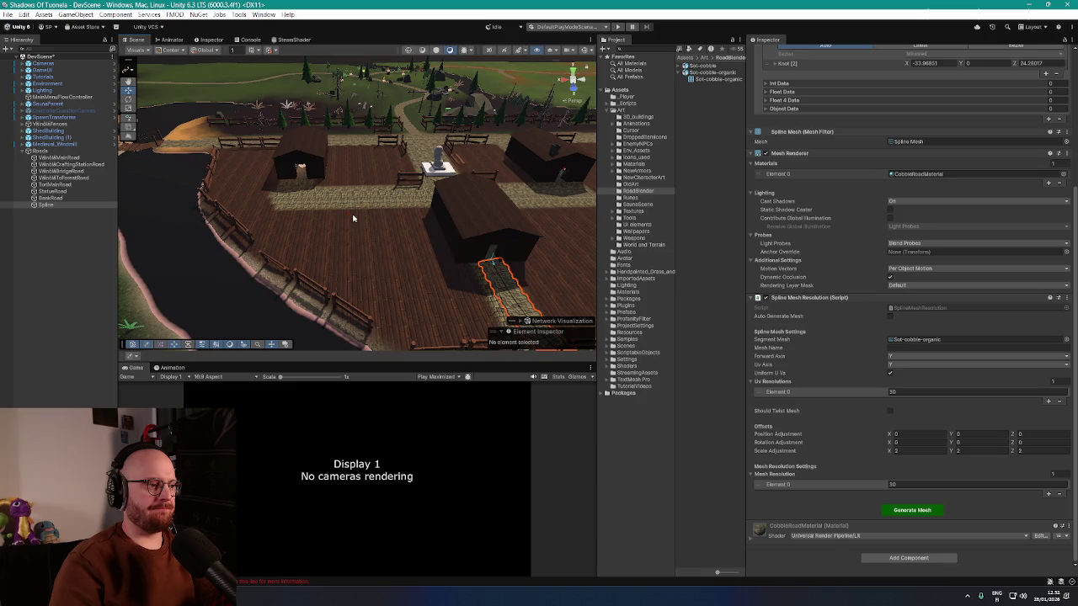
{"action": "mouse_move", "coordinate": [354, 219]}
{"action": "left_mouse_down"}
{"action": "mouse_move", "coordinate": [224, 207]}
{"action": "mouse_move", "coordinate": [533, 214]}
{"action": "mouse_move", "coordinate": [375, 291]}
{"action": "left_mouse_up"}
- Rename the Spline object to TorBackRoad and the bank road to TorBankRoad
{"action": "left_click", "coordinate": [45, 206]}
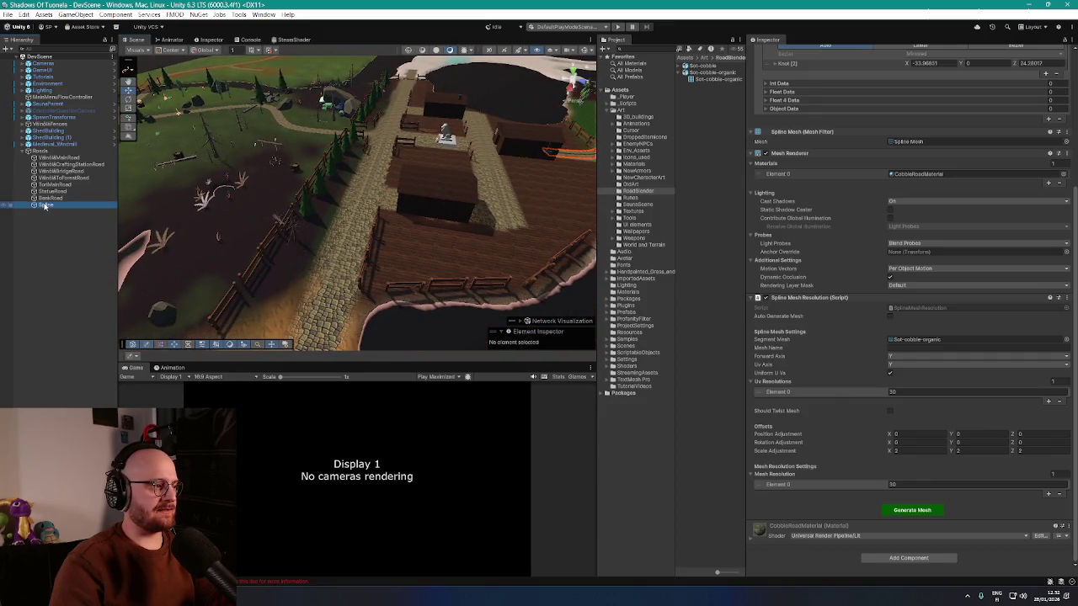
{"action": "key", "text": "F2"}
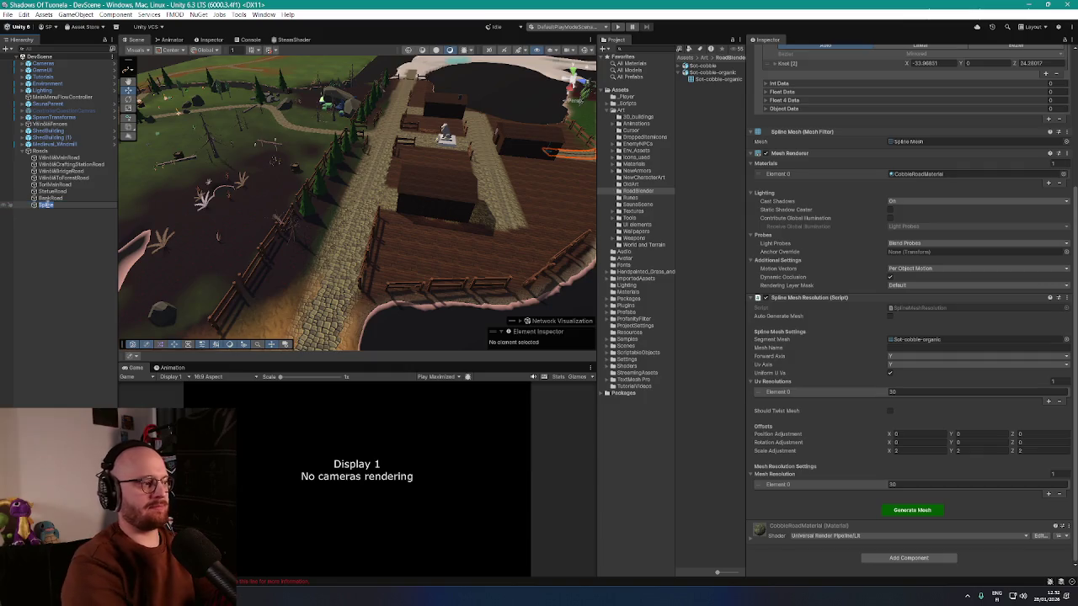
{"action": "type", "text": "TortMainR"}
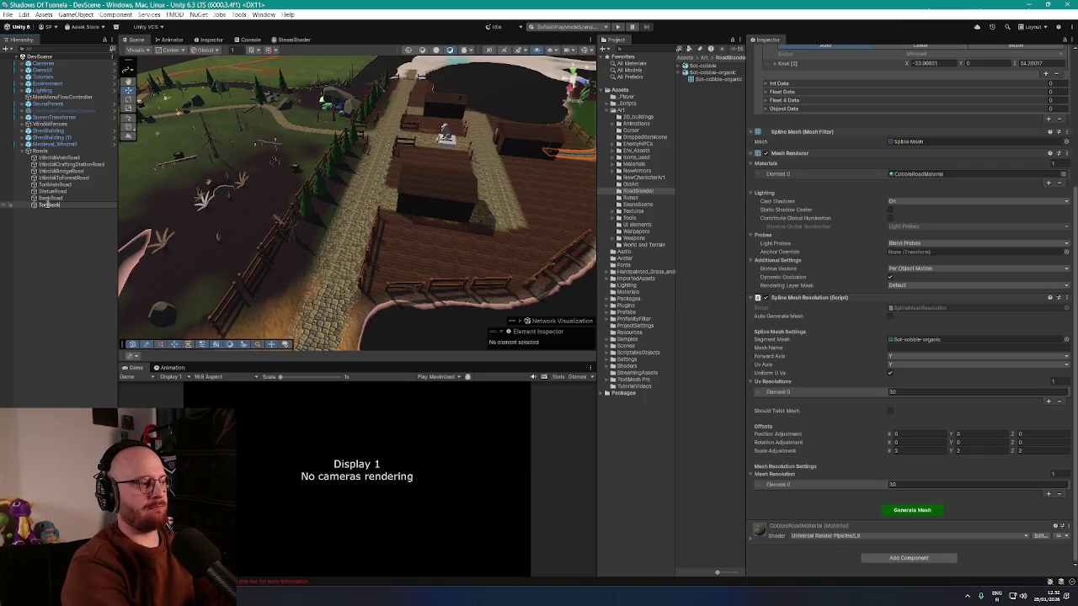
{"action": "type", "text": "oad"}
{"action": "key", "text": "Return"}
{"action": "left_click", "coordinate": [42, 199]}
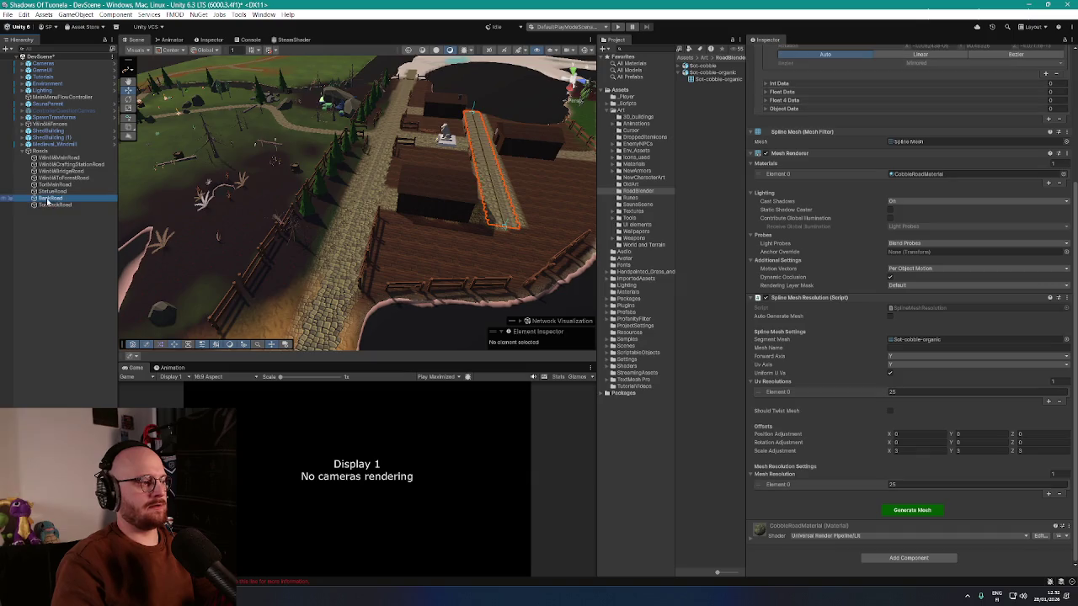
{"action": "key", "text": "F2"}
{"action": "type", "text": "TorBattleRoad"}
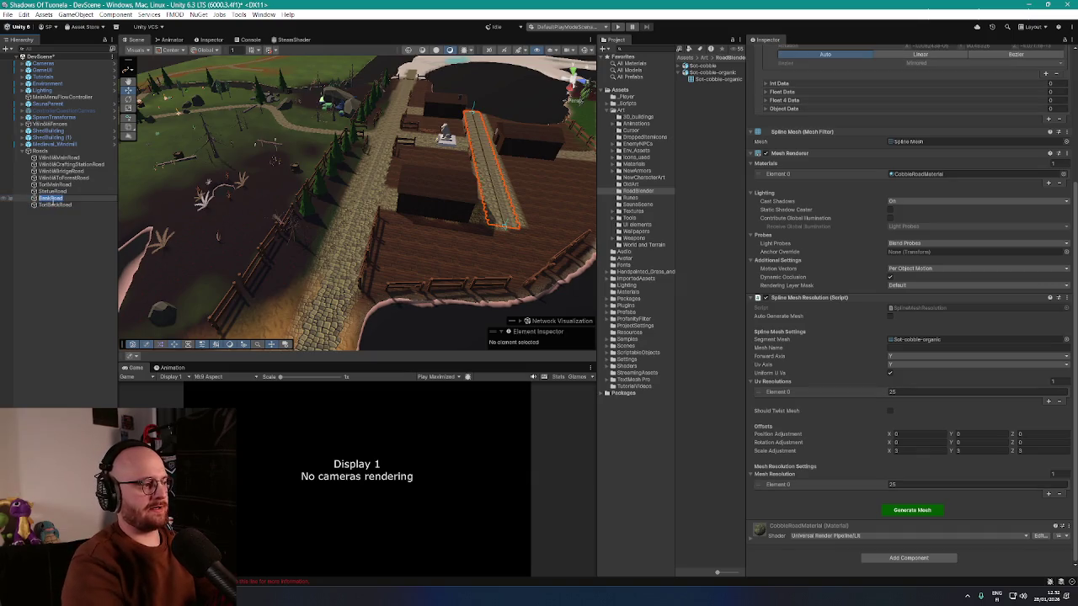
{"action": "key", "text": "Return"}
- Start renaming the statue road and locate the SplineMeshResolution script in the project files
{"action": "left_click", "coordinate": [42, 192]}
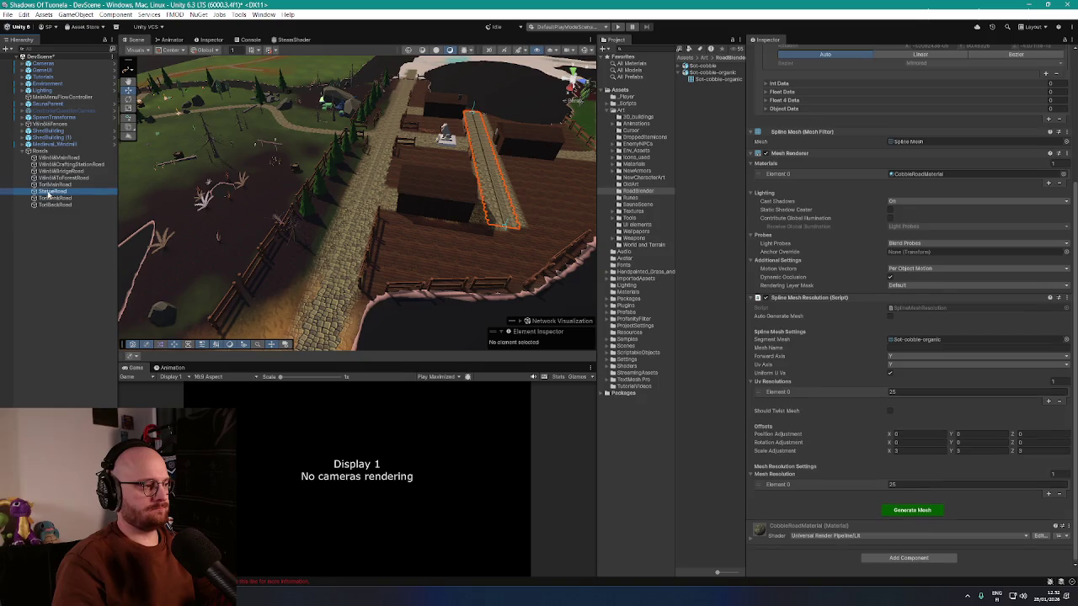
{"action": "key", "text": "F2"}
{"action": "type", "text": "Fort"}
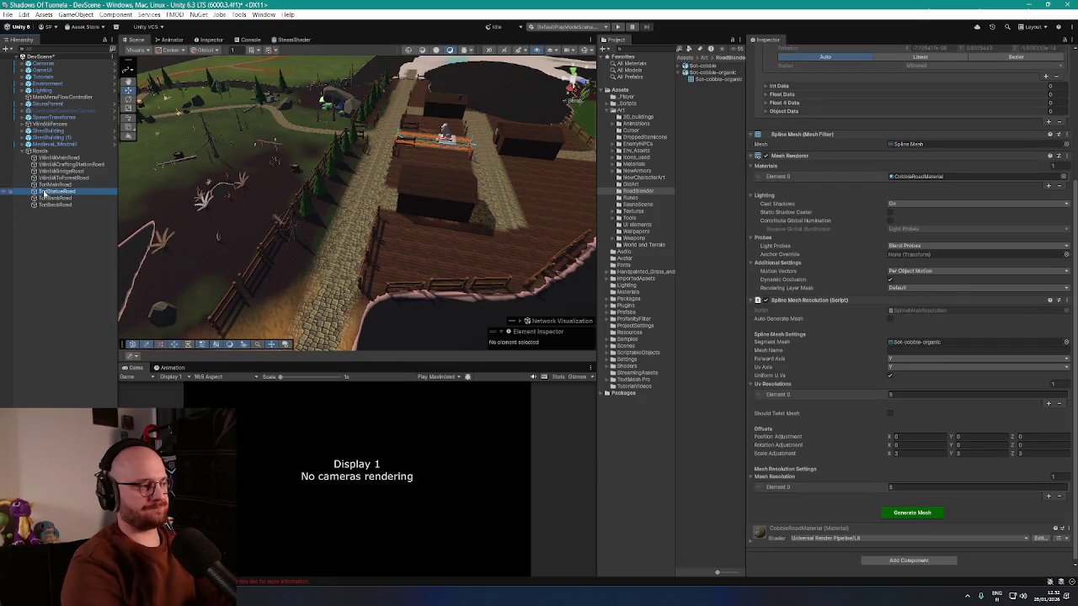
{"action": "left_click_drag", "start_coordinate": [404, 202], "coordinate": [476, 190]}
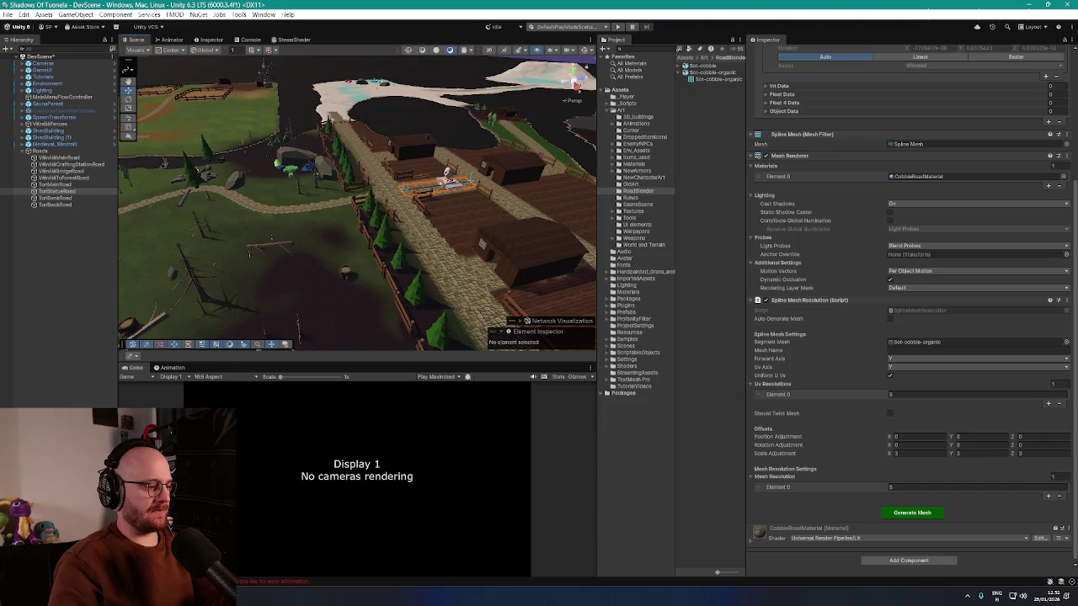
{"action": "left_click", "coordinate": [934, 312]}
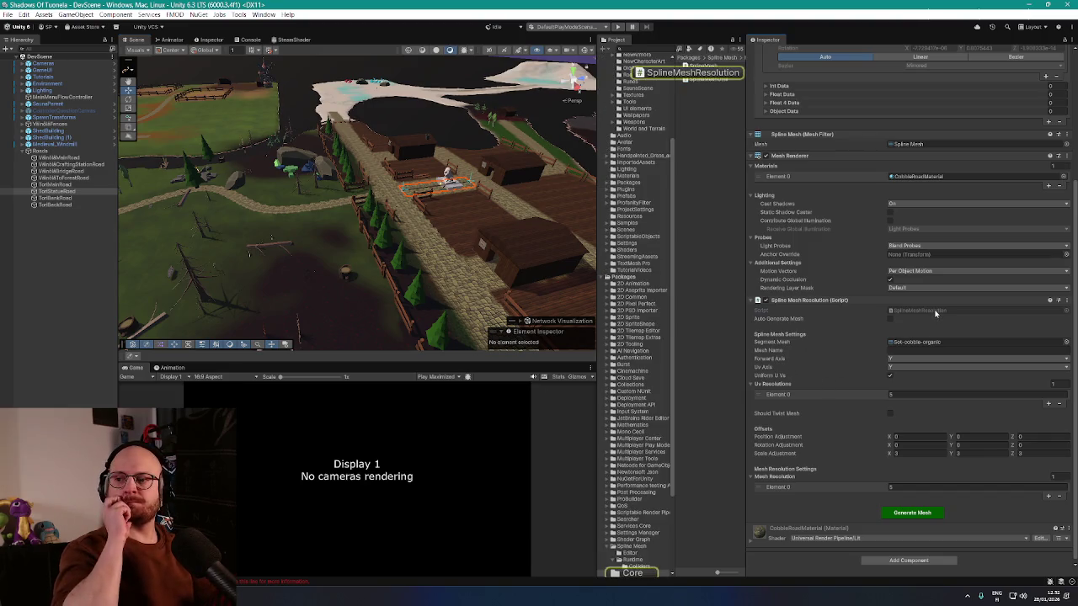
- Commit the staged changes with a message about jagged-edged roads and the added windmill asset
{"action": "double_click", "coordinate": [934, 312]}
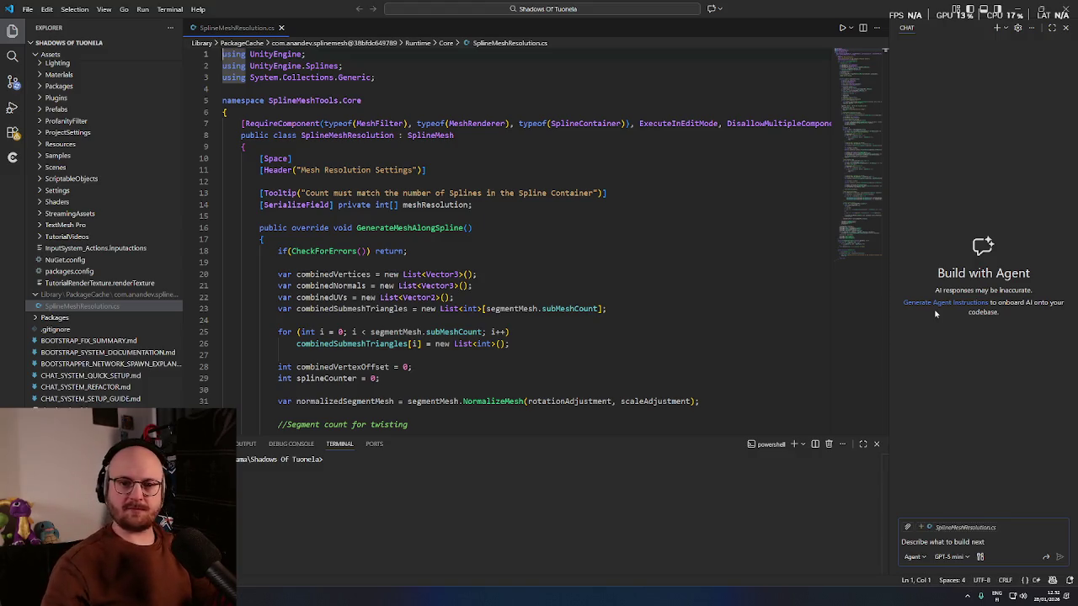
{"action": "left_click", "coordinate": [13, 81]}
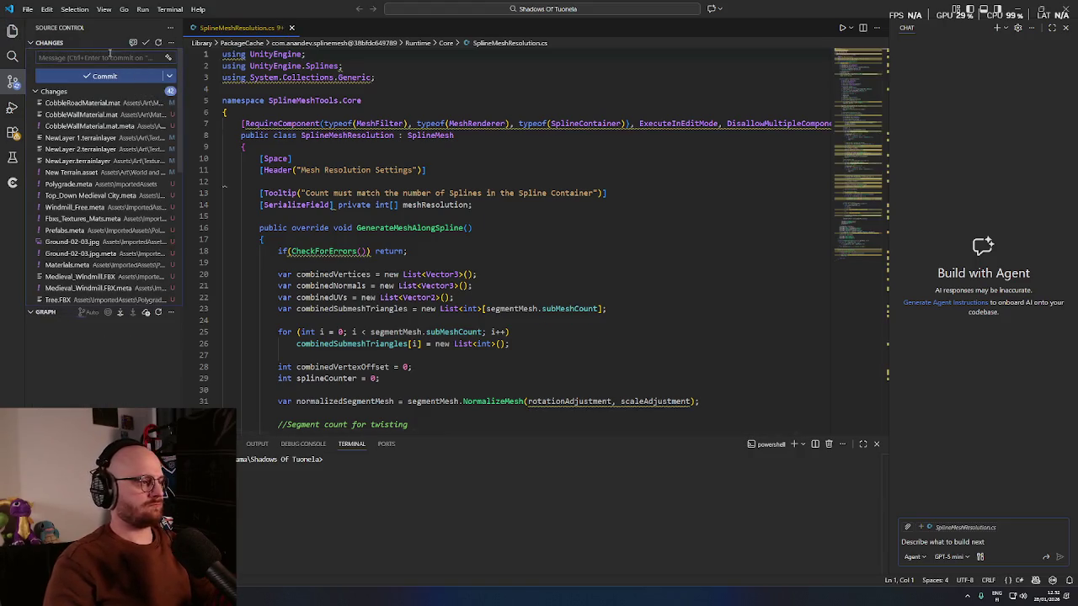
{"action": "left_click", "coordinate": [112, 56]}
{"action": "type", "text": "figured out a w"}
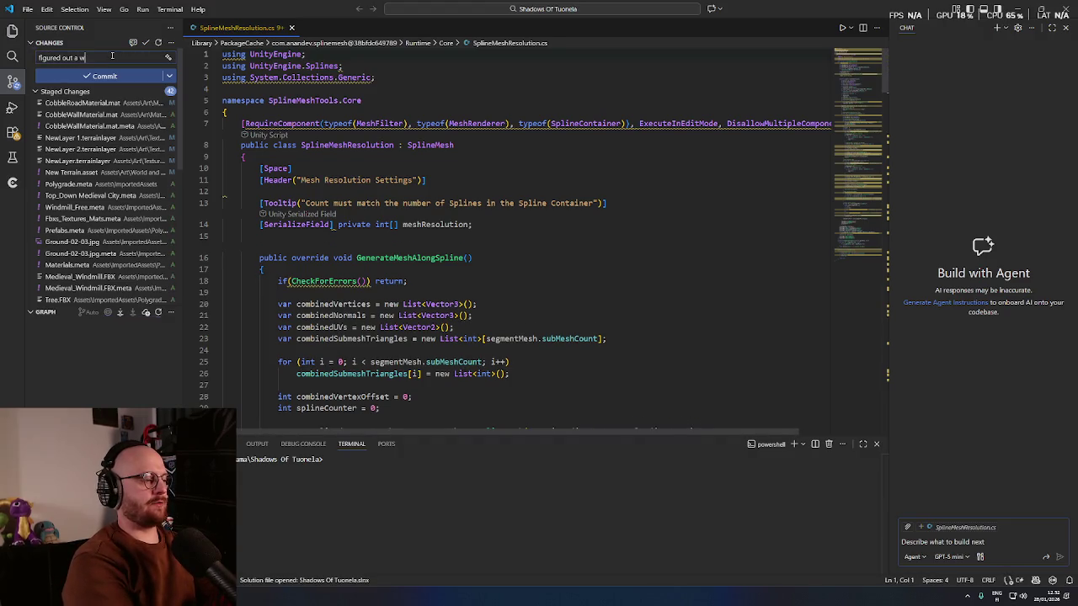
{"action": "type", "text": "ay to create jagg"}
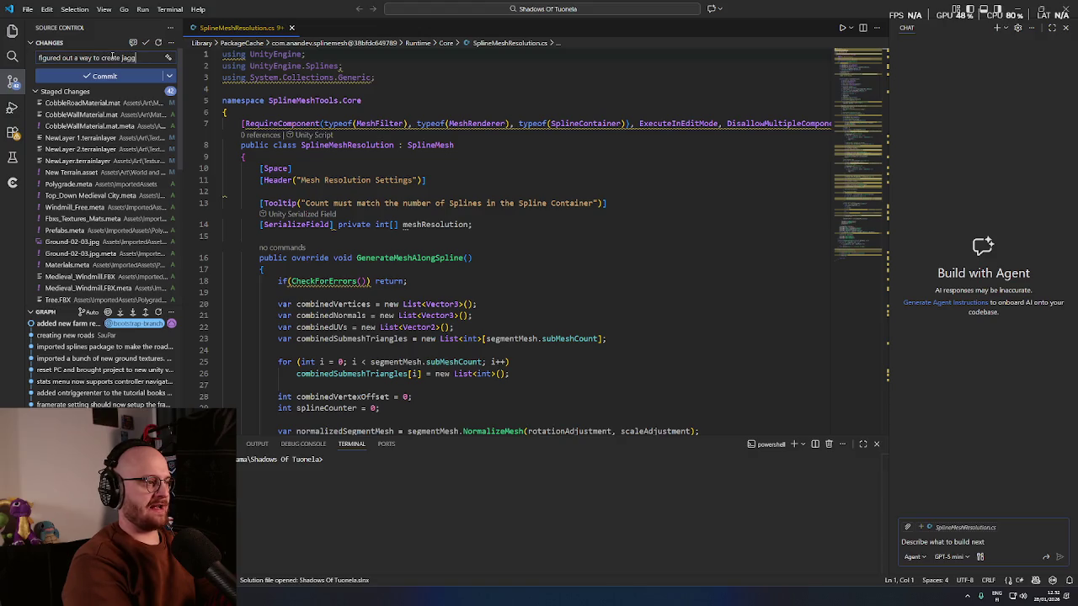
{"action": "type", "text": "ed edged roads."}
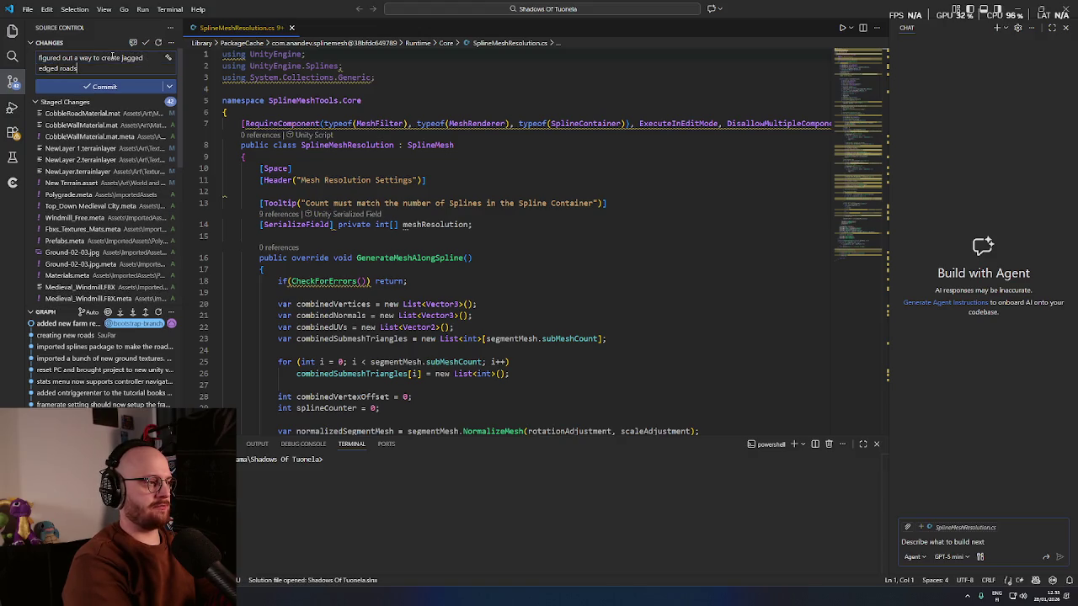
{"action": "type", "text": " Implemented the ne"}
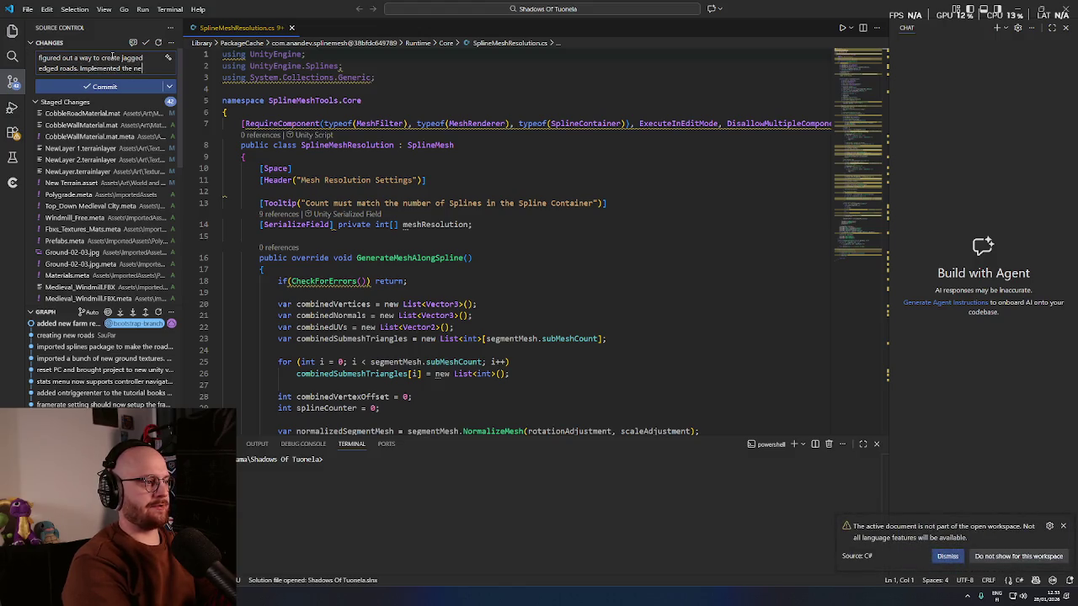
{"action": "type", "text": "w roads"}
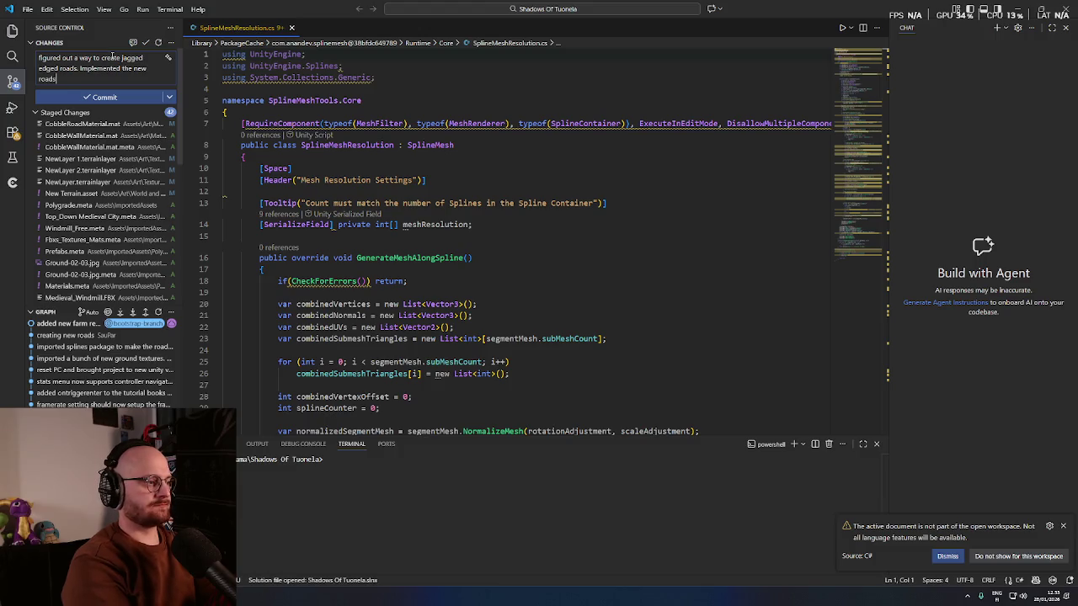
{"action": "scroll", "coordinate": [124, 163], "scroll_direction": "down", "scroll_amount": 10}
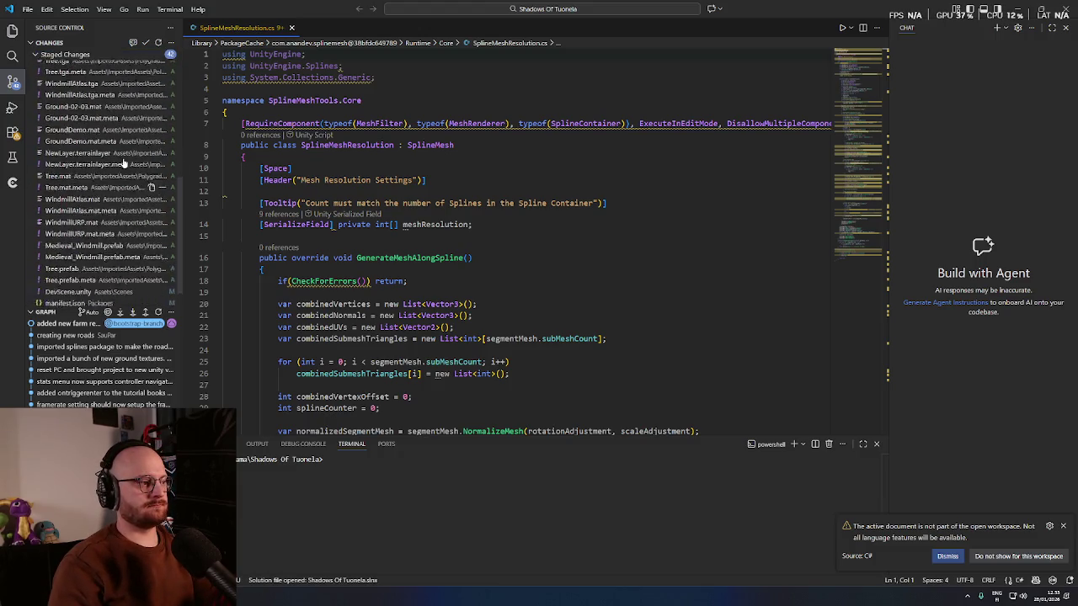
{"action": "scroll", "coordinate": [124, 163], "scroll_direction": "up", "scroll_amount": 10}
{"action": "type", "text": "A"}
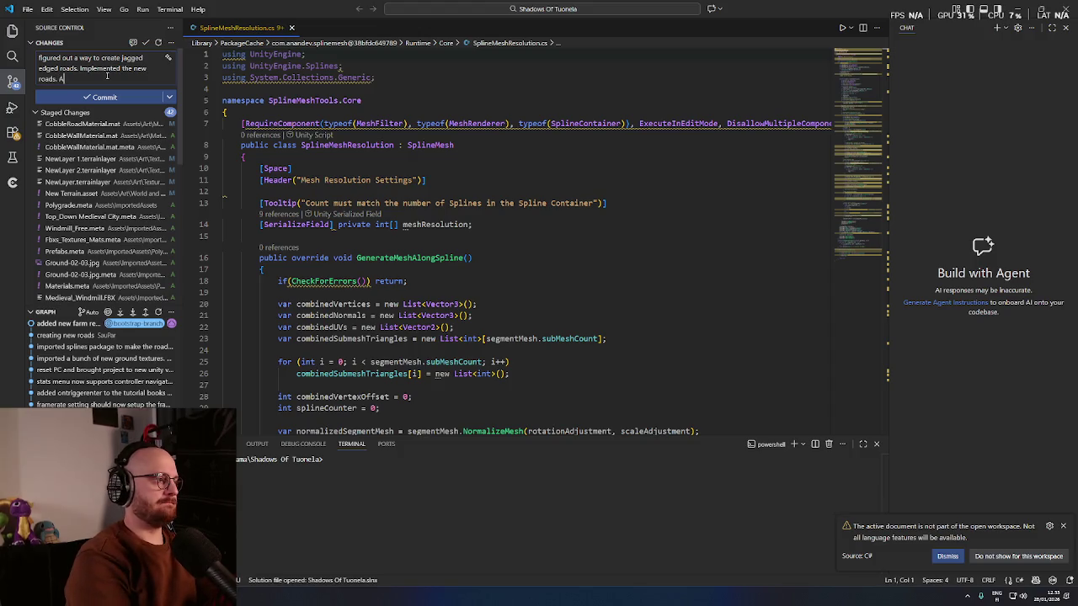
{"action": "type", "text": "dded windmill"}
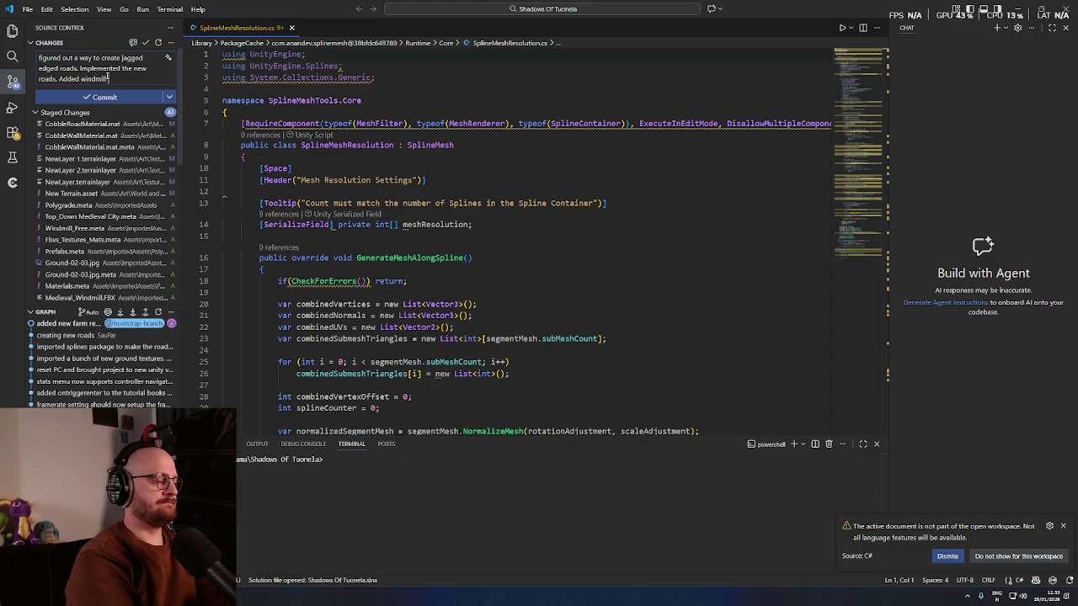
{"action": "type", "text": " asset to"}
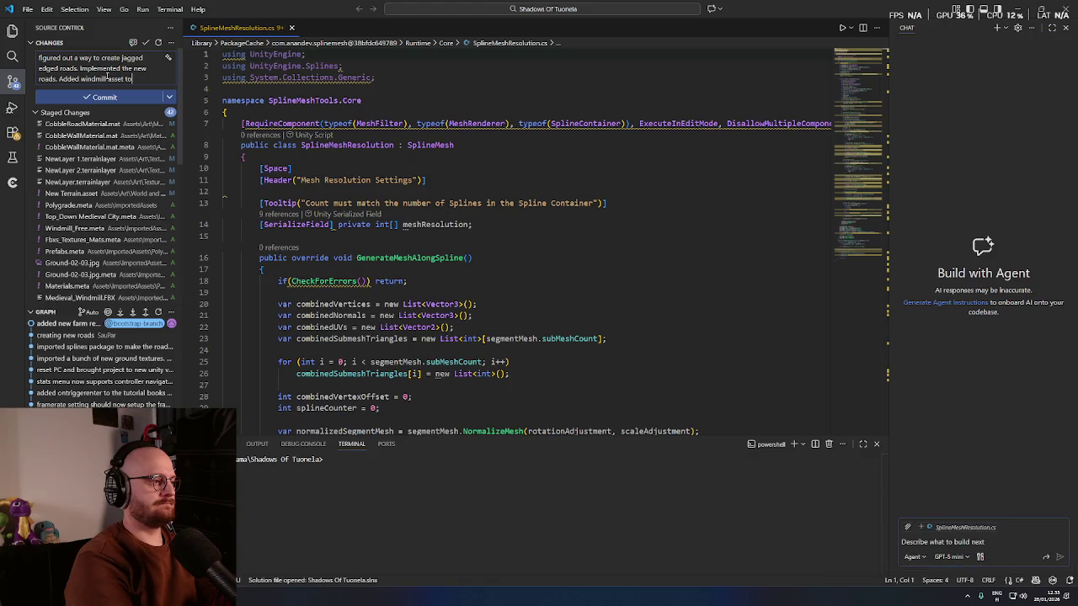
{"action": "type", "text": " the project and world"}
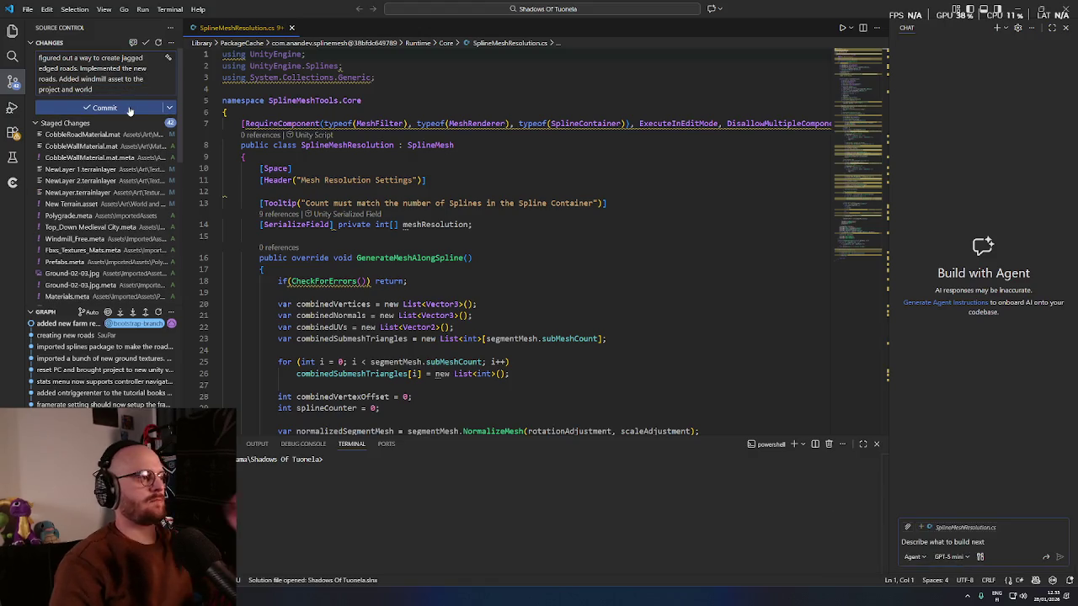
{"action": "left_click", "coordinate": [110, 107]}
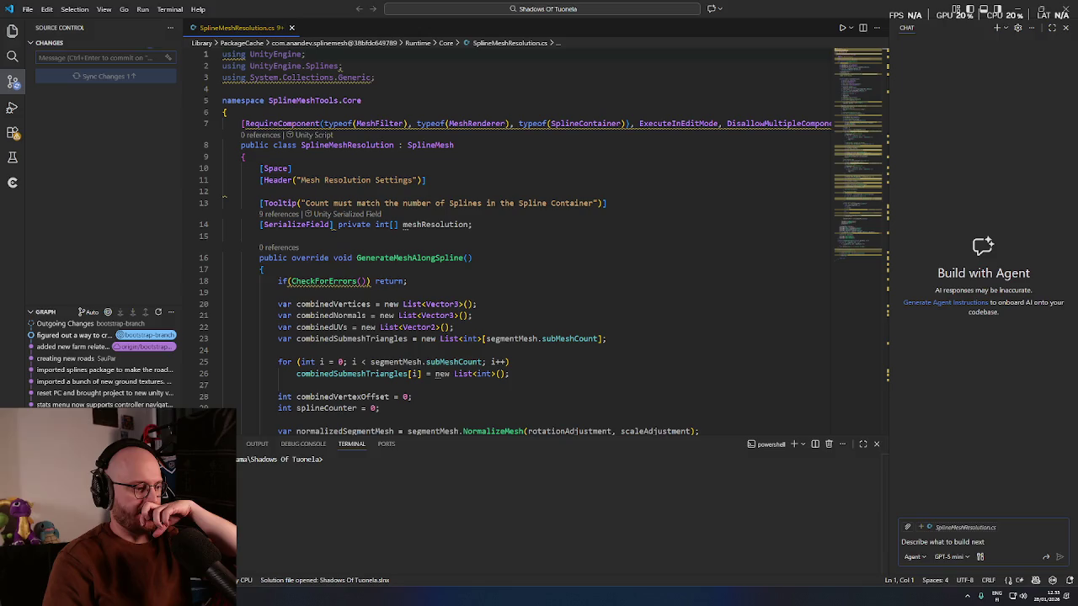
- Back in Unity, select the Betaisland terrain under Environment and open the Paint Terrain tool list
{"action": "key", "text": "alt+Tab"}
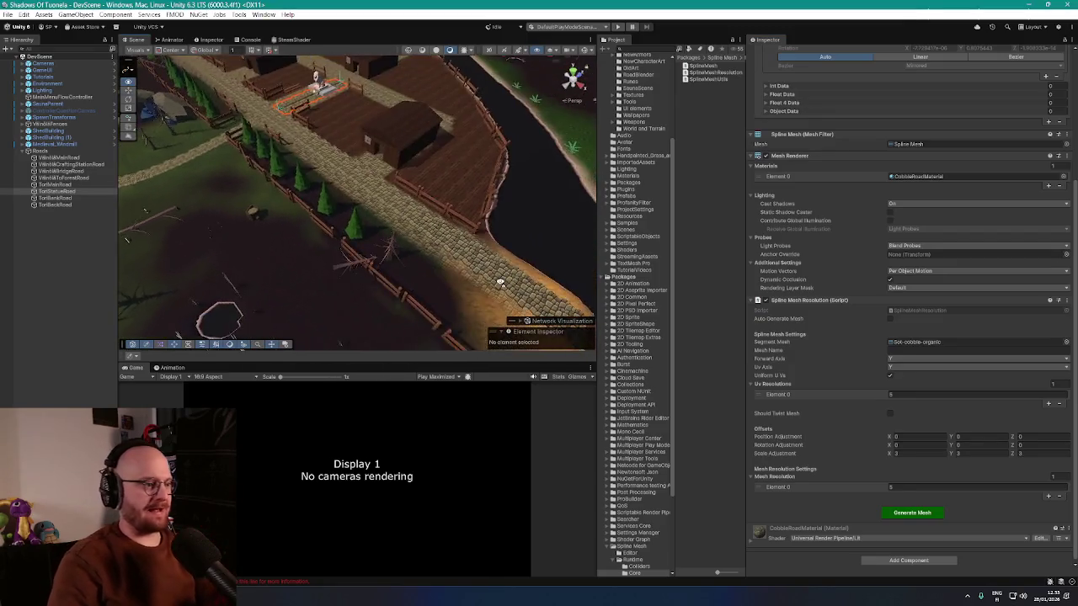
{"action": "left_click_drag", "start_coordinate": [501, 284], "coordinate": [370, 296]}
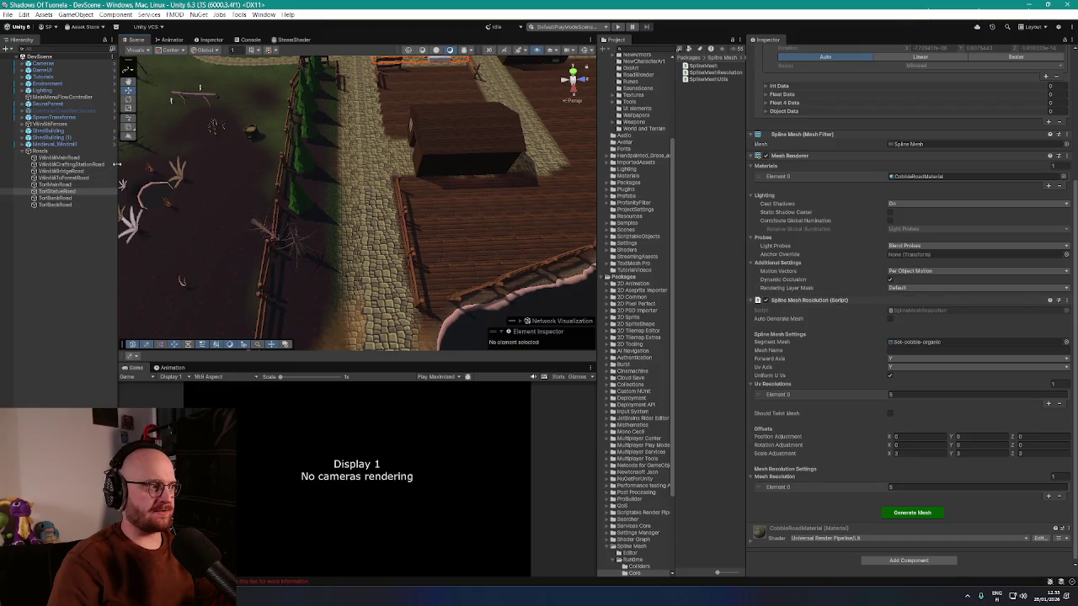
{"action": "left_click", "coordinate": [46, 84]}
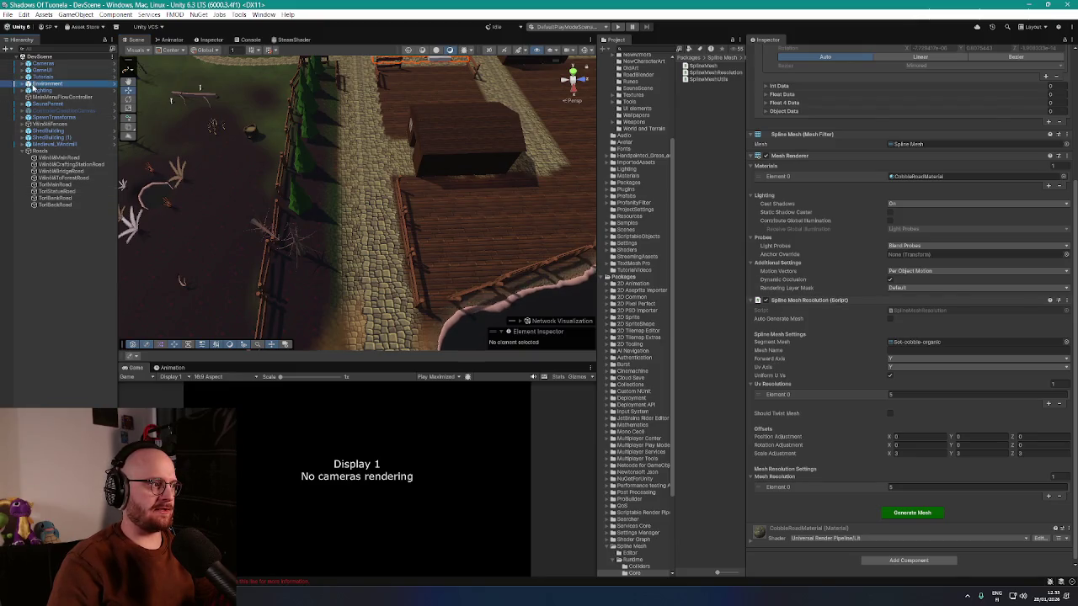
{"action": "left_click", "coordinate": [23, 84]}
{"action": "left_click", "coordinate": [54, 103]}
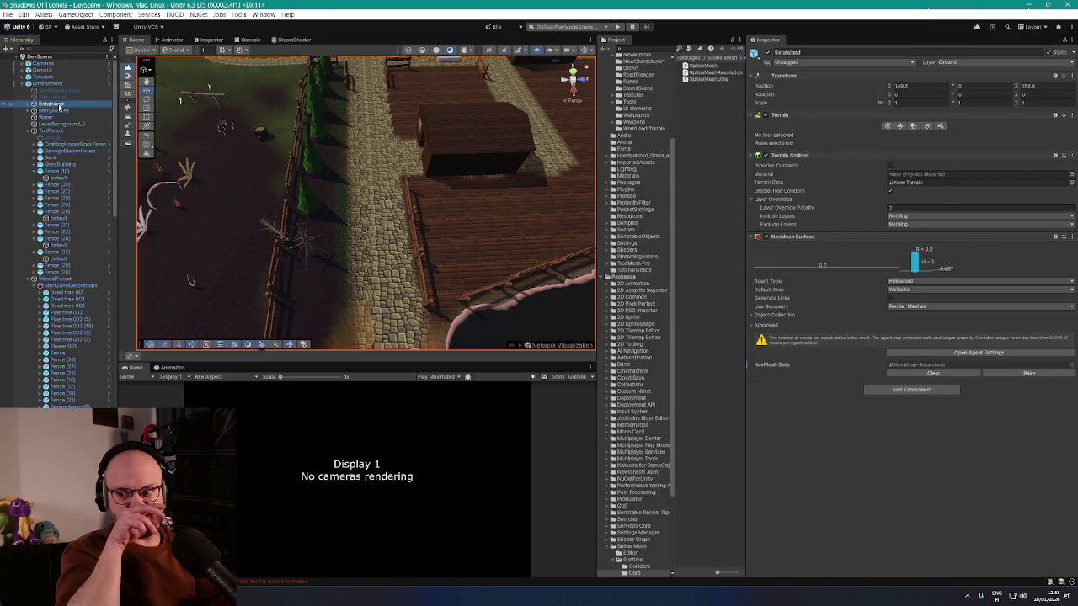
{"action": "scroll", "coordinate": [421, 244], "scroll_direction": "up", "scroll_amount": 3}
{"action": "left_click_drag", "start_coordinate": [421, 245], "coordinate": [420, 244]}
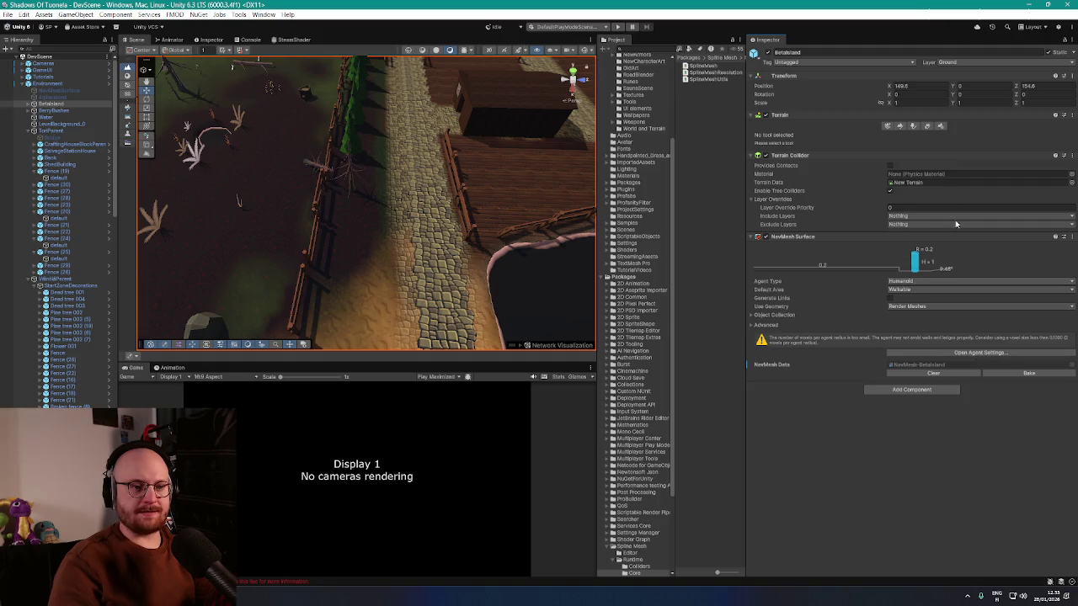
{"action": "left_click", "coordinate": [898, 126]}
{"action": "left_click", "coordinate": [901, 136]}
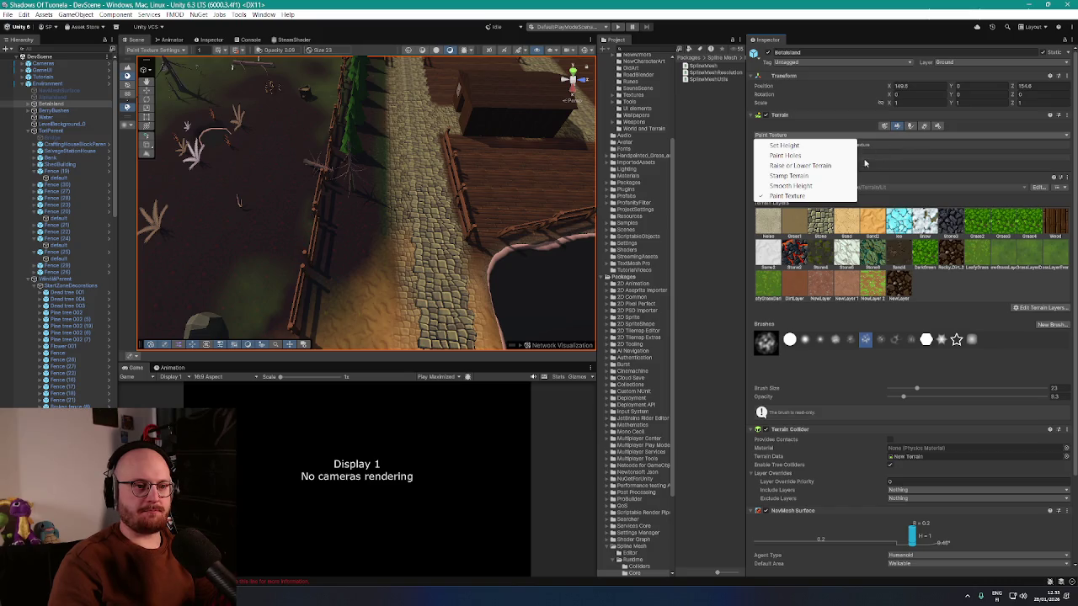
- Use Paint Texture with the Wood layer and a hard round brush
{"action": "left_click", "coordinate": [811, 196]}
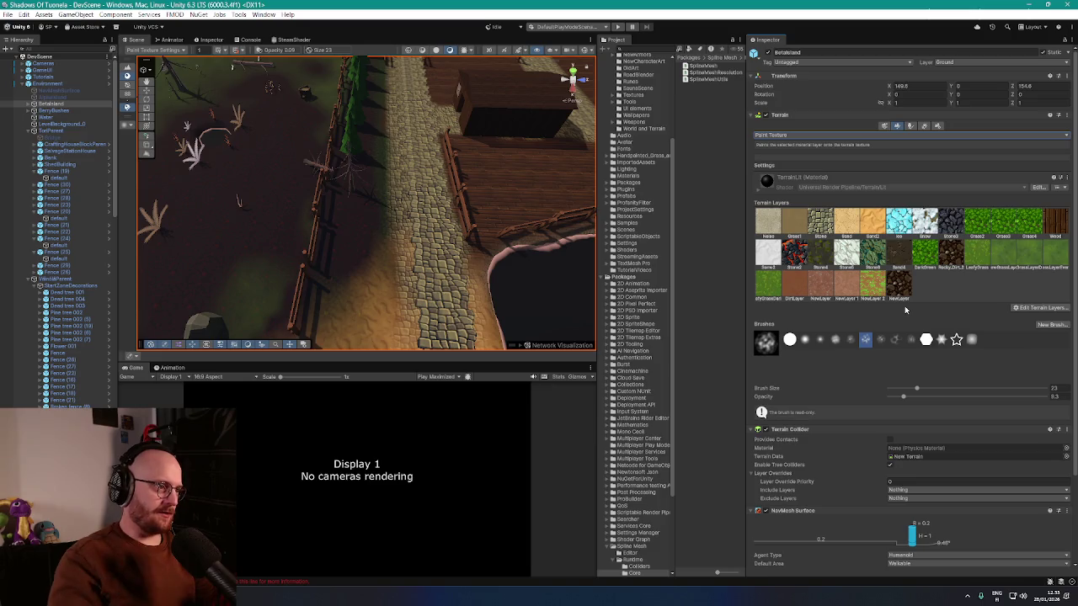
{"action": "mouse_move", "coordinate": [438, 182]}
{"action": "left_mouse_down"}
{"action": "mouse_move", "coordinate": [444, 174]}
{"action": "mouse_move", "coordinate": [303, 156]}
{"action": "left_mouse_up"}
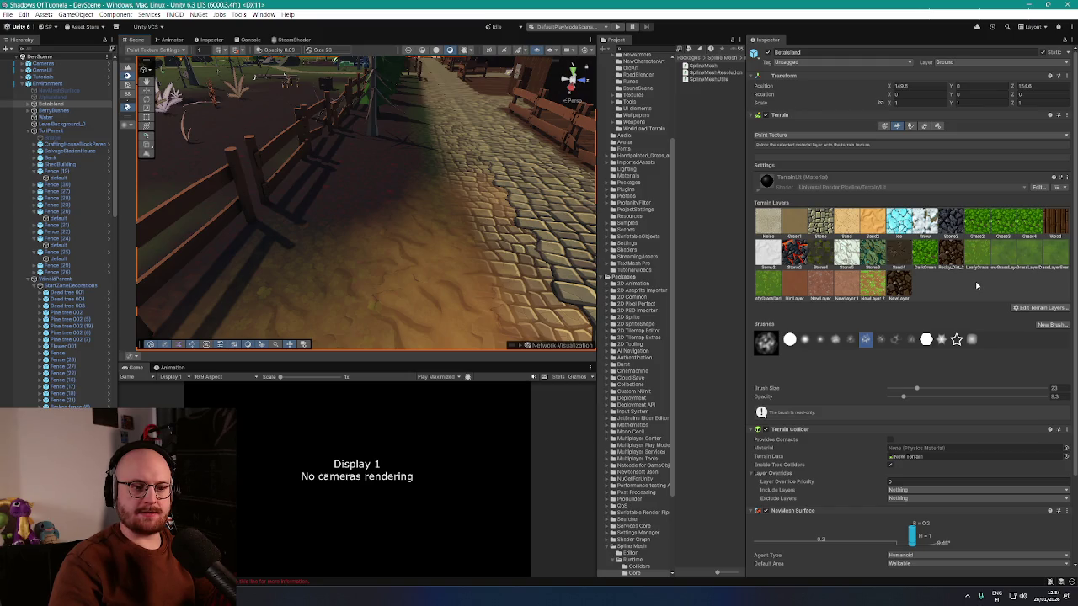
{"action": "left_click", "coordinate": [1055, 223]}
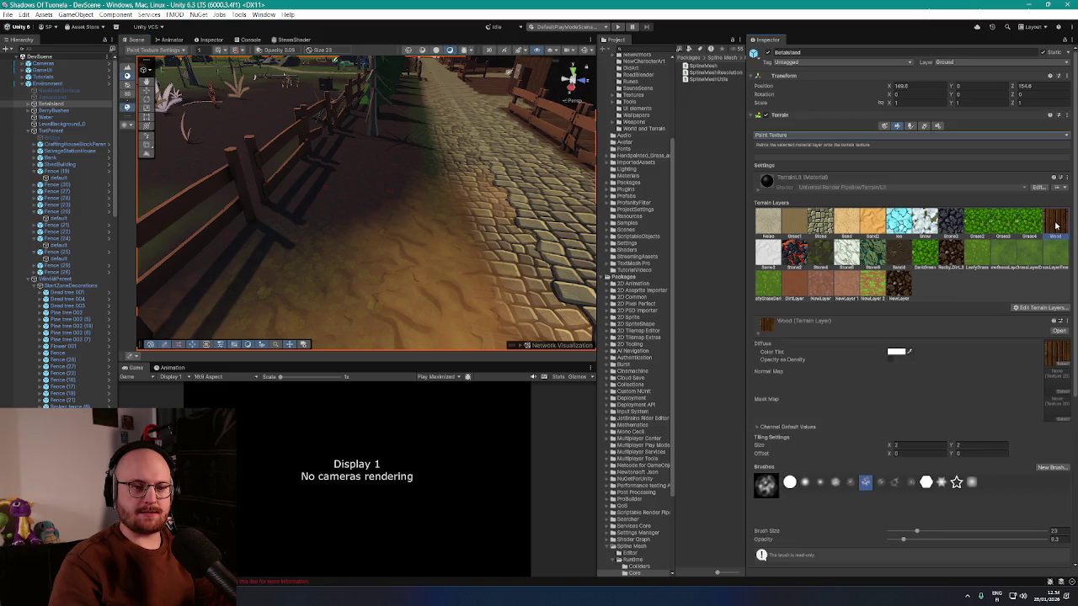
{"action": "scroll", "coordinate": [895, 442], "scroll_direction": "down", "scroll_amount": 4}
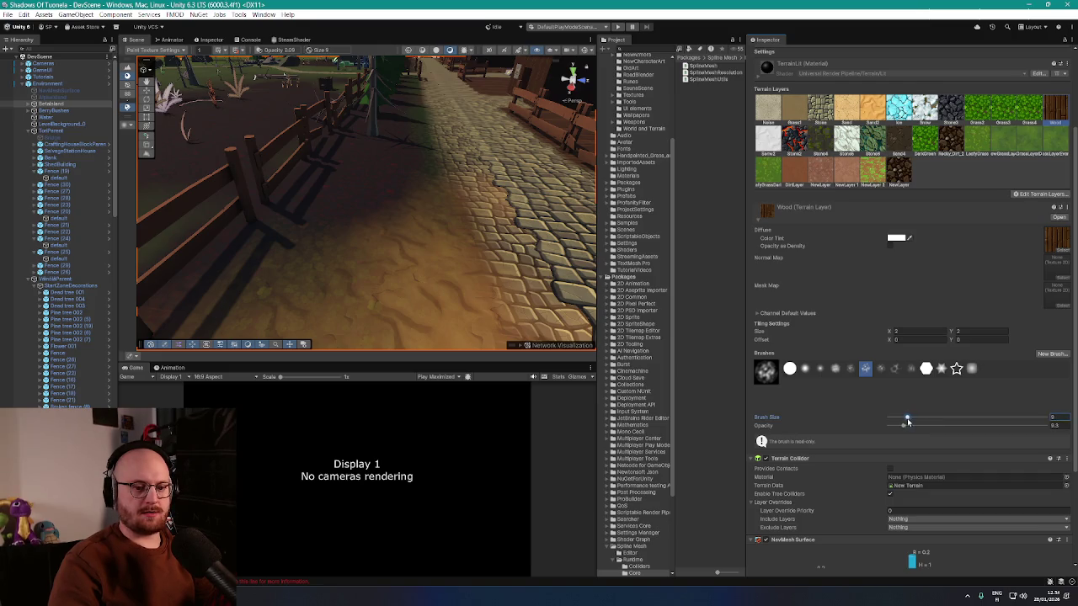
{"action": "left_click", "coordinate": [792, 374]}
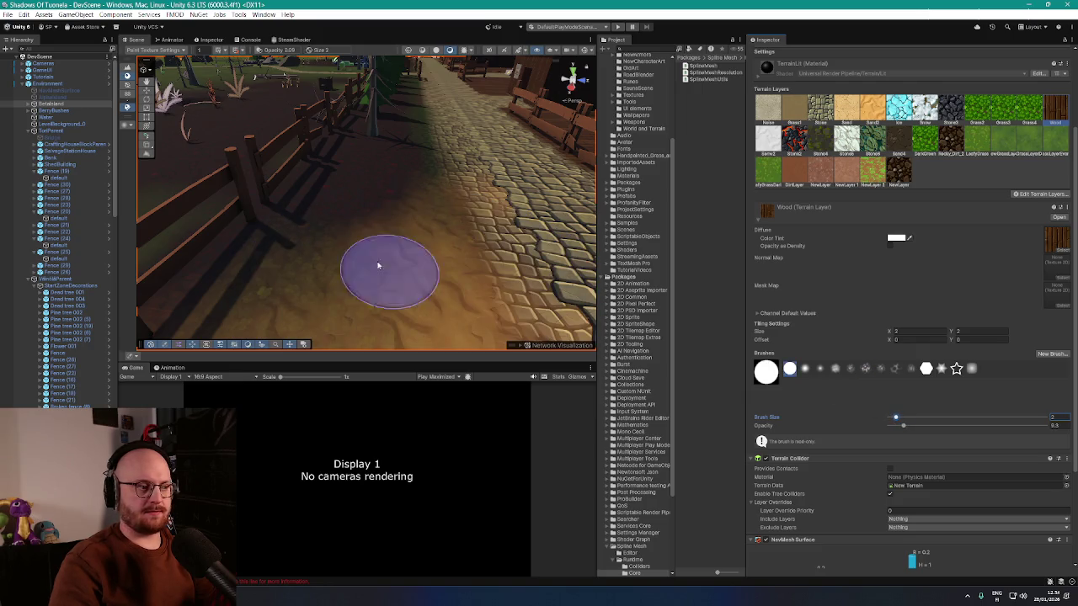
{"action": "left_click_drag", "start_coordinate": [433, 245], "coordinate": [433, 299]}
{"action": "scroll", "coordinate": [433, 299], "scroll_direction": "down", "scroll_amount": 5}
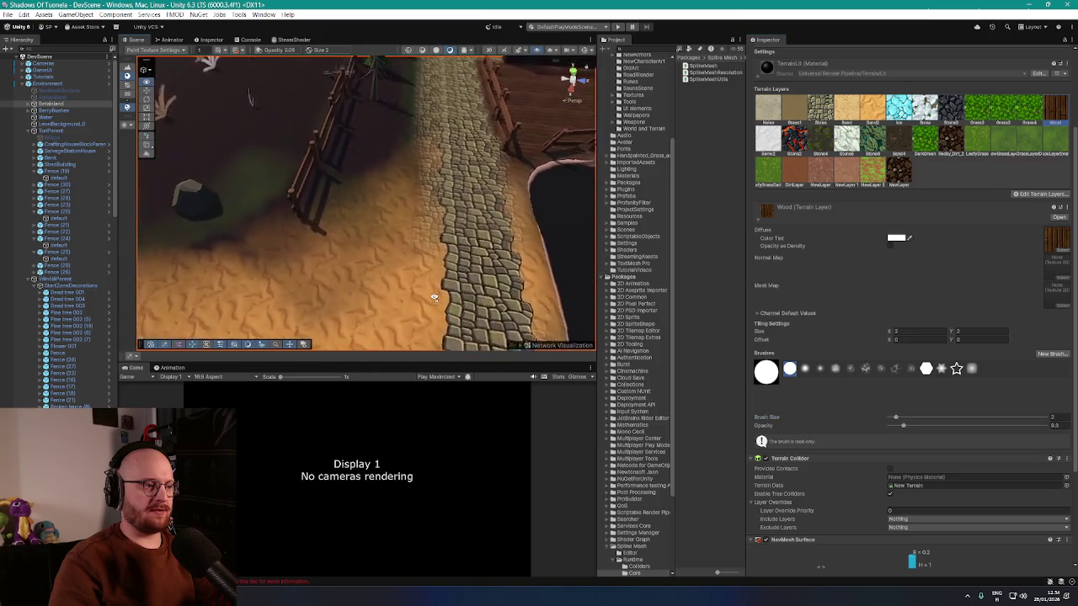
{"action": "scroll", "coordinate": [407, 295], "scroll_direction": "up", "scroll_amount": 3}
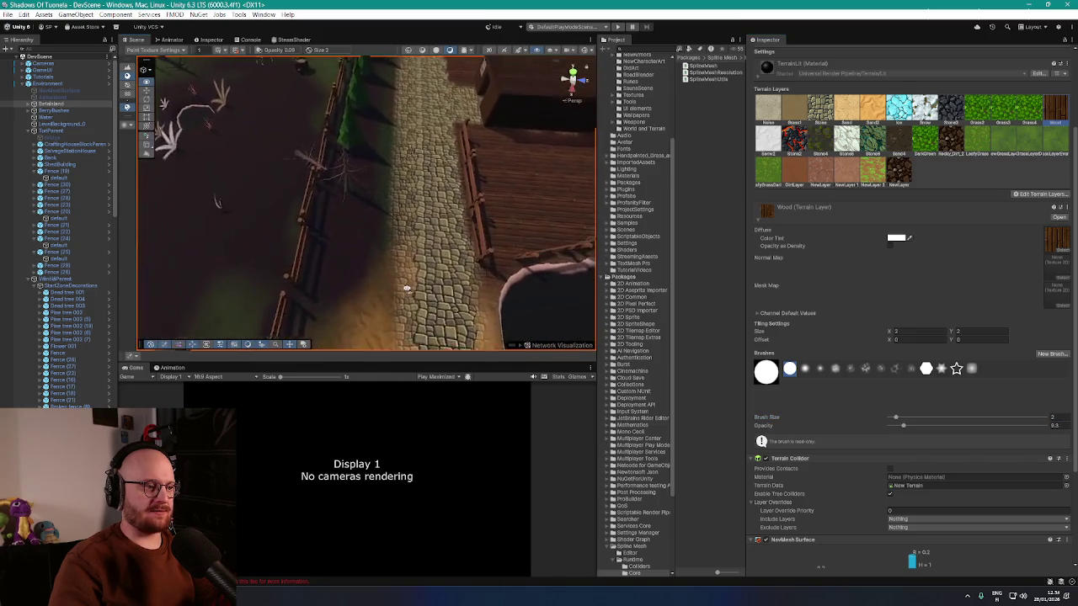
{"action": "mouse_move", "coordinate": [384, 258]}
{"action": "left_mouse_down"}
{"action": "mouse_move", "coordinate": [464, 221]}
{"action": "mouse_move", "coordinate": [394, 218]}
{"action": "mouse_move", "coordinate": [371, 280]}
{"action": "left_mouse_up"}
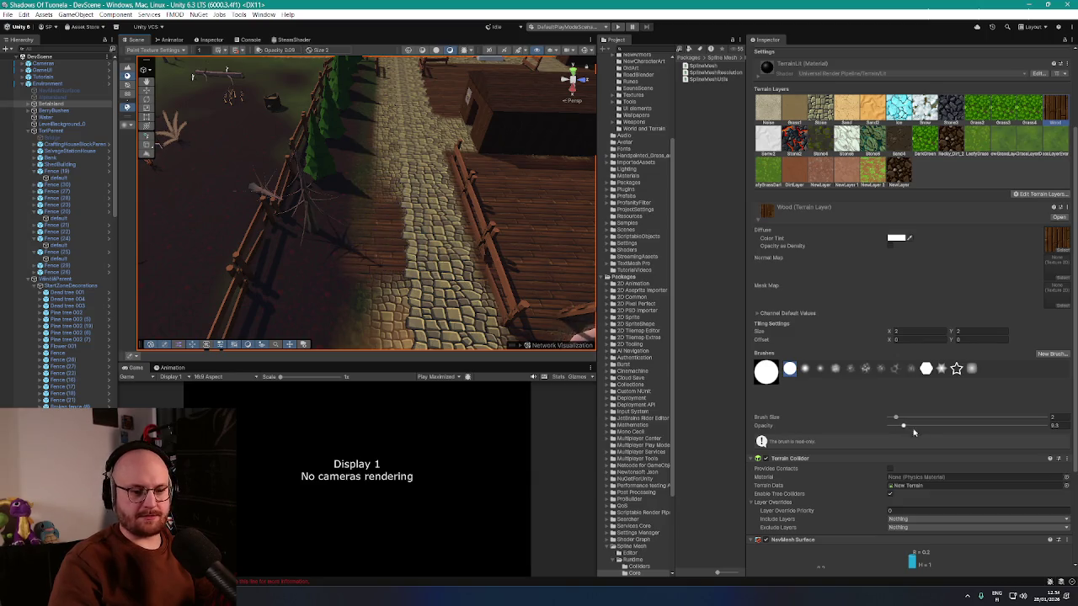
- Raise the opacity to about 0.57 and paint wood along the path edges beside the fence
{"action": "left_click_drag", "start_coordinate": [896, 417], "coordinate": [959, 423]}
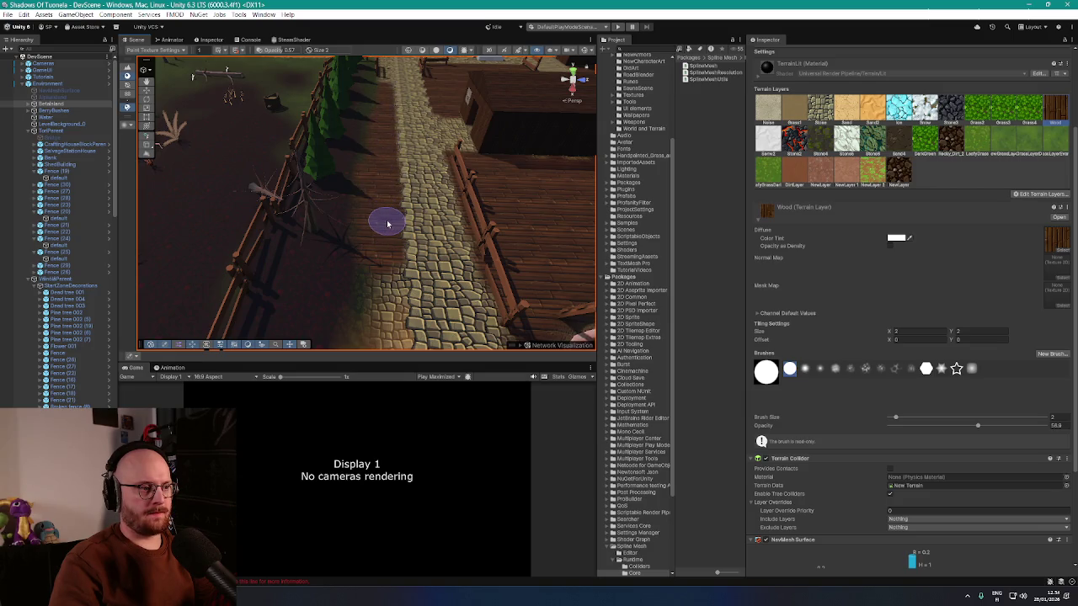
{"action": "mouse_move", "coordinate": [388, 224]}
{"action": "left_mouse_down"}
{"action": "mouse_move", "coordinate": [555, 171]}
{"action": "mouse_move", "coordinate": [544, 255]}
{"action": "mouse_move", "coordinate": [421, 260]}
{"action": "mouse_move", "coordinate": [361, 205]}
{"action": "left_mouse_up"}
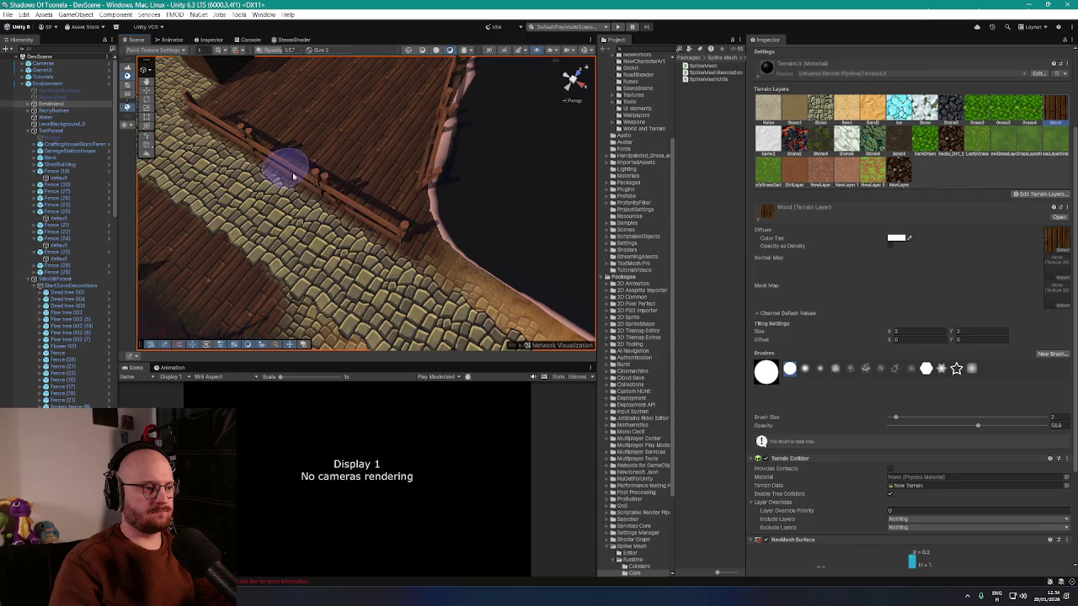
{"action": "mouse_move", "coordinate": [278, 139]}
{"action": "left_mouse_down"}
{"action": "mouse_move", "coordinate": [246, 110]}
{"action": "mouse_move", "coordinate": [368, 139]}
{"action": "mouse_move", "coordinate": [458, 235]}
{"action": "left_mouse_up"}
{"action": "scroll", "coordinate": [464, 252], "scroll_direction": "down", "scroll_amount": 3}
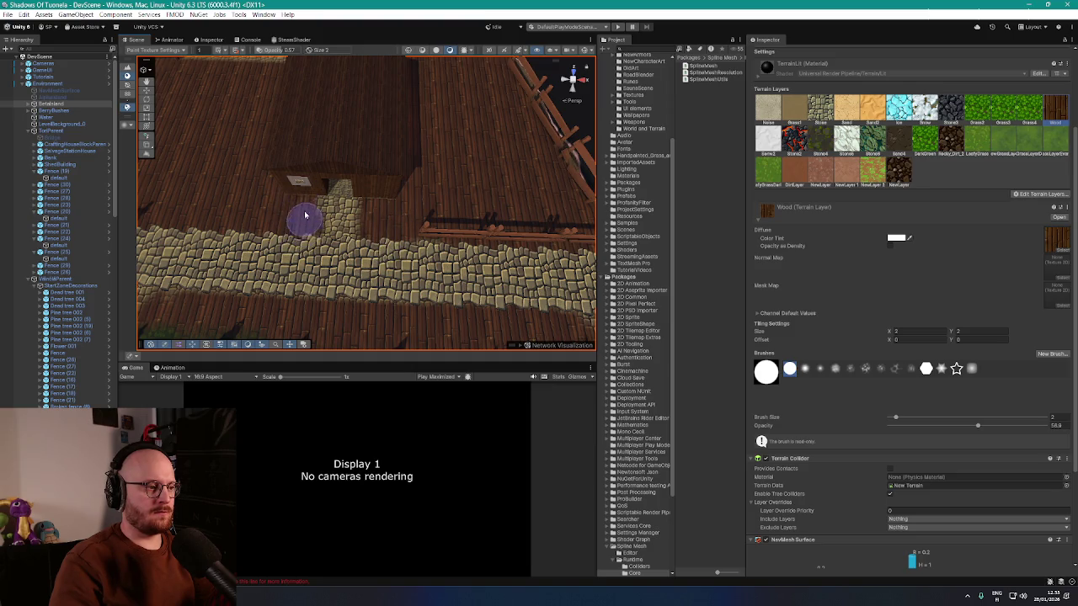
{"action": "mouse_move", "coordinate": [295, 240]}
{"action": "left_mouse_down"}
{"action": "mouse_move", "coordinate": [421, 149]}
{"action": "mouse_move", "coordinate": [421, 241]}
{"action": "left_mouse_up"}
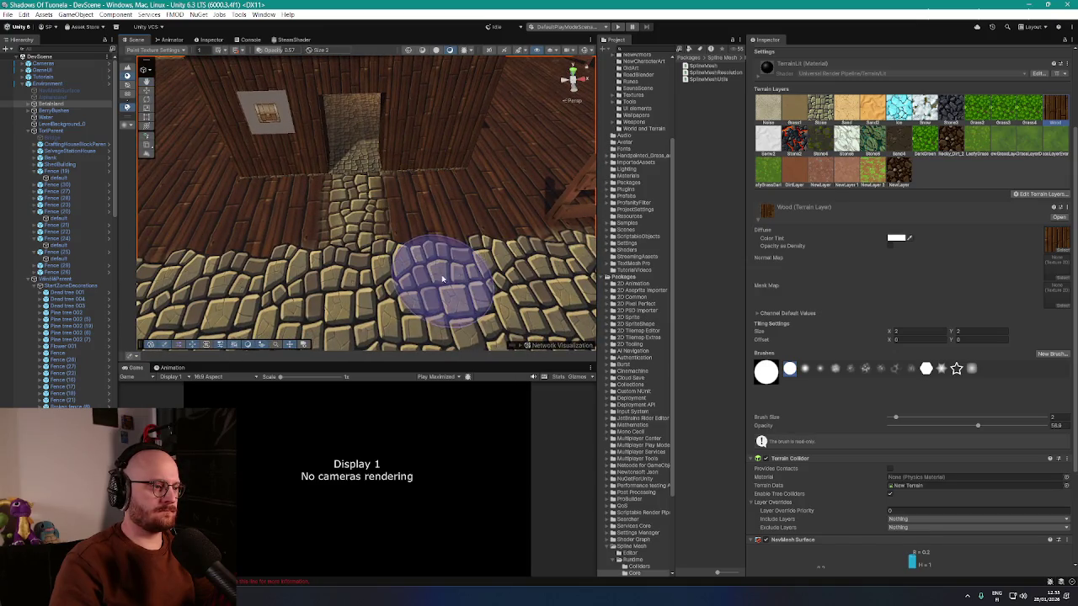
{"action": "mouse_move", "coordinate": [445, 276]}
{"action": "left_mouse_down"}
{"action": "mouse_move", "coordinate": [454, 244]}
{"action": "mouse_move", "coordinate": [329, 258]}
{"action": "mouse_move", "coordinate": [457, 282]}
{"action": "left_mouse_up"}
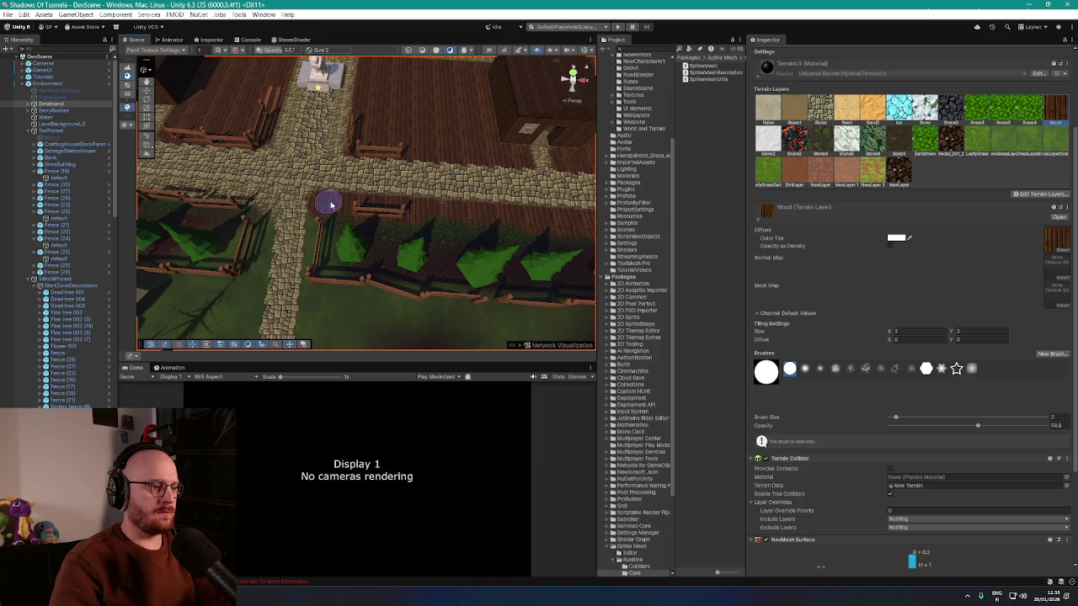
{"action": "mouse_move", "coordinate": [518, 221]}
{"action": "left_mouse_down"}
{"action": "mouse_move", "coordinate": [481, 222]}
{"action": "mouse_move", "coordinate": [494, 228]}
{"action": "mouse_move", "coordinate": [417, 207]}
{"action": "left_mouse_up"}
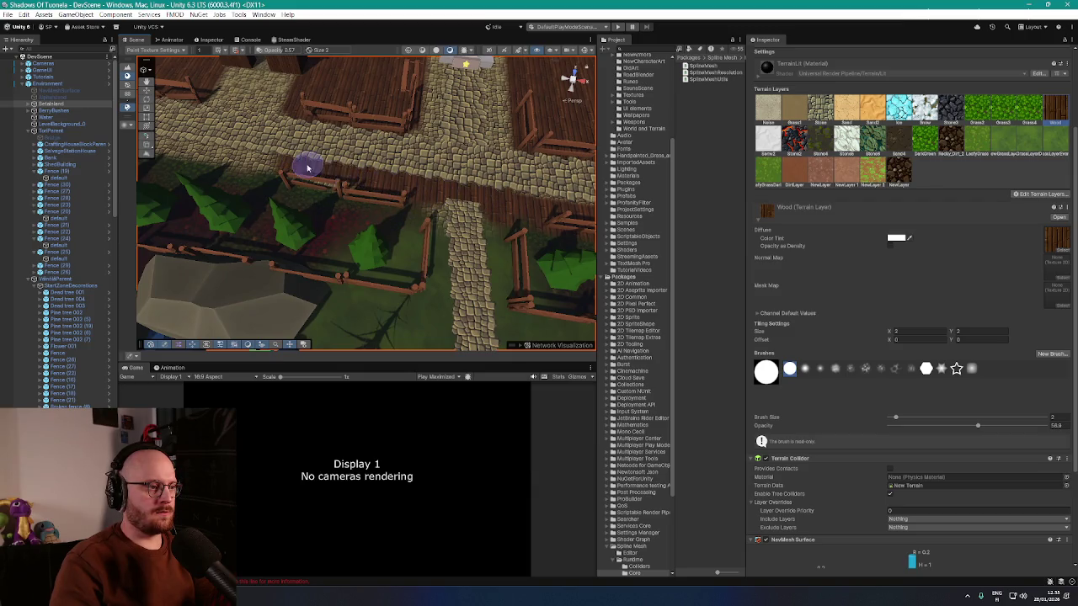
{"action": "mouse_move", "coordinate": [377, 177]}
{"action": "left_mouse_down"}
{"action": "mouse_move", "coordinate": [453, 124]}
{"action": "mouse_move", "coordinate": [406, 223]}
{"action": "left_mouse_up"}
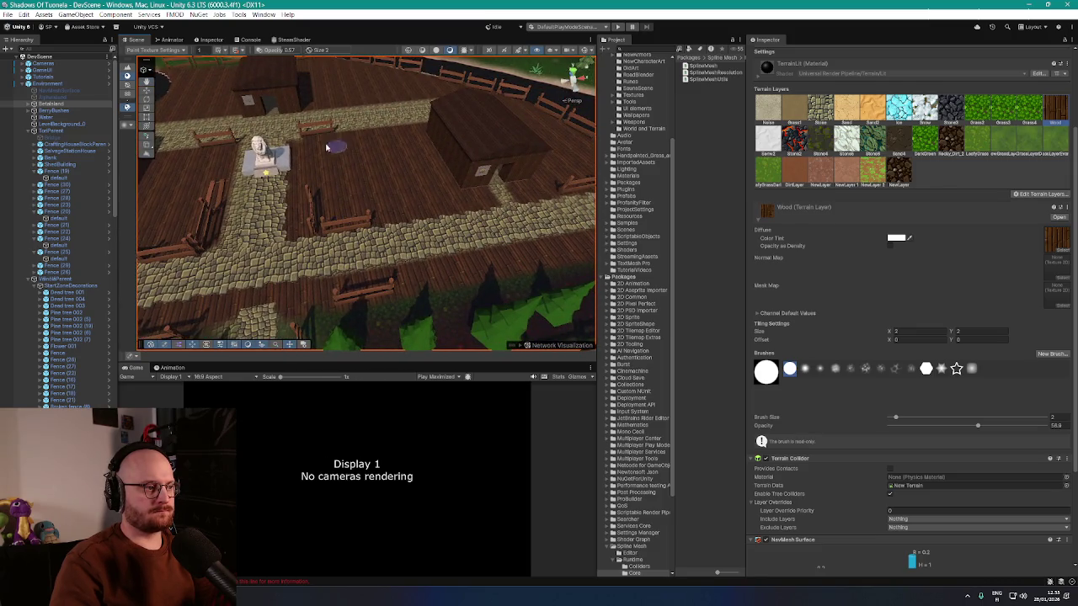
{"action": "left_click_drag", "start_coordinate": [329, 144], "coordinate": [379, 172]}
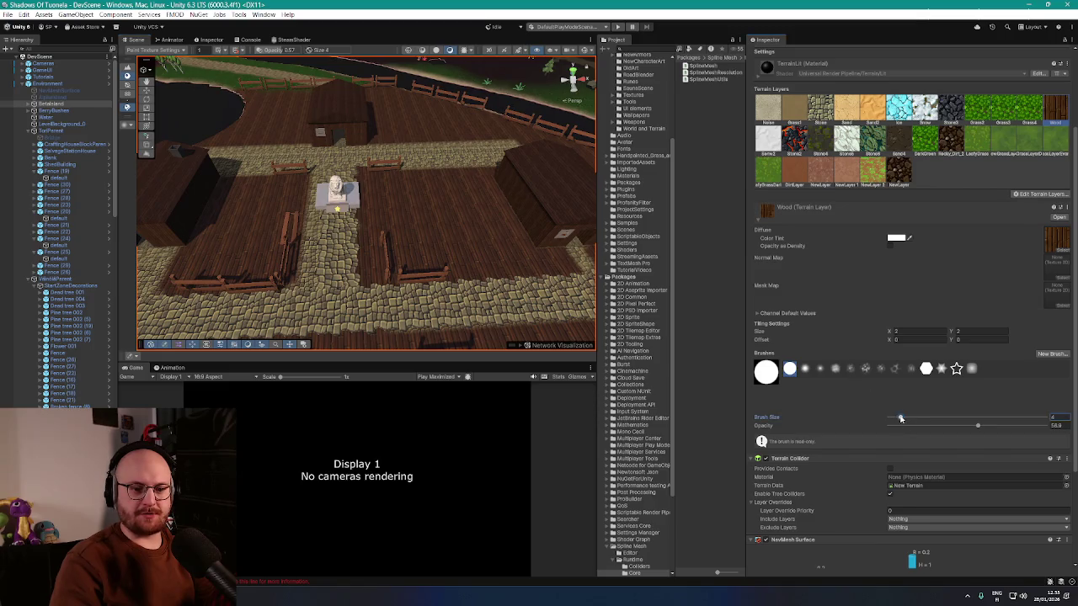
- Paint wood texture across the plaza around the statue
{"action": "mouse_move", "coordinate": [414, 140]}
{"action": "left_mouse_down"}
{"action": "mouse_move", "coordinate": [462, 180]}
{"action": "mouse_move", "coordinate": [414, 156]}
{"action": "left_mouse_up"}
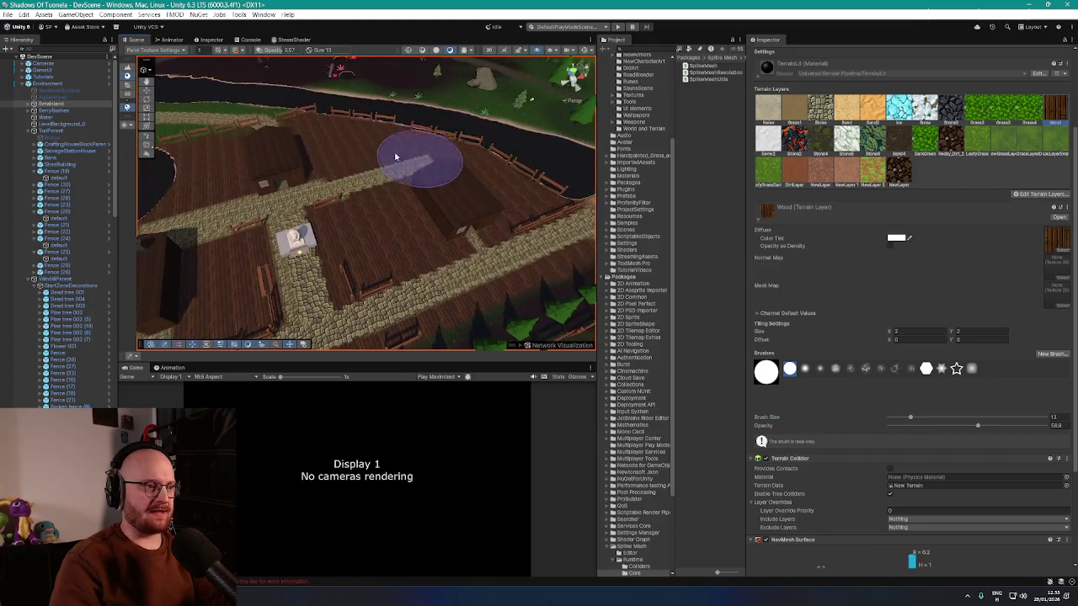
{"action": "left_click_drag", "start_coordinate": [283, 148], "coordinate": [390, 185]}
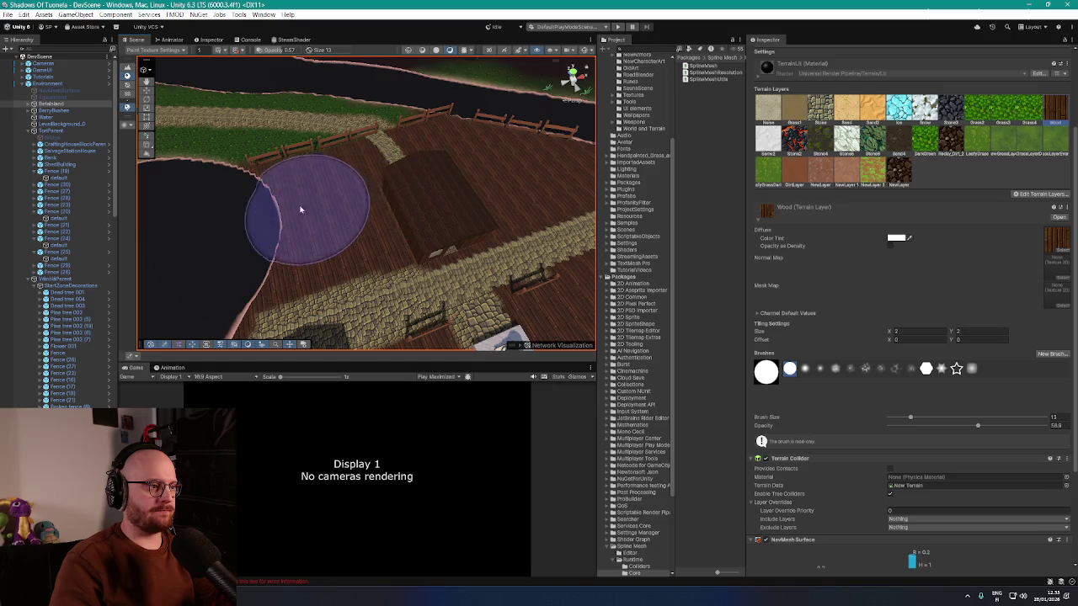
{"action": "mouse_move", "coordinate": [283, 265]}
{"action": "left_mouse_down"}
{"action": "mouse_move", "coordinate": [454, 236]}
{"action": "mouse_move", "coordinate": [434, 215]}
{"action": "mouse_move", "coordinate": [443, 188]}
{"action": "left_mouse_up"}
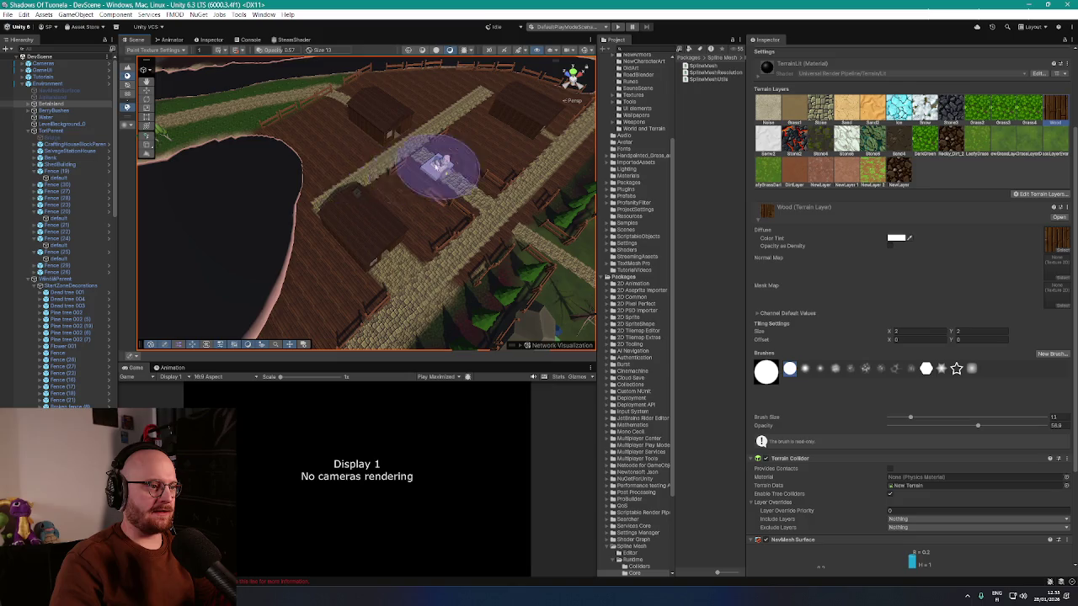
{"action": "left_click_drag", "start_coordinate": [400, 188], "coordinate": [389, 193]}
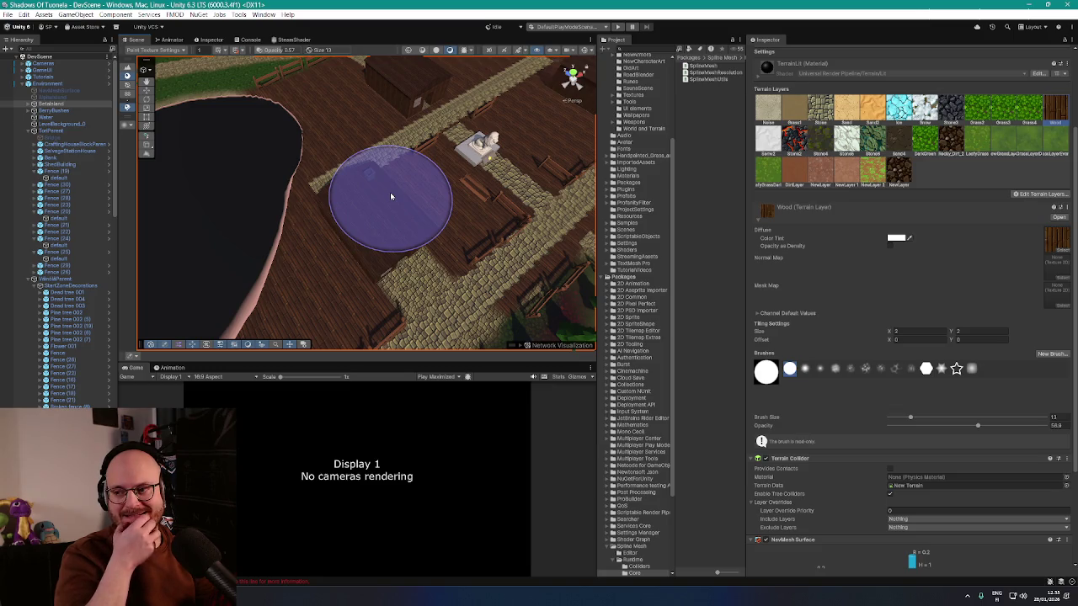
{"action": "mouse_move", "coordinate": [390, 192]}
{"action": "left_mouse_down"}
{"action": "mouse_move", "coordinate": [328, 165]}
{"action": "mouse_move", "coordinate": [286, 188]}
{"action": "mouse_move", "coordinate": [308, 154]}
{"action": "mouse_move", "coordinate": [325, 185]}
{"action": "mouse_move", "coordinate": [404, 234]}
{"action": "mouse_move", "coordinate": [389, 233]}
{"action": "mouse_move", "coordinate": [482, 263]}
{"action": "mouse_move", "coordinate": [435, 197]}
{"action": "mouse_move", "coordinate": [345, 125]}
{"action": "left_mouse_up"}
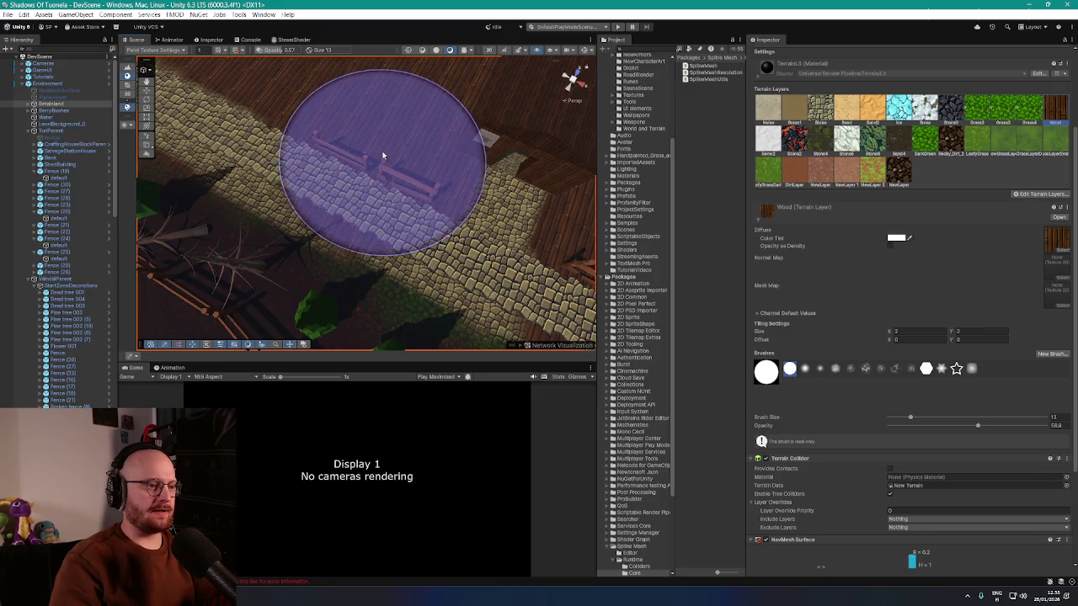
- Paint wood down the path sides by the fences at brush size 13, then stop painting
{"action": "mouse_move", "coordinate": [395, 137]}
{"action": "left_mouse_down"}
{"action": "mouse_move", "coordinate": [463, 137]}
{"action": "mouse_move", "coordinate": [437, 163]}
{"action": "mouse_move", "coordinate": [393, 180]}
{"action": "mouse_move", "coordinate": [459, 155]}
{"action": "left_mouse_up"}
{"action": "scroll", "coordinate": [459, 155], "scroll_direction": "up", "scroll_amount": 5}
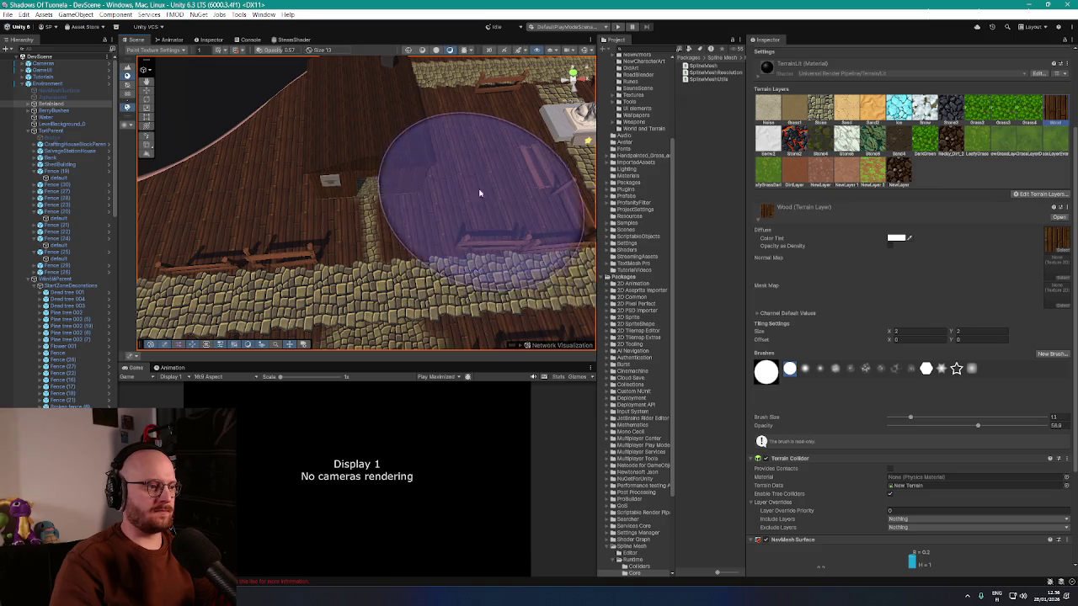
{"action": "mouse_move", "coordinate": [480, 193]}
{"action": "left_mouse_down"}
{"action": "mouse_move", "coordinate": [500, 193]}
{"action": "mouse_move", "coordinate": [346, 173]}
{"action": "mouse_move", "coordinate": [342, 224]}
{"action": "left_mouse_up"}
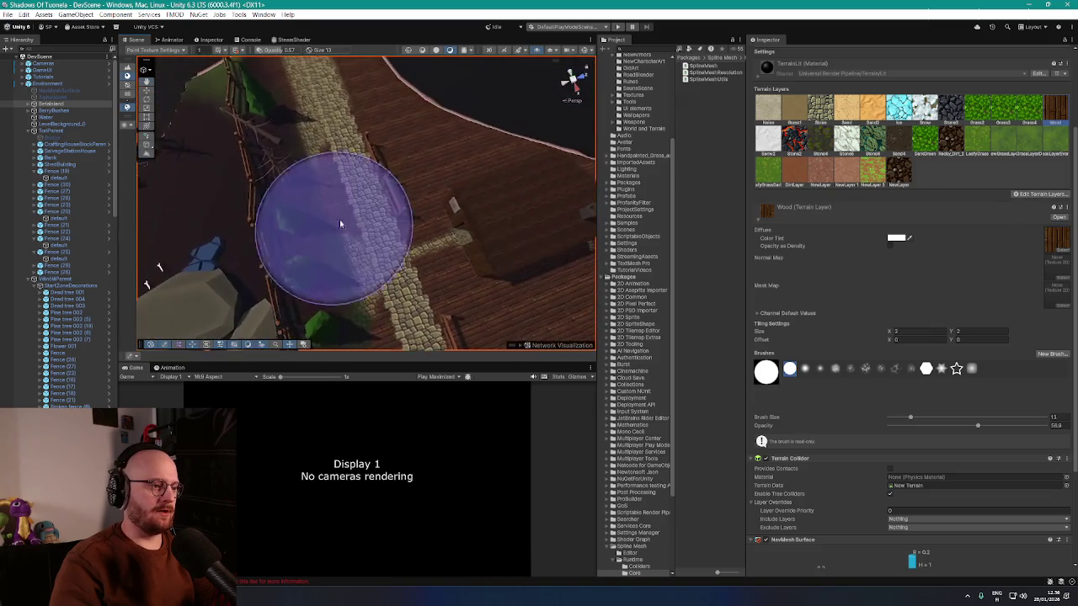
{"action": "mouse_move", "coordinate": [409, 169]}
{"action": "left_mouse_down"}
{"action": "mouse_move", "coordinate": [400, 165]}
{"action": "mouse_move", "coordinate": [400, 190]}
{"action": "left_mouse_up"}
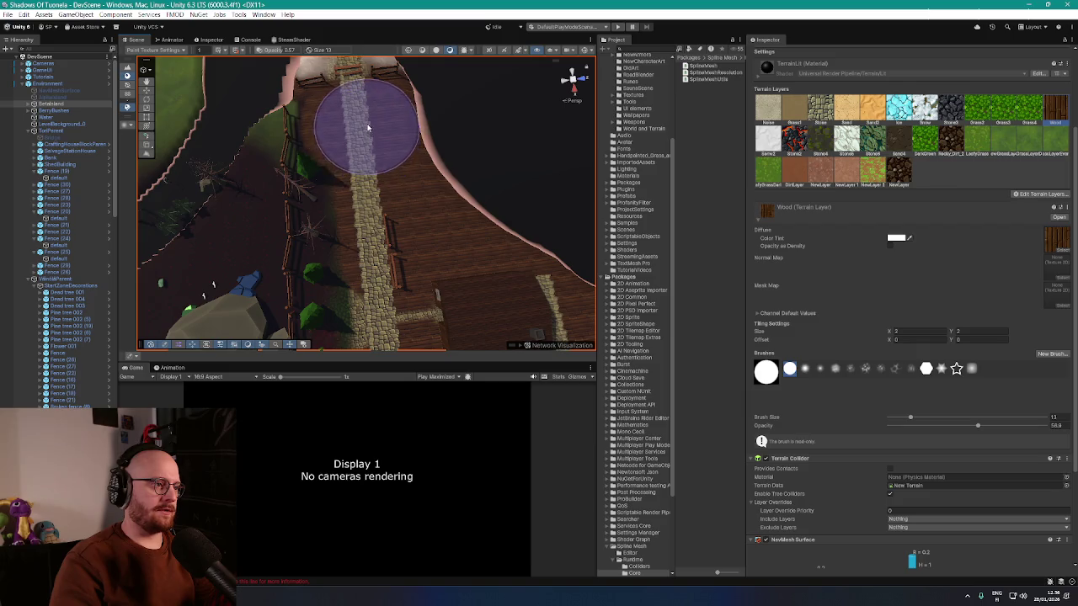
{"action": "mouse_move", "coordinate": [404, 185]}
{"action": "left_mouse_down"}
{"action": "mouse_move", "coordinate": [541, 204]}
{"action": "mouse_move", "coordinate": [560, 197]}
{"action": "mouse_move", "coordinate": [460, 175]}
{"action": "mouse_move", "coordinate": [650, 130]}
{"action": "mouse_move", "coordinate": [565, 157]}
{"action": "left_mouse_up"}
{"action": "scroll", "coordinate": [433, 224], "scroll_direction": "up", "scroll_amount": 5}
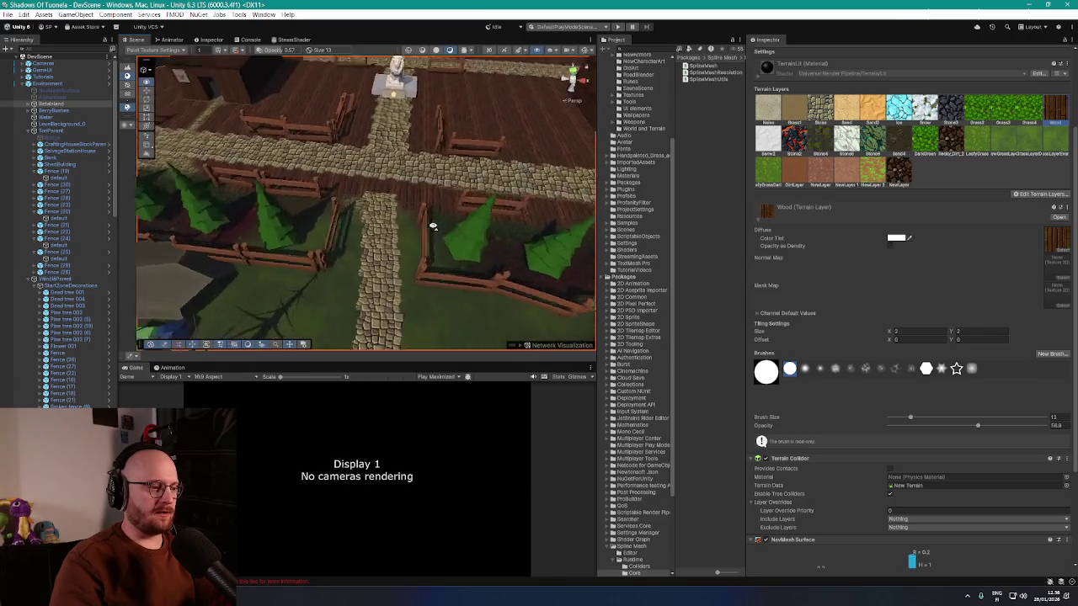
{"action": "left_click", "coordinate": [149, 91]}
- Select the forest road spline under Roads, fly low over the cobblestone crossing, then reselect the terrain
{"action": "left_click", "coordinate": [22, 85]}
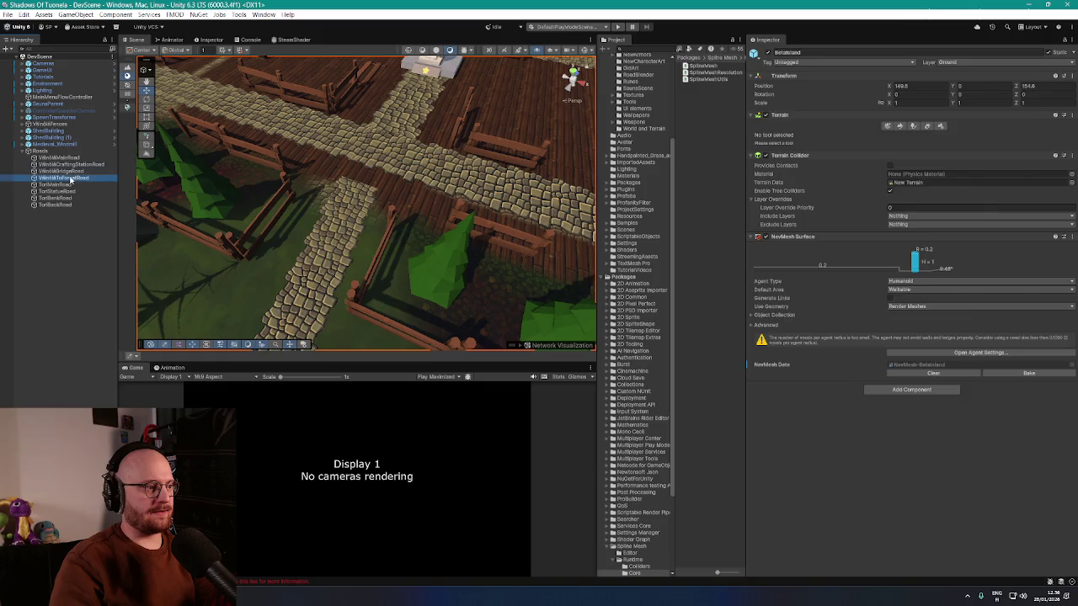
{"action": "left_click", "coordinate": [72, 179]}
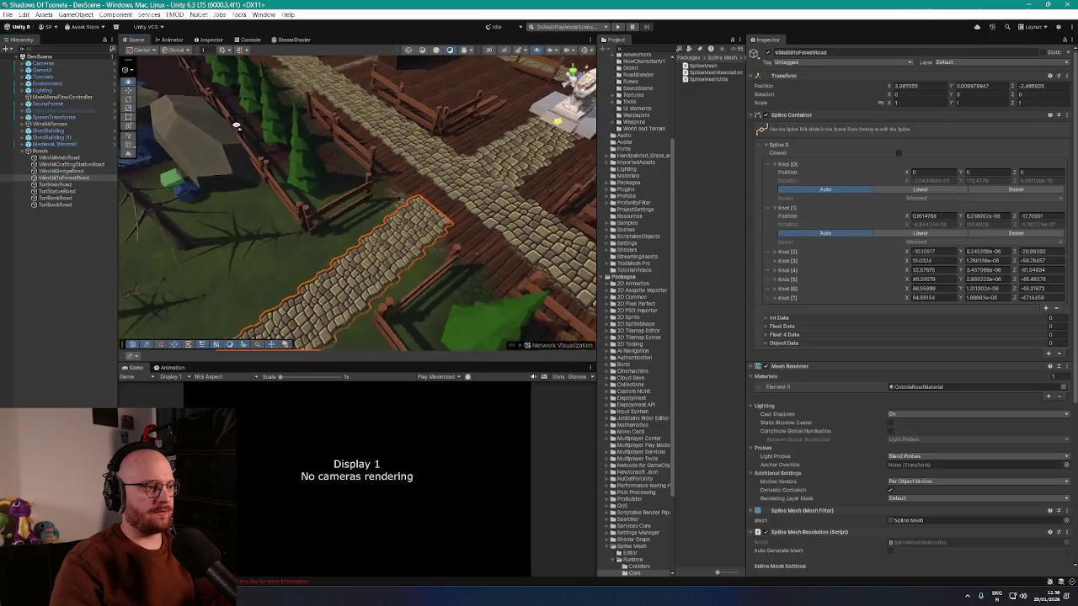
{"action": "mouse_move", "coordinate": [186, 128]}
{"action": "left_mouse_down"}
{"action": "mouse_move", "coordinate": [139, 206]}
{"action": "mouse_move", "coordinate": [334, 276]}
{"action": "left_mouse_up"}
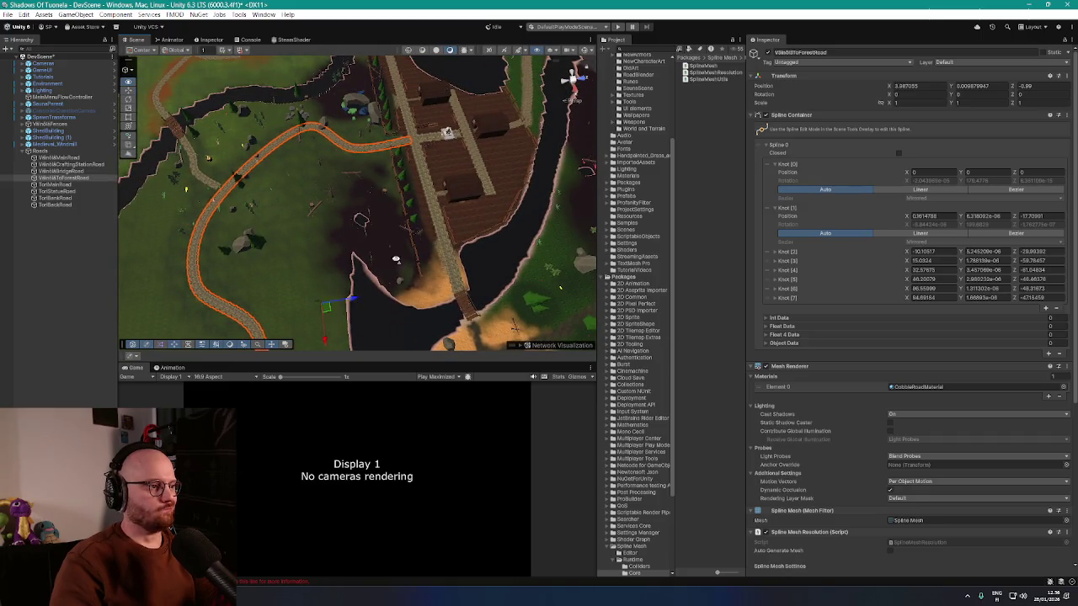
{"action": "scroll", "coordinate": [396, 258], "scroll_direction": "up", "scroll_amount": 10}
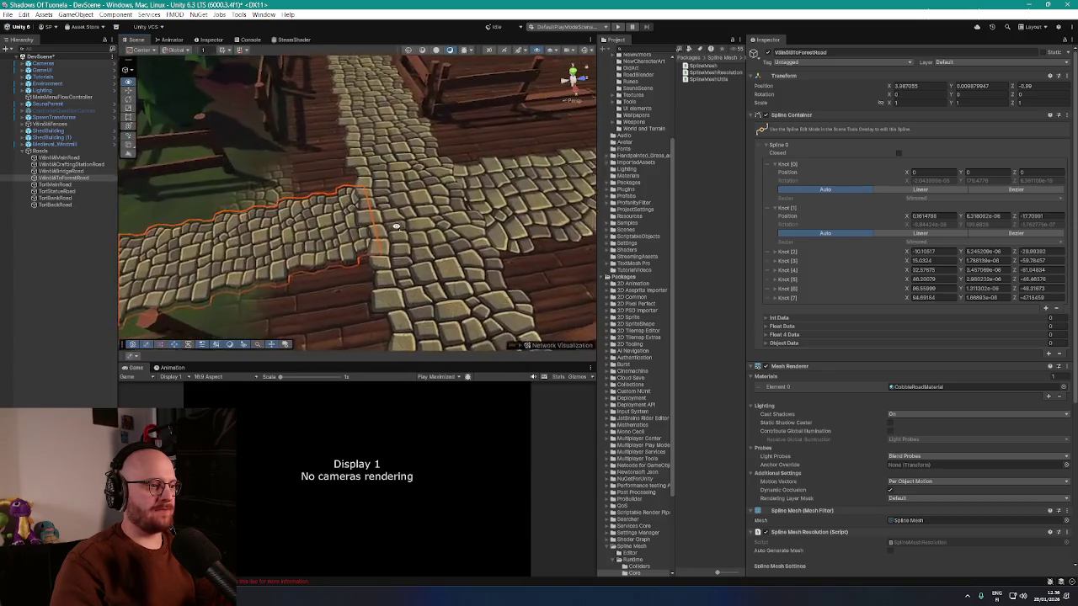
{"action": "mouse_move", "coordinate": [396, 226]}
{"action": "left_mouse_down"}
{"action": "mouse_move", "coordinate": [381, 156]}
{"action": "mouse_move", "coordinate": [363, 216]}
{"action": "mouse_move", "coordinate": [400, 216]}
{"action": "left_mouse_up"}
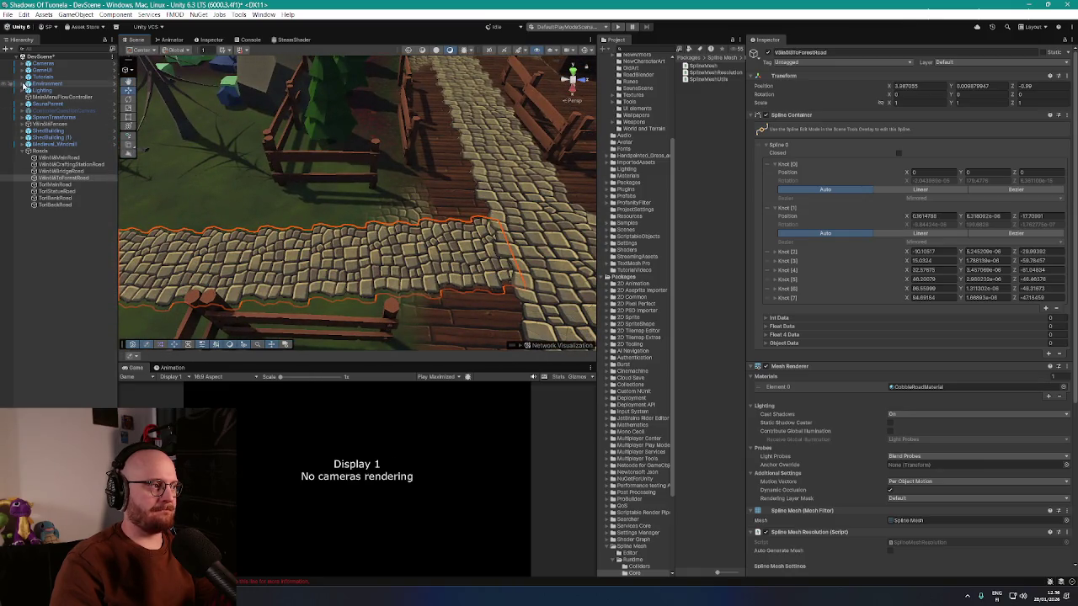
{"action": "left_click", "coordinate": [23, 84]}
- Pick the Grass 4 terrain layer and zoom in along the fenced cobblestone crossing
{"action": "left_click", "coordinate": [47, 84]}
{"action": "left_click", "coordinate": [50, 103]}
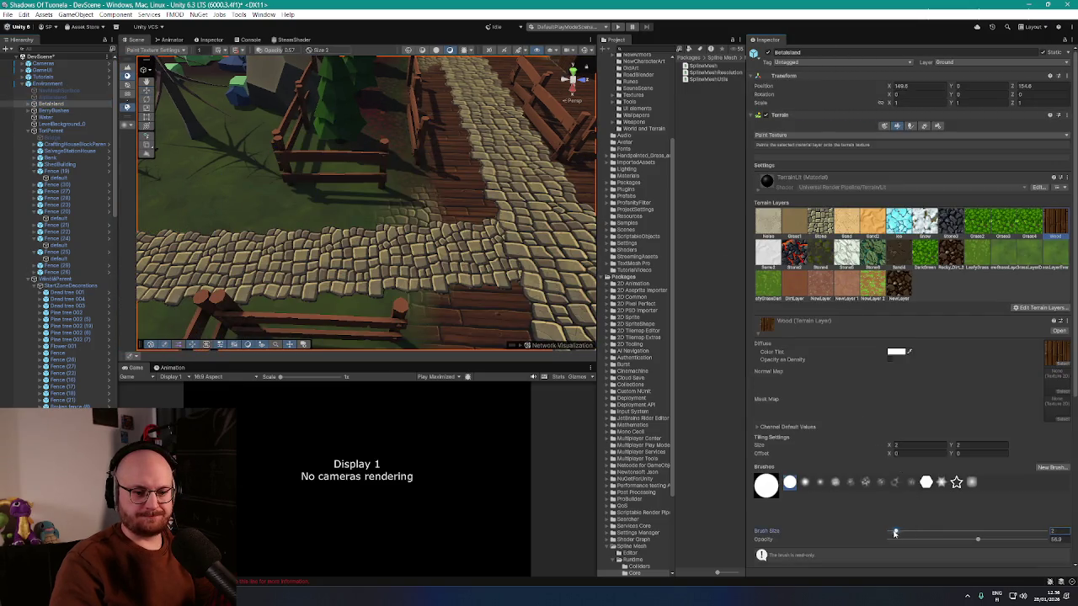
{"action": "scroll", "coordinate": [345, 210], "scroll_direction": "up", "scroll_amount": 2}
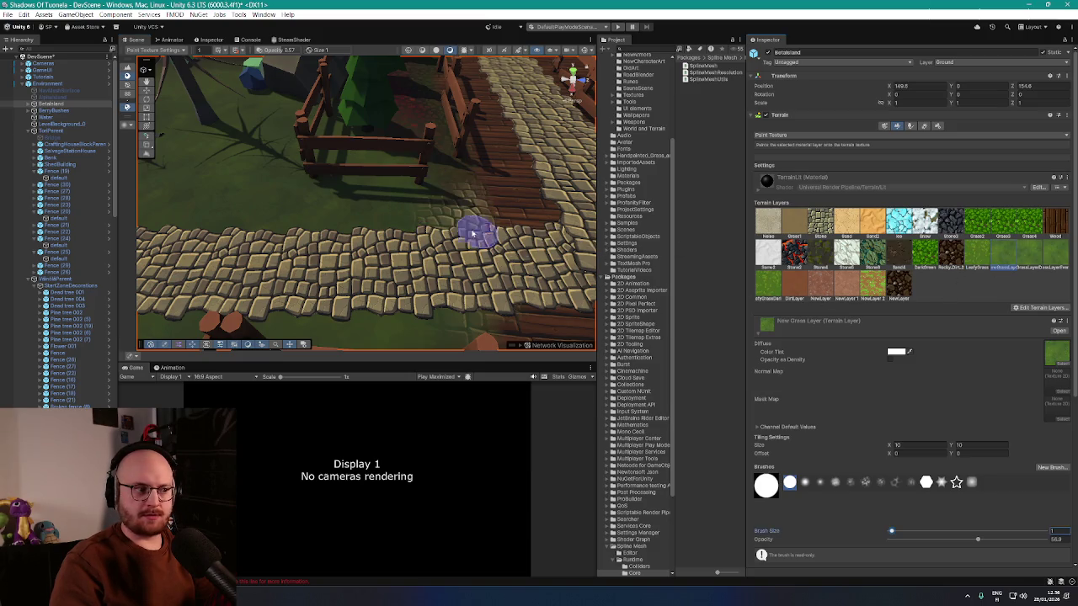
{"action": "scroll", "coordinate": [444, 198], "scroll_direction": "down", "scroll_amount": 6}
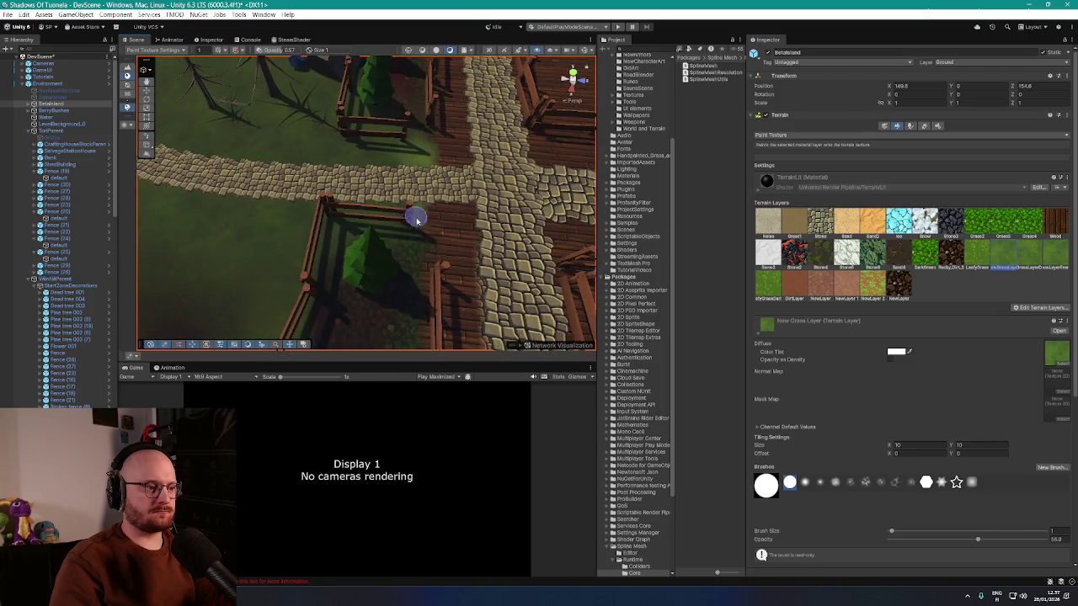
{"action": "mouse_move", "coordinate": [407, 213]}
{"action": "left_mouse_down"}
{"action": "mouse_move", "coordinate": [446, 224]}
{"action": "mouse_move", "coordinate": [414, 231]}
{"action": "left_mouse_up"}
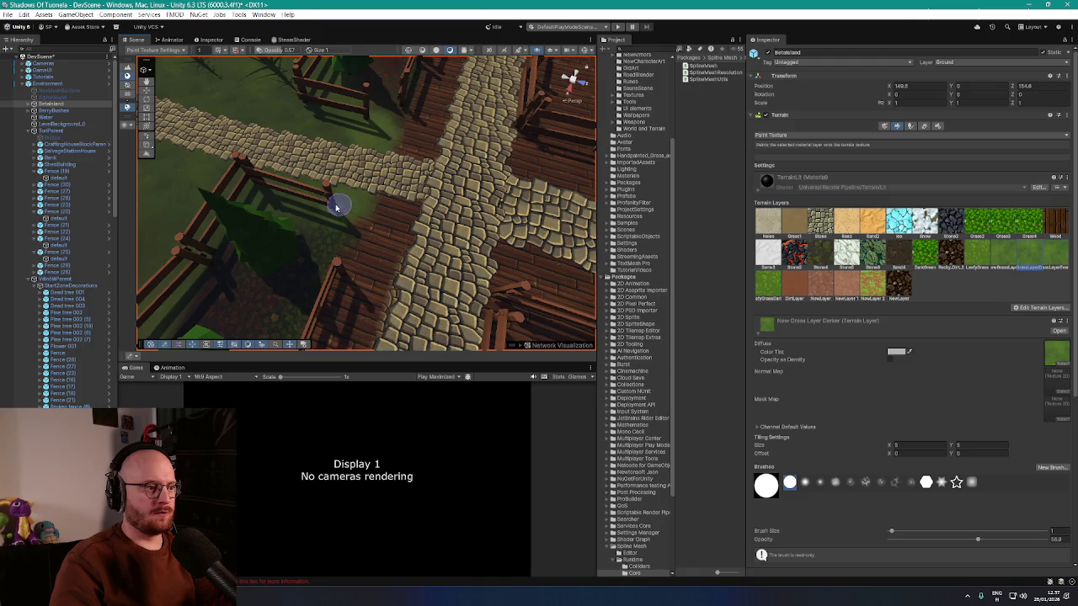
{"action": "scroll", "coordinate": [312, 185], "scroll_direction": "down", "scroll_amount": 5}
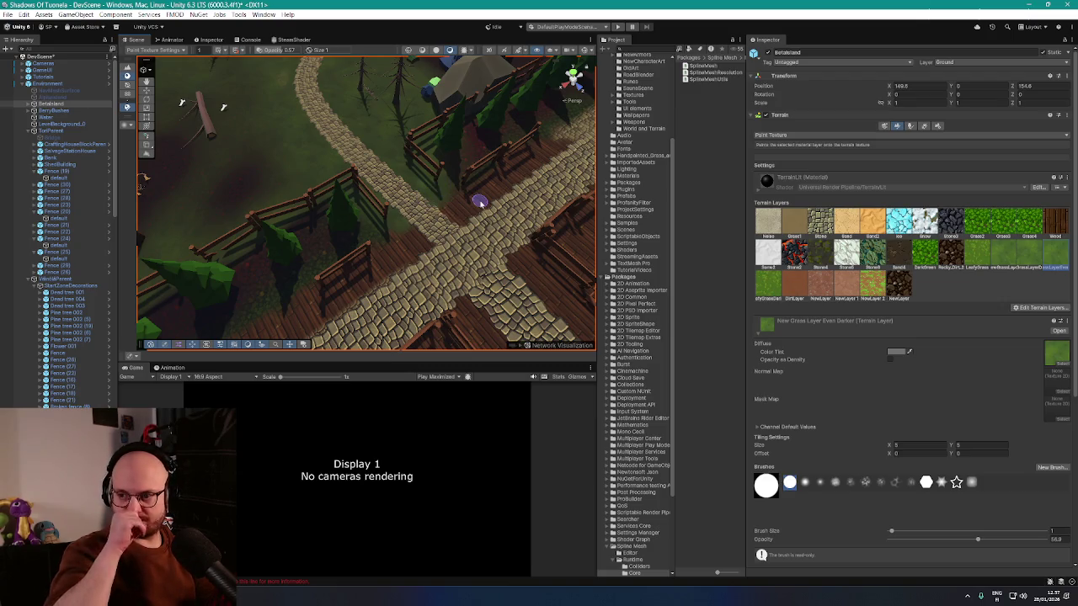
{"action": "scroll", "coordinate": [474, 202], "scroll_direction": "up", "scroll_amount": 6}
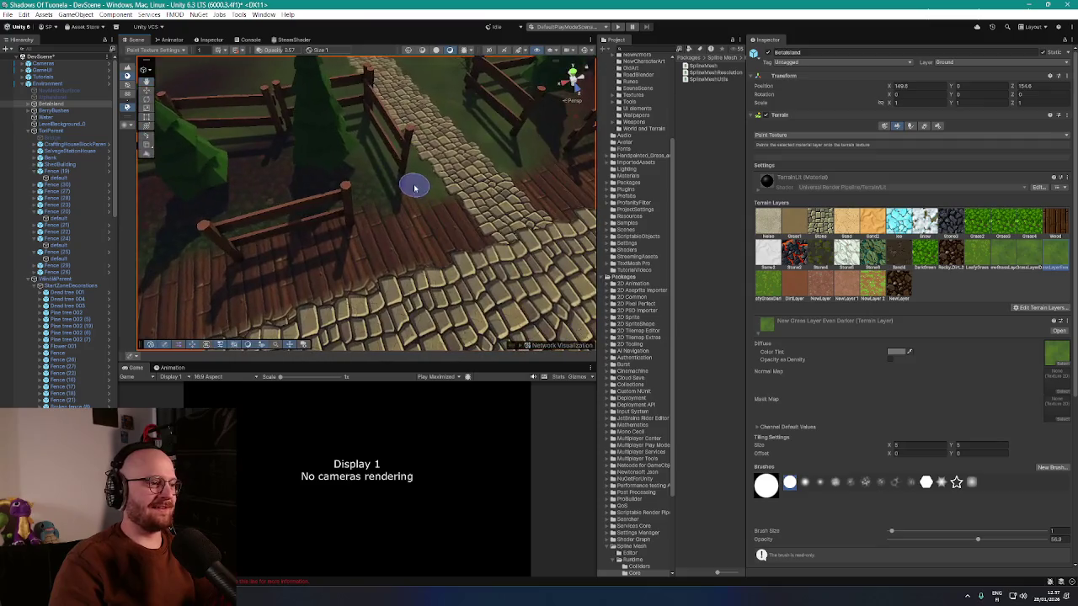
{"action": "mouse_move", "coordinate": [392, 194]}
{"action": "left_mouse_down"}
{"action": "mouse_move", "coordinate": [373, 188]}
{"action": "mouse_move", "coordinate": [397, 180]}
{"action": "mouse_move", "coordinate": [378, 199]}
{"action": "mouse_move", "coordinate": [305, 108]}
{"action": "mouse_move", "coordinate": [315, 102]}
{"action": "mouse_move", "coordinate": [364, 128]}
{"action": "left_mouse_up"}
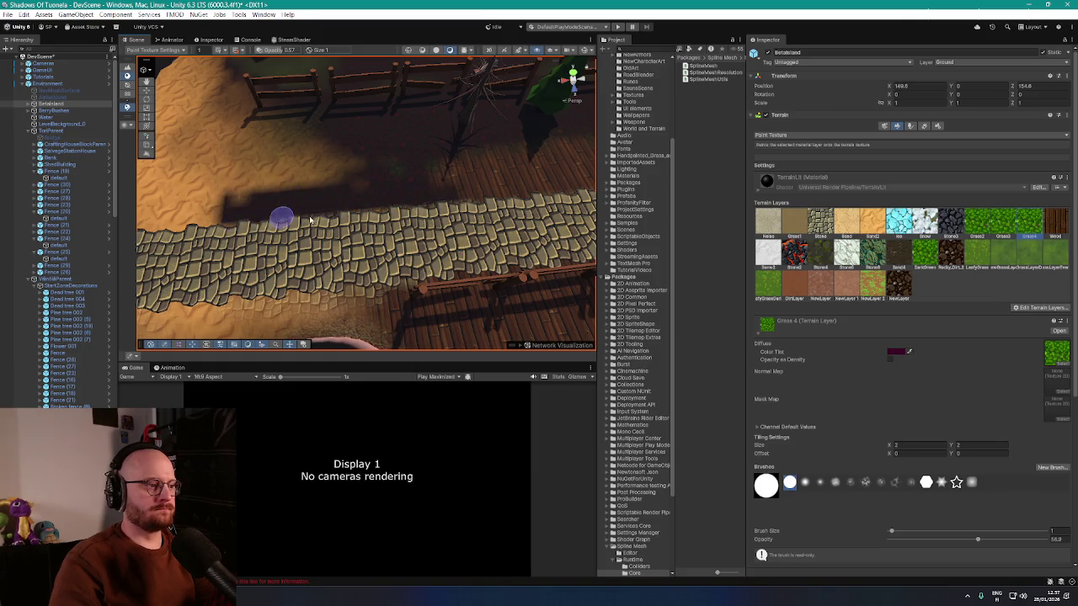
- Paint Sand 2 over the dark strip beside the wooden bridge and cobblestone path
{"action": "scroll", "coordinate": [411, 188], "scroll_direction": "up", "scroll_amount": 5}
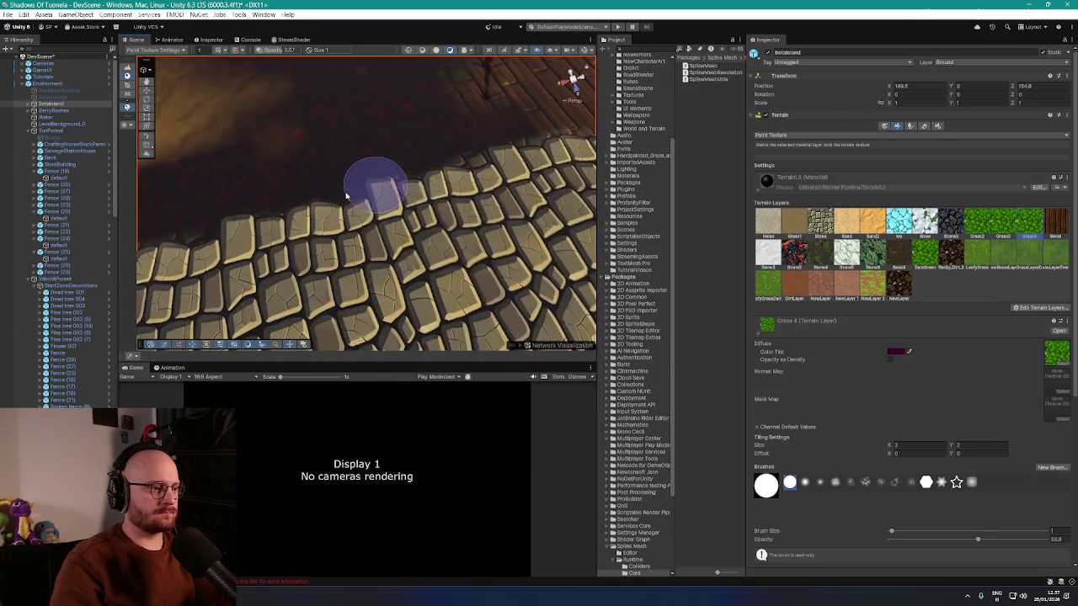
{"action": "scroll", "coordinate": [487, 178], "scroll_direction": "down", "scroll_amount": 5}
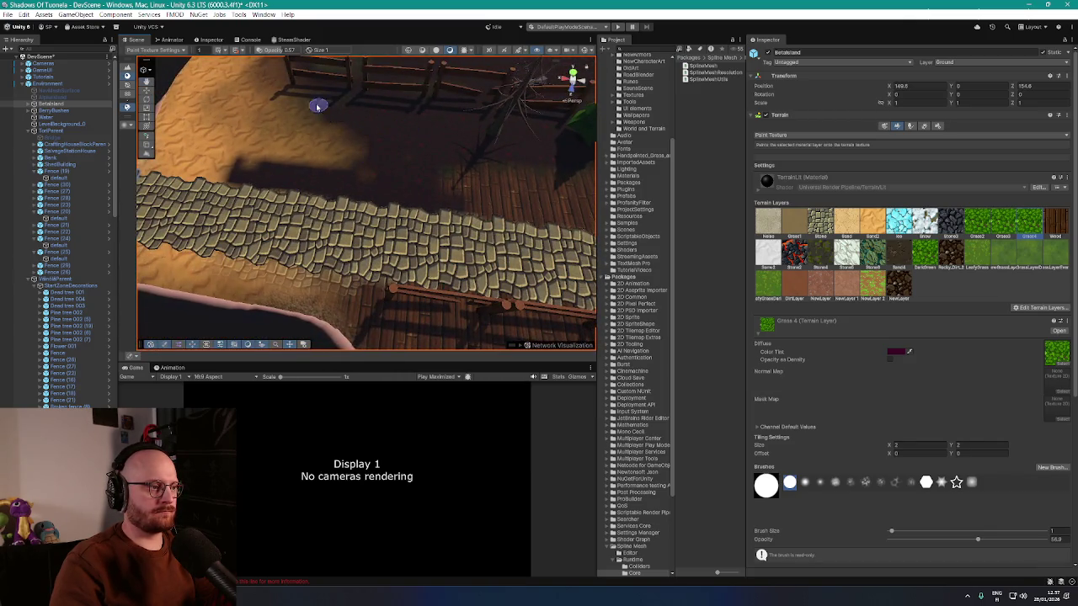
{"action": "scroll", "coordinate": [377, 129], "scroll_direction": "down", "scroll_amount": 5}
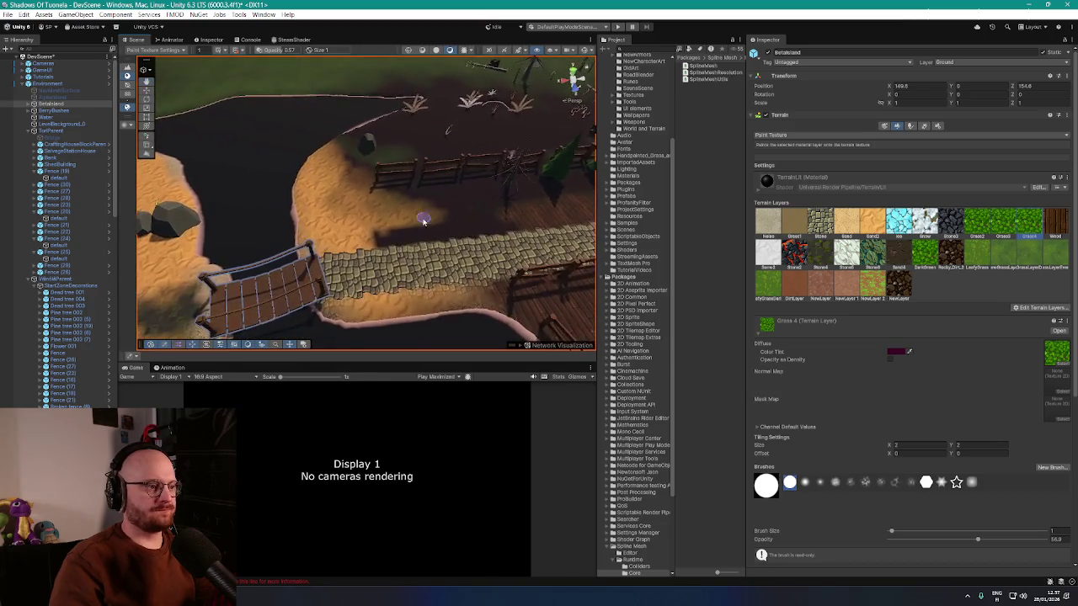
{"action": "scroll", "coordinate": [380, 250], "scroll_direction": "up", "scroll_amount": 5}
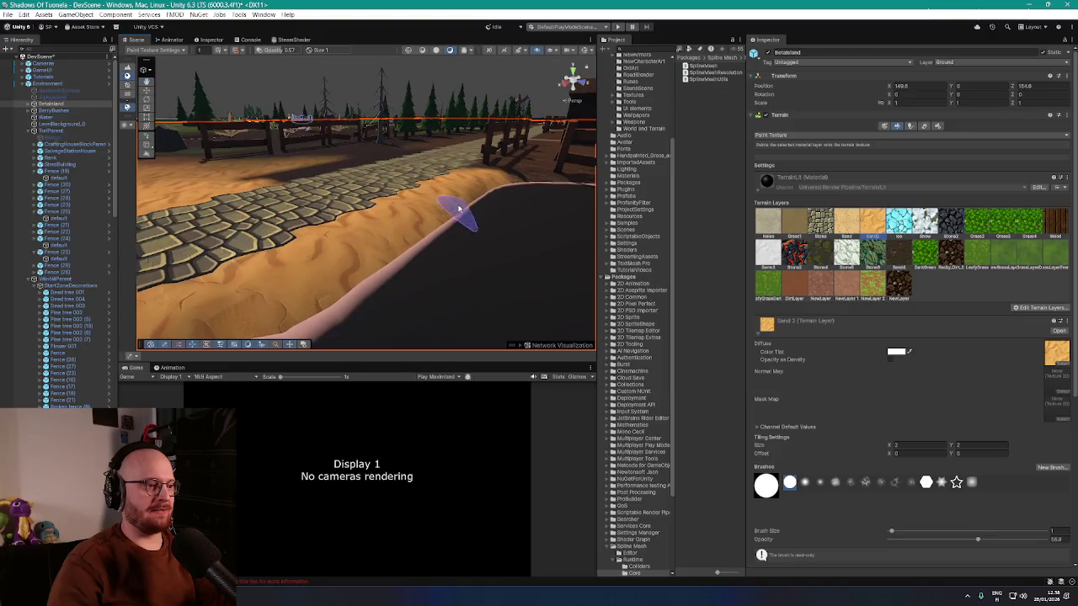
{"action": "mouse_move", "coordinate": [428, 279]}
{"action": "left_mouse_down"}
{"action": "mouse_move", "coordinate": [474, 289]}
{"action": "mouse_move", "coordinate": [410, 250]}
{"action": "mouse_move", "coordinate": [409, 260]}
{"action": "mouse_move", "coordinate": [280, 240]}
{"action": "left_mouse_up"}
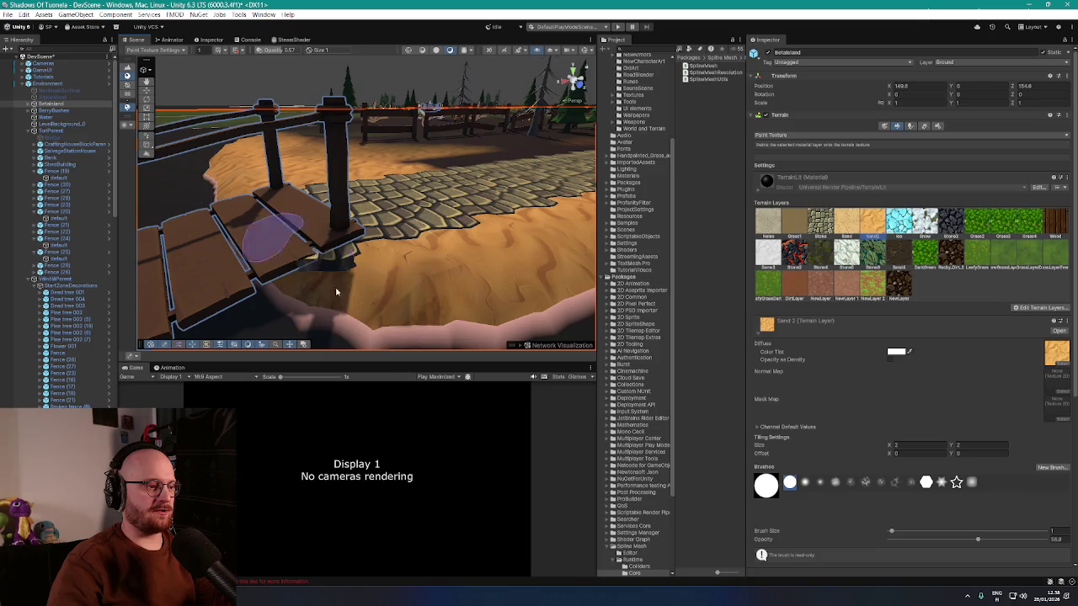
{"action": "mouse_move", "coordinate": [440, 310]}
{"action": "left_mouse_down"}
{"action": "mouse_move", "coordinate": [485, 305]}
{"action": "mouse_move", "coordinate": [493, 288]}
{"action": "left_mouse_up"}
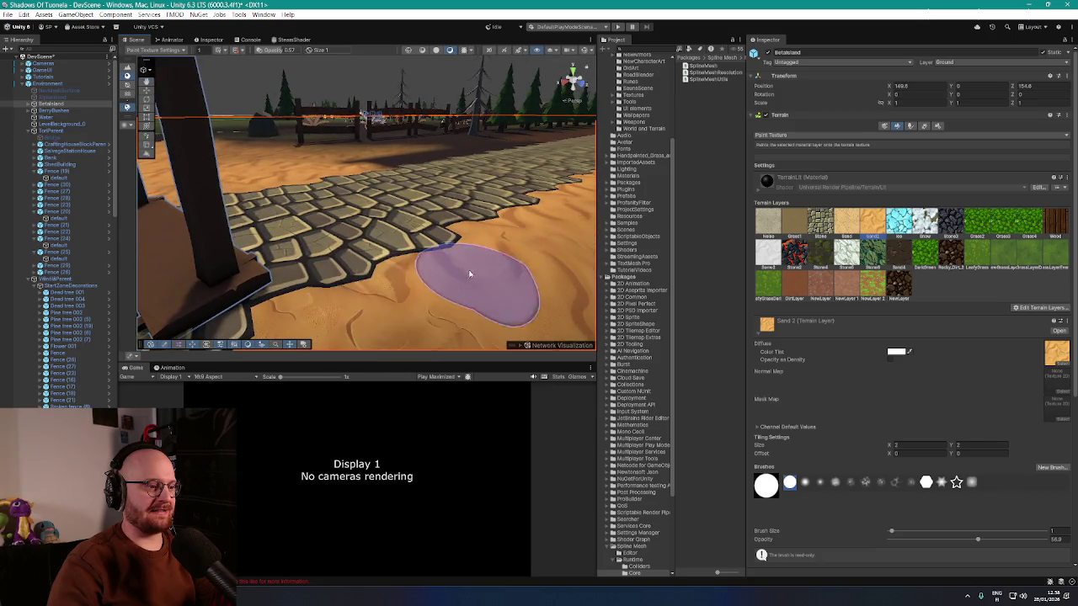
{"action": "scroll", "coordinate": [469, 272], "scroll_direction": "up", "scroll_amount": 3}
{"action": "left_click_drag", "start_coordinate": [358, 278], "coordinate": [281, 250]}
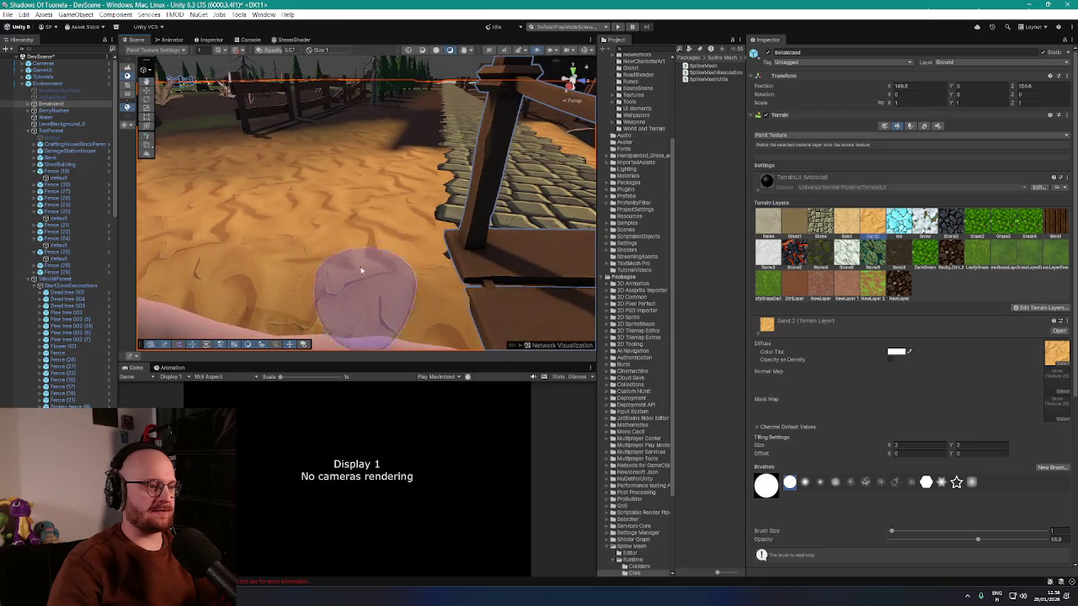
{"action": "left_click_drag", "start_coordinate": [361, 270], "coordinate": [489, 227]}
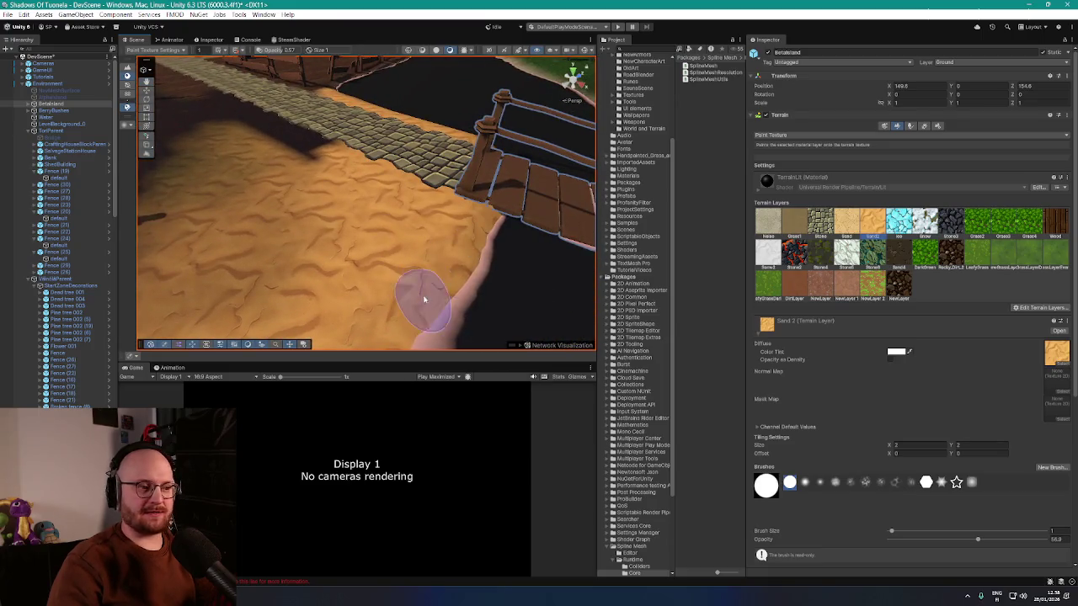
{"action": "left_click_drag", "start_coordinate": [424, 299], "coordinate": [458, 240]}
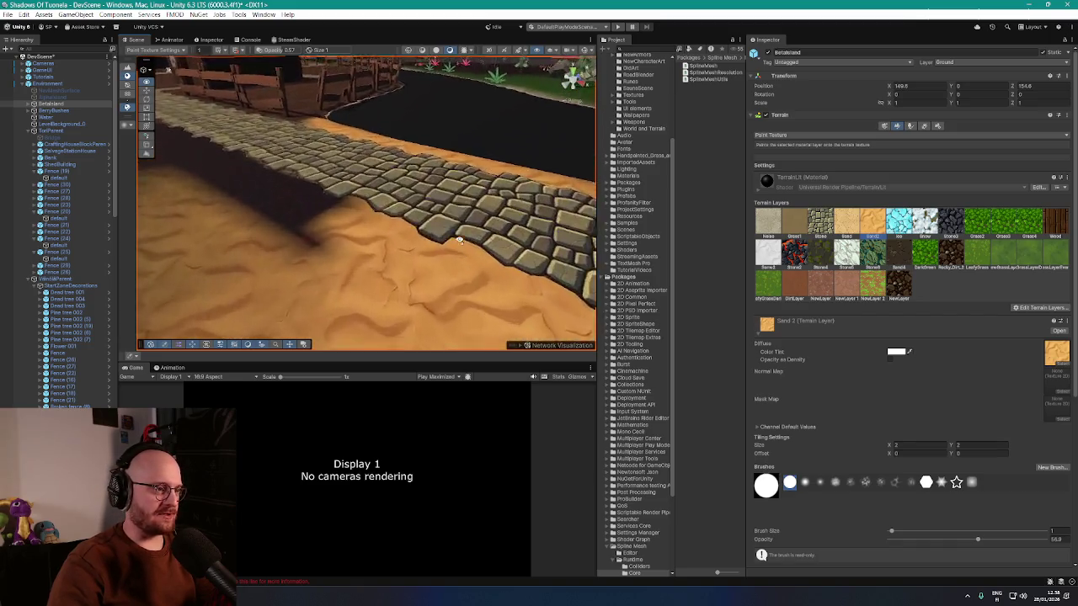
{"action": "left_click_drag", "start_coordinate": [344, 306], "coordinate": [454, 278]}
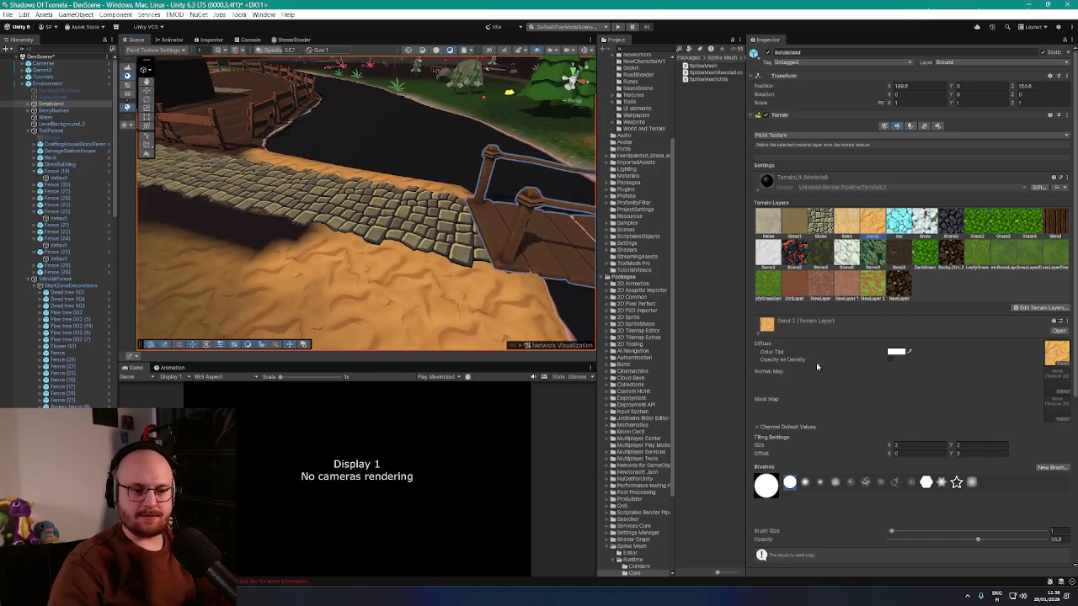
{"action": "mouse_move", "coordinate": [539, 143]}
{"action": "left_mouse_down"}
{"action": "mouse_move", "coordinate": [495, 254]}
{"action": "mouse_move", "coordinate": [390, 250]}
{"action": "mouse_move", "coordinate": [458, 283]}
{"action": "left_mouse_up"}
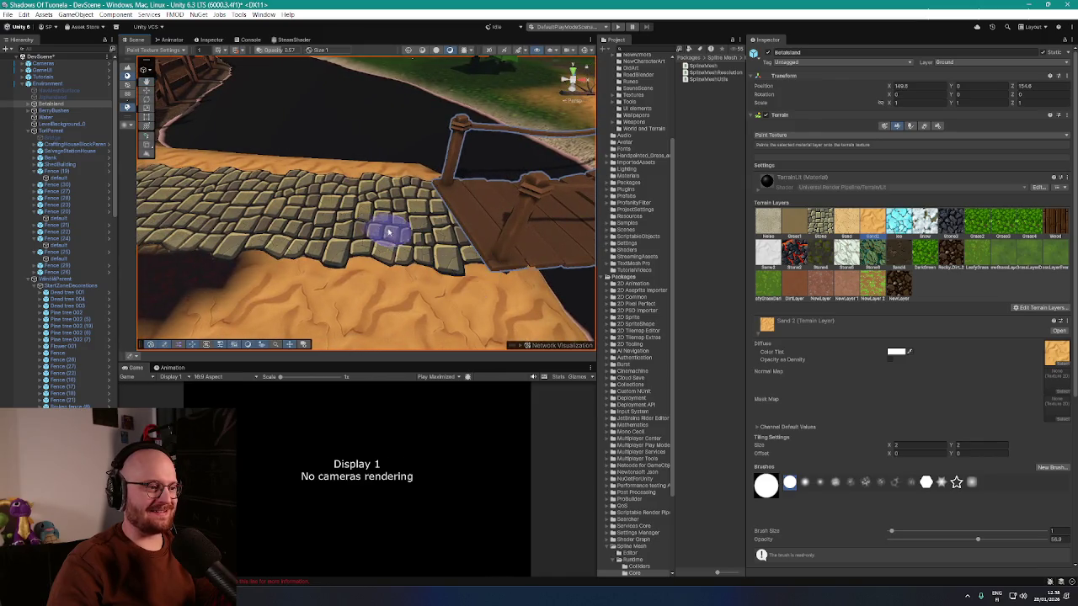
{"action": "left_click_drag", "start_coordinate": [389, 233], "coordinate": [237, 164]}
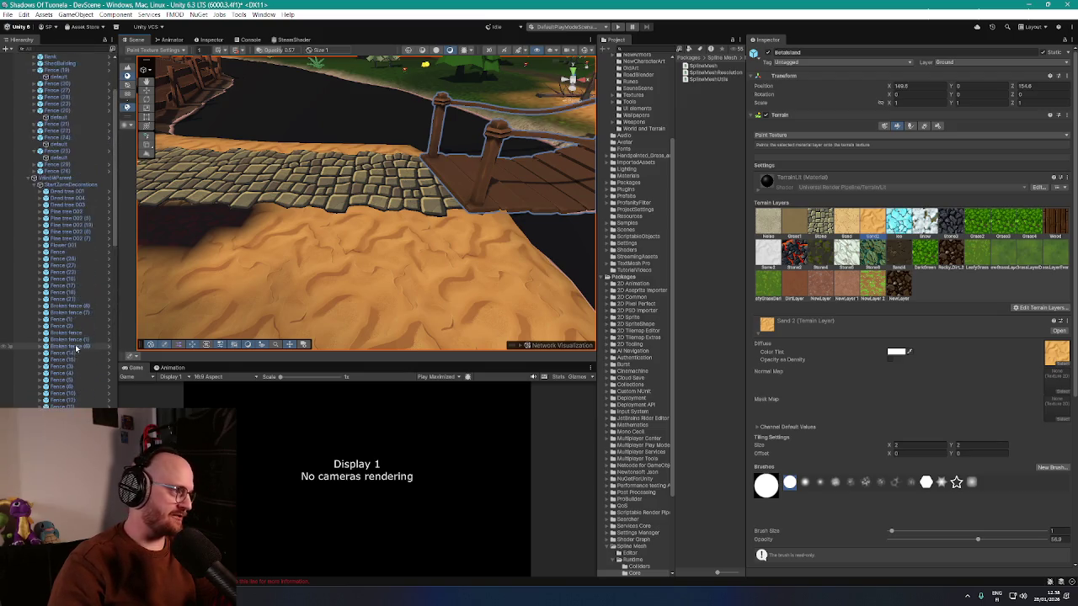
- Collapse the Environment group and select the TortMainRoad object
{"action": "left_click", "coordinate": [23, 84]}
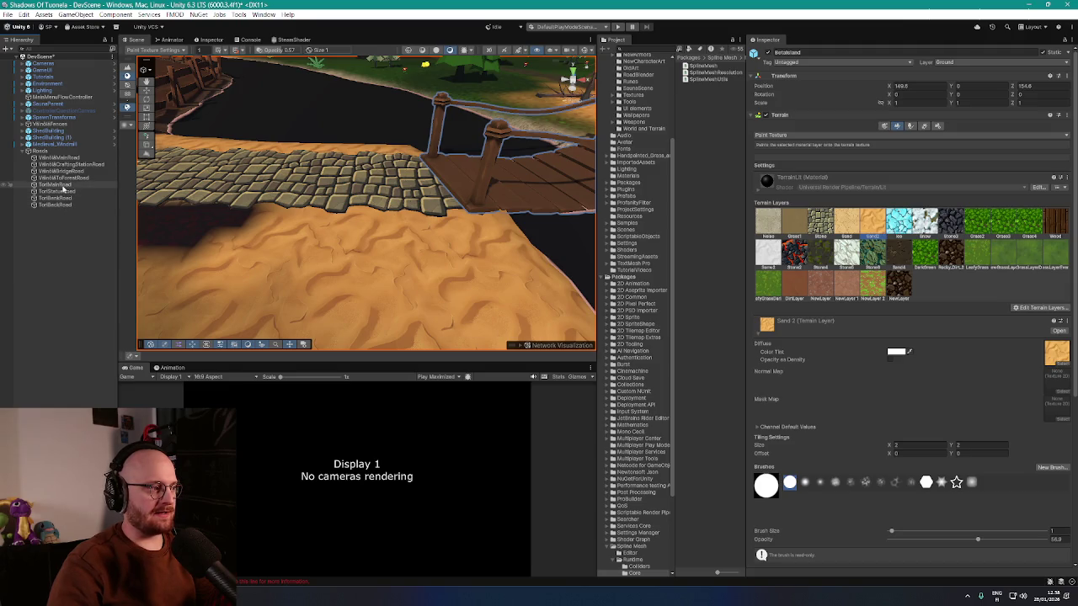
{"action": "left_click", "coordinate": [62, 186]}
{"action": "left_click_drag", "start_coordinate": [385, 241], "coordinate": [383, 227]}
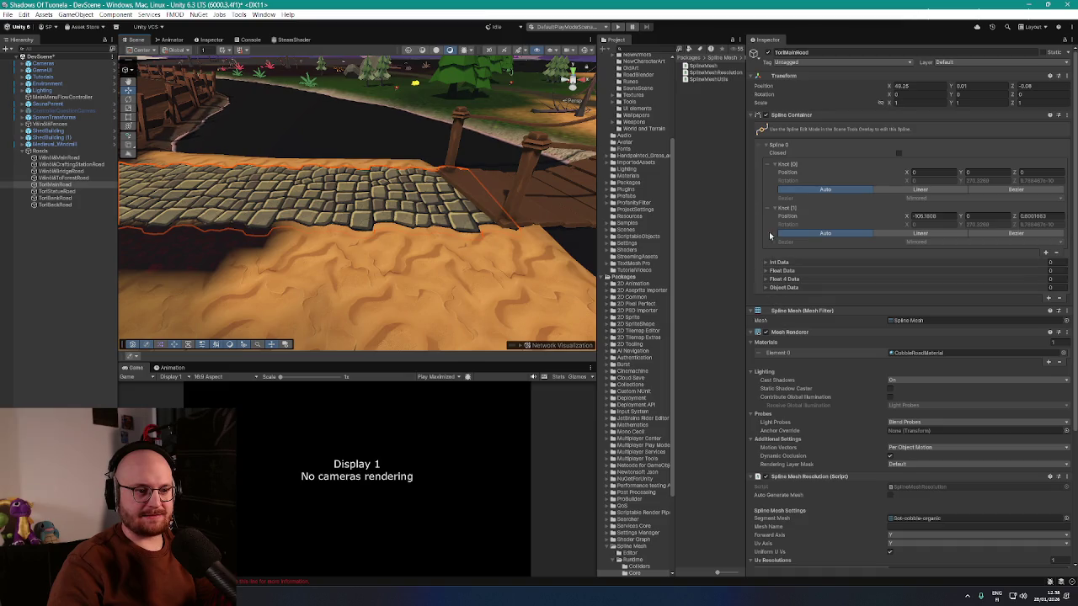
- Switch to the Spline editing context and add a new knot near the bridge
{"action": "mouse_move", "coordinate": [427, 209]}
{"action": "left_mouse_down"}
{"action": "mouse_move", "coordinate": [373, 219]}
{"action": "mouse_move", "coordinate": [439, 257]}
{"action": "mouse_move", "coordinate": [467, 249]}
{"action": "mouse_move", "coordinate": [337, 215]}
{"action": "mouse_move", "coordinate": [415, 233]}
{"action": "mouse_move", "coordinate": [682, 235]}
{"action": "left_mouse_up"}
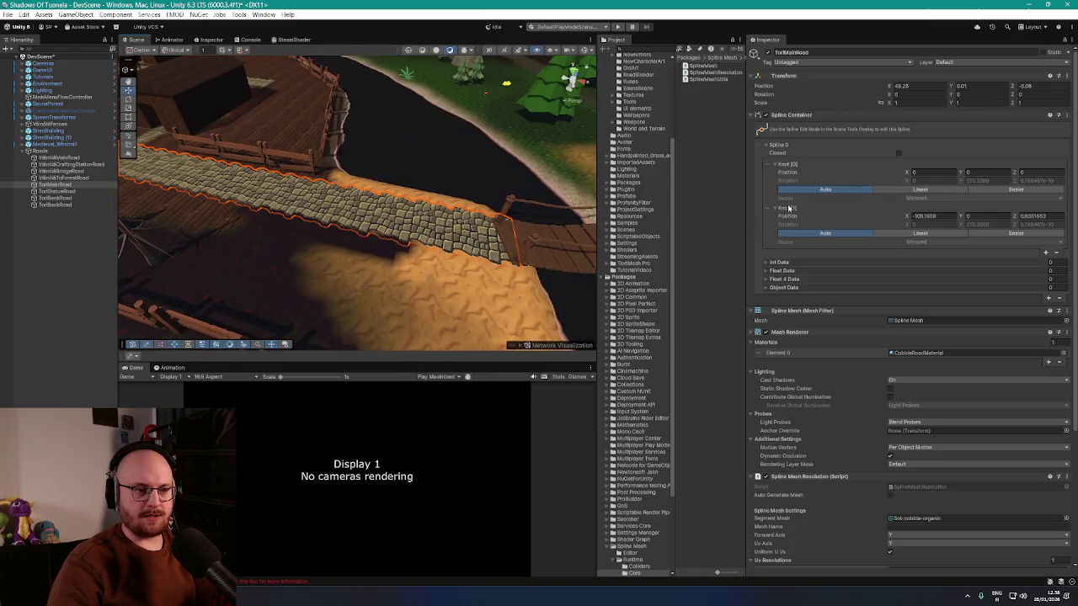
{"action": "left_click", "coordinate": [128, 69]}
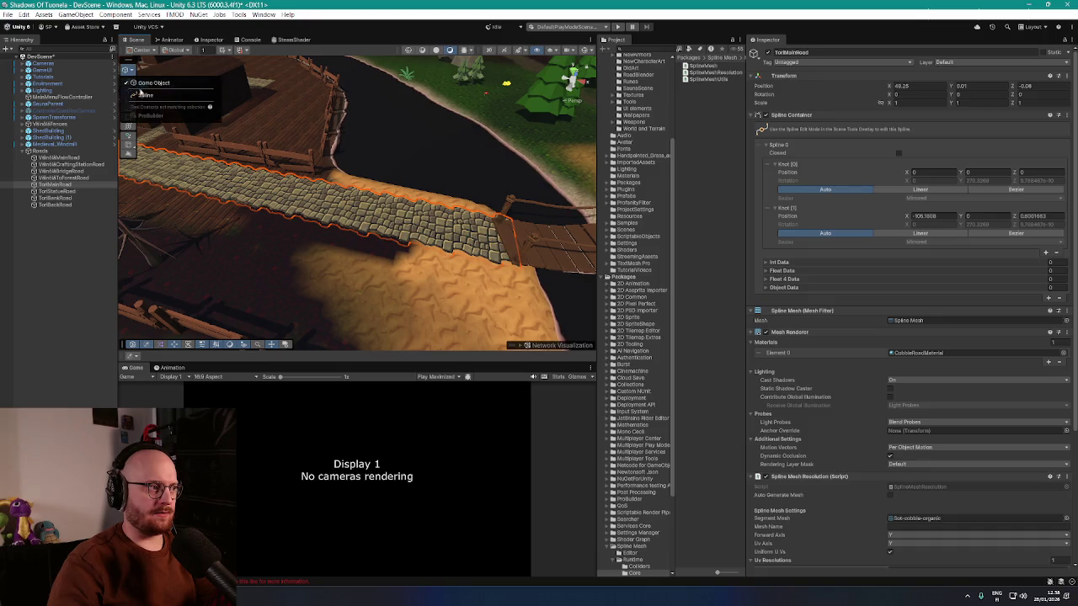
{"action": "left_click", "coordinate": [160, 95]}
{"action": "left_click_drag", "start_coordinate": [191, 120], "coordinate": [484, 211]}
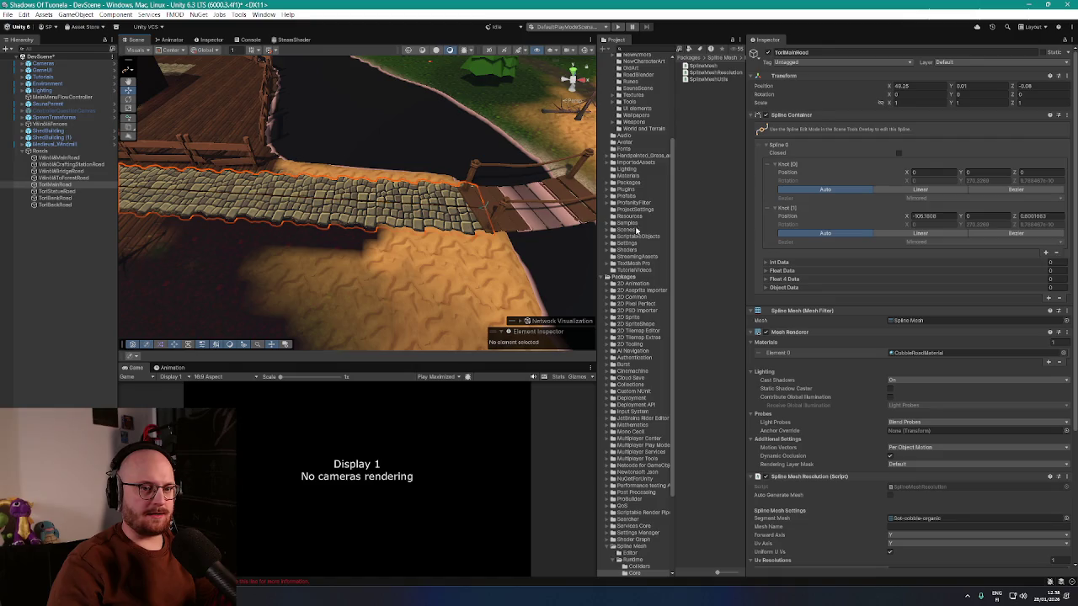
{"action": "left_click", "coordinate": [1046, 253]}
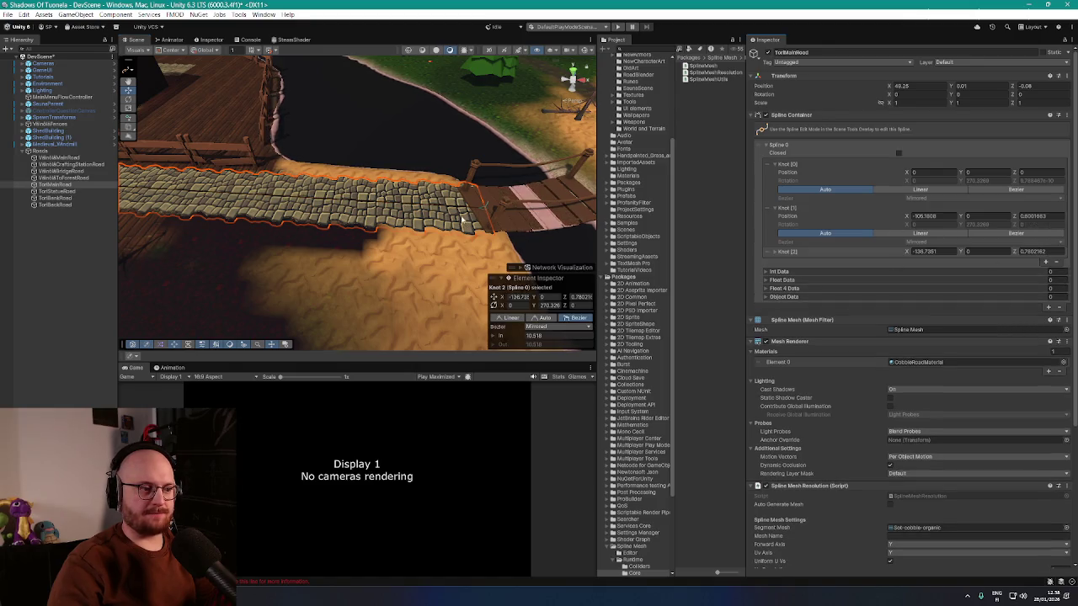
{"action": "key", "text": "f"}
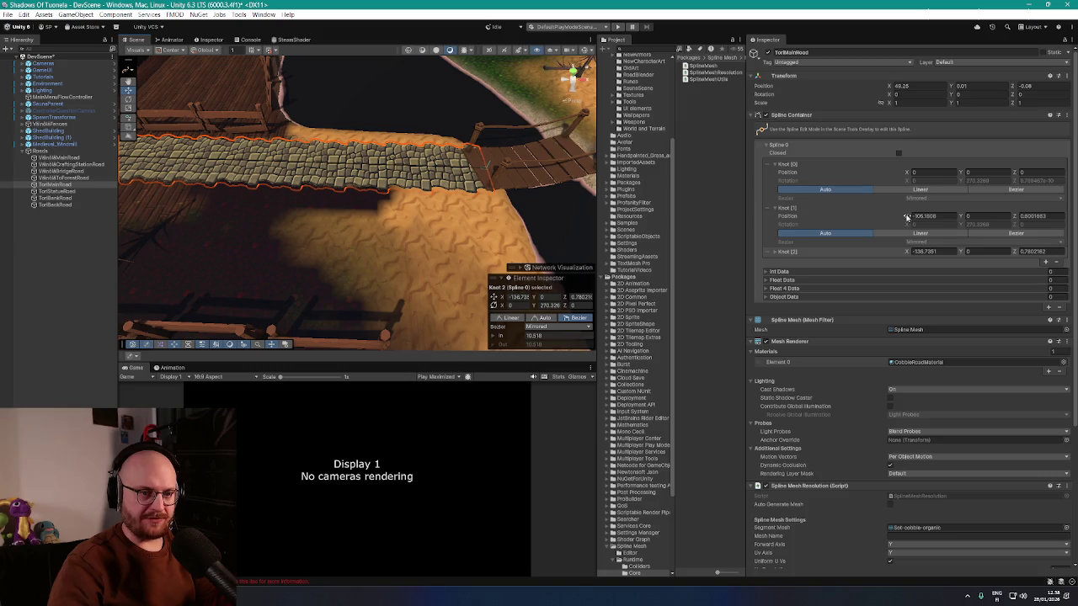
- Reorder the Spline Container list so the new knot becomes the road's first knot
{"action": "left_click", "coordinate": [906, 216]}
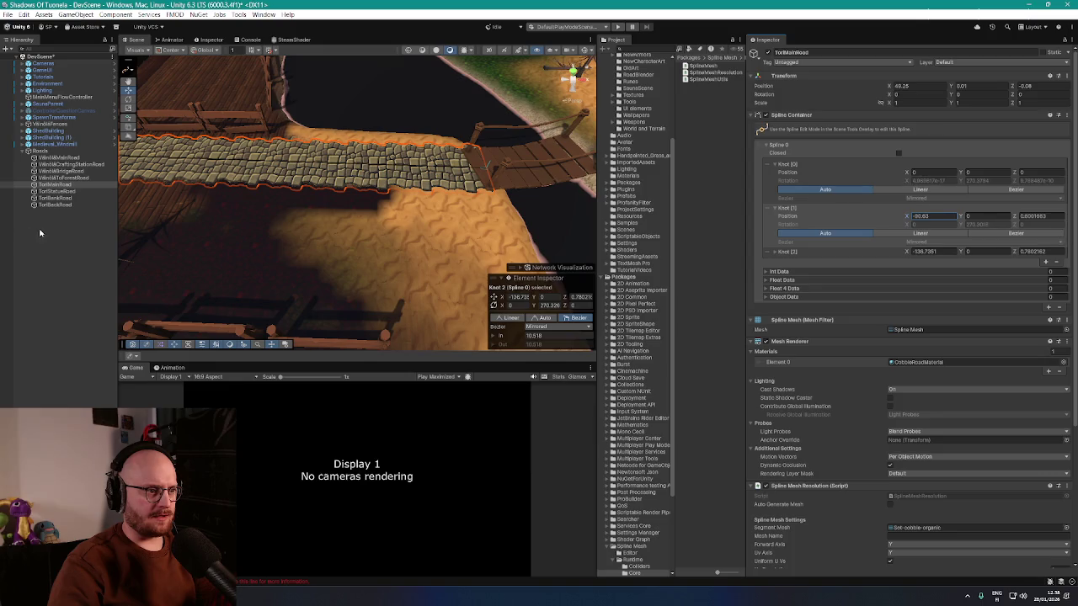
{"action": "key", "text": "f"}
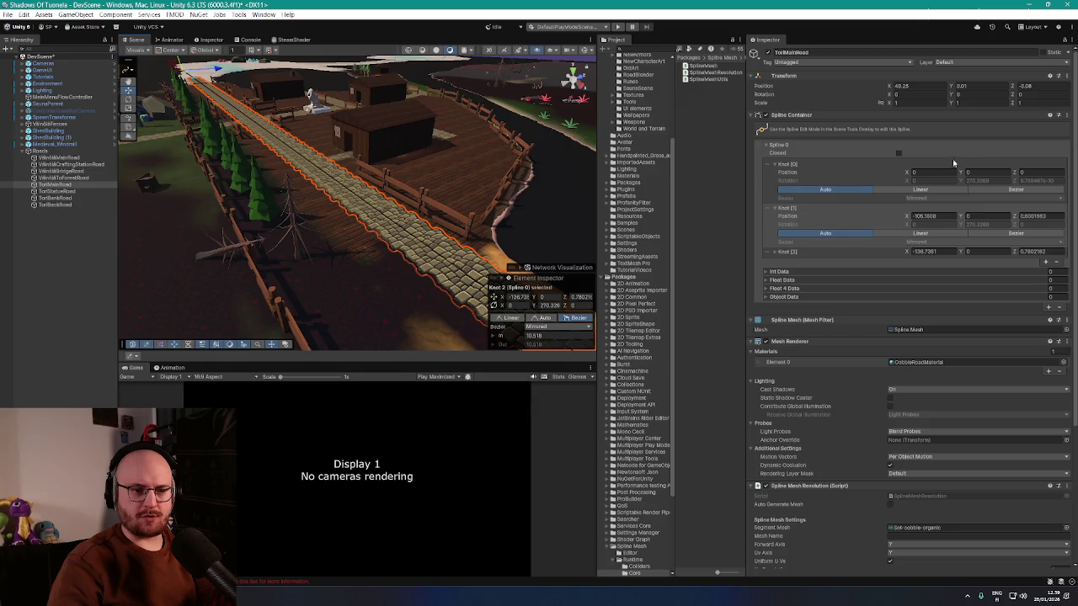
{"action": "key", "text": "f"}
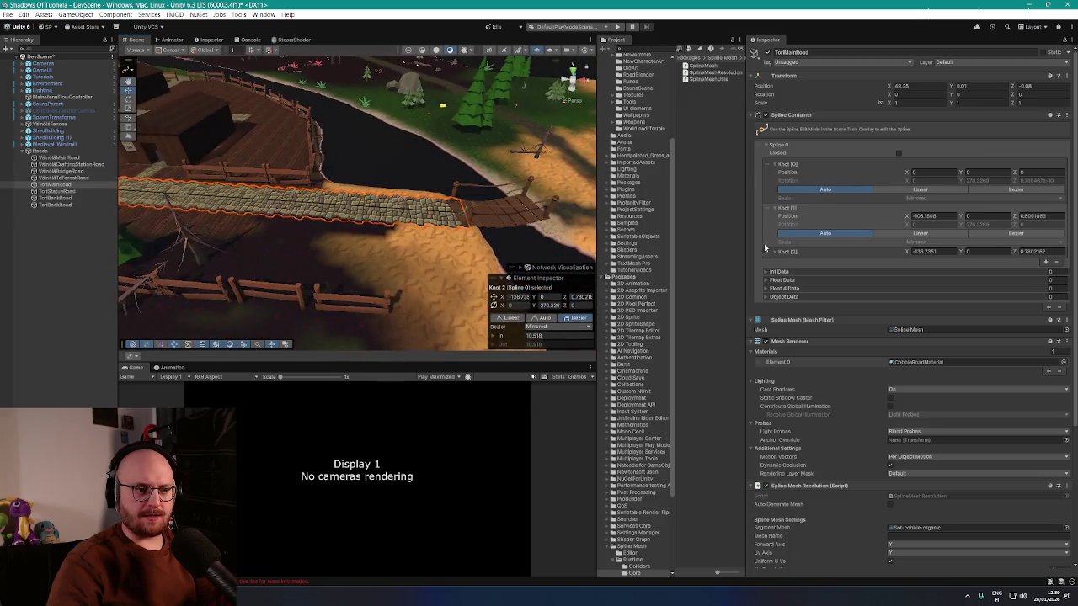
{"action": "left_click_drag", "start_coordinate": [767, 257], "coordinate": [771, 165]}
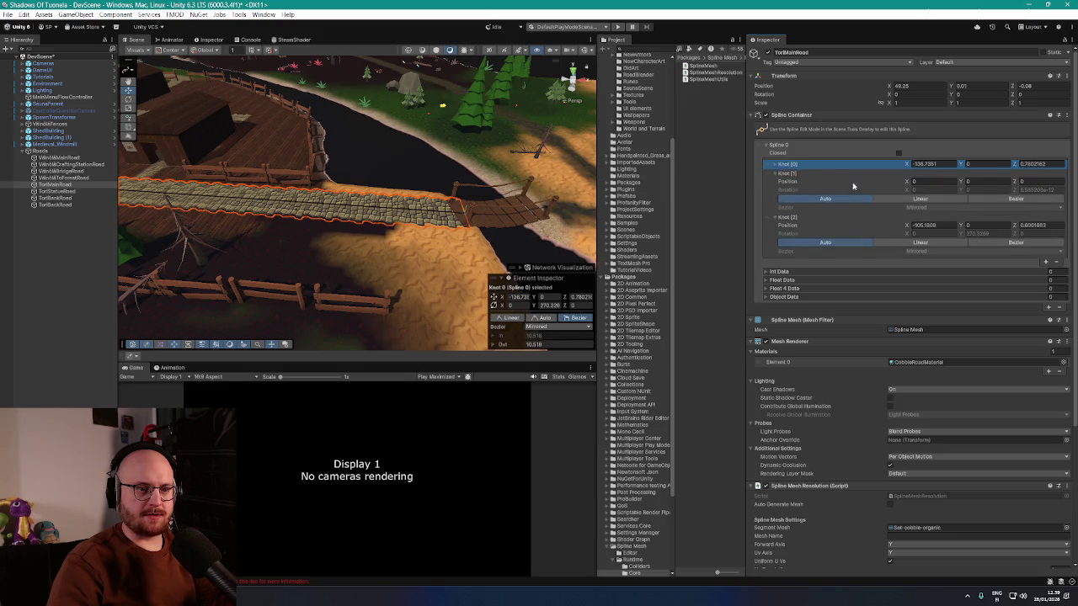
- Delete the far knot at X -136.7351, leaving two knots with the road starting at the bridge
{"action": "left_click", "coordinate": [767, 174]}
{"action": "left_click", "coordinate": [768, 165]}
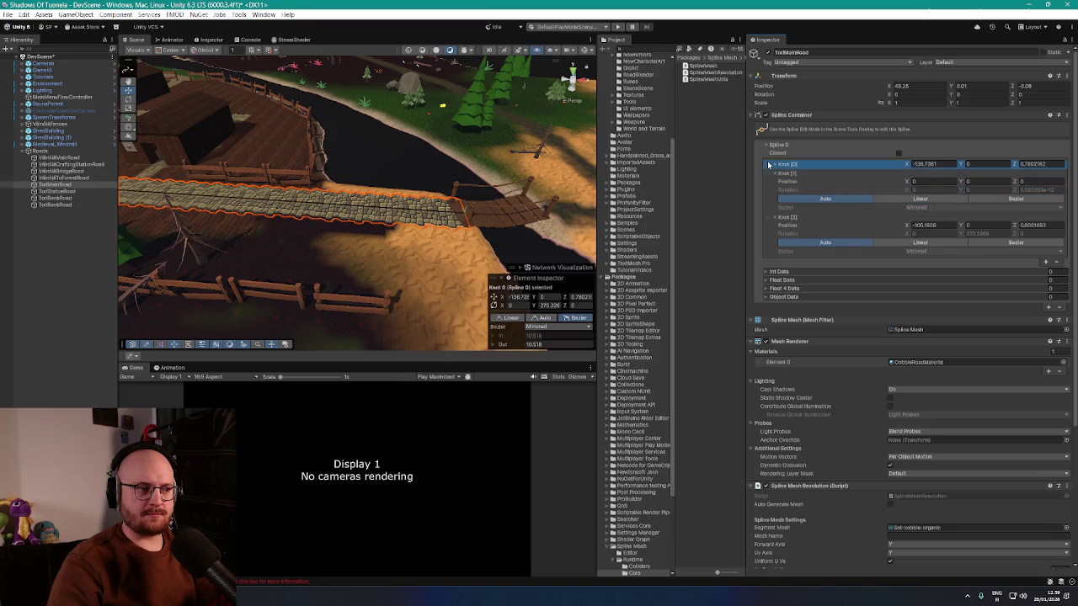
{"action": "key", "text": "f"}
{"action": "scroll", "coordinate": [556, 160], "scroll_direction": "down", "scroll_amount": 5}
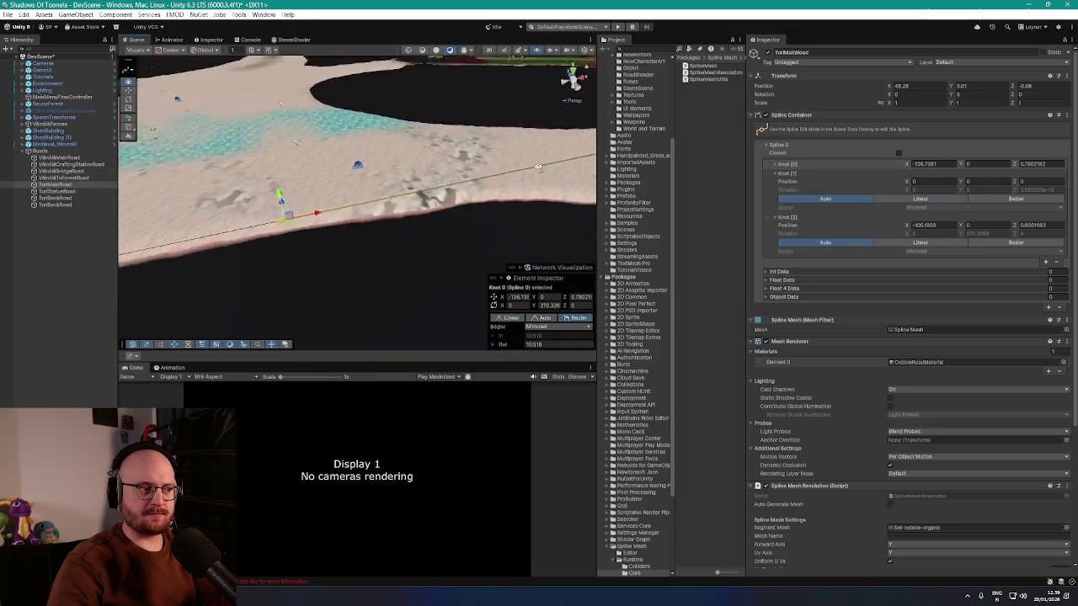
{"action": "scroll", "coordinate": [557, 161], "scroll_direction": "up", "scroll_amount": 2}
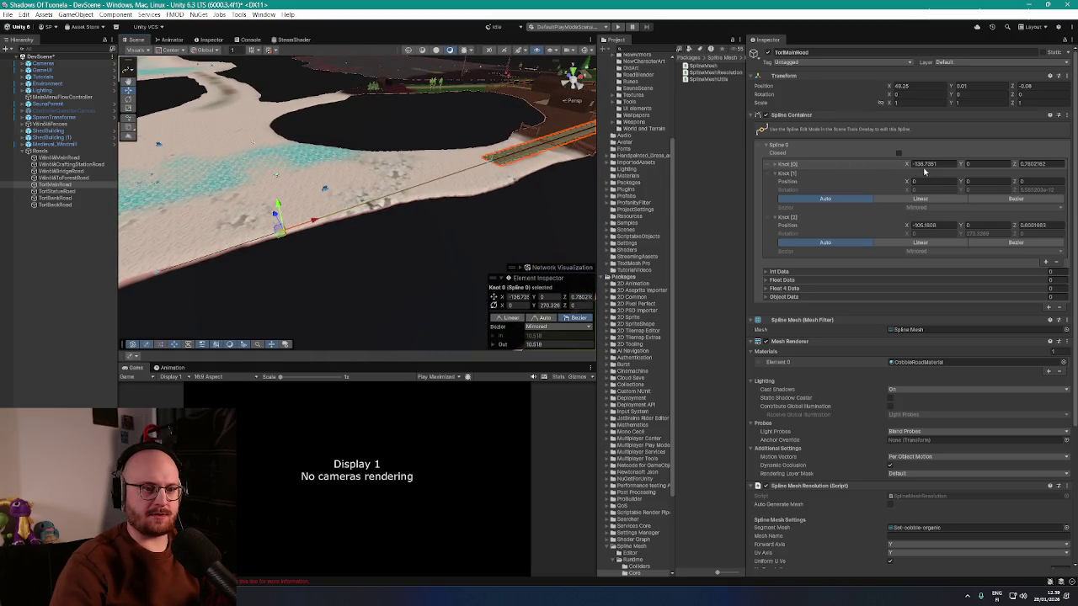
{"action": "key", "text": "Delete"}
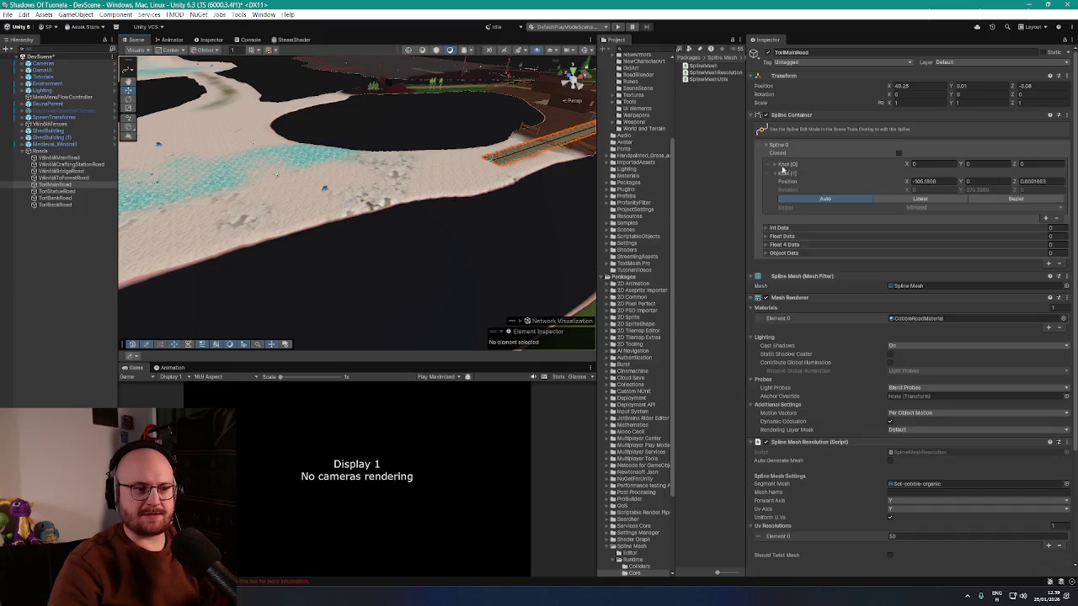
{"action": "left_click", "coordinate": [812, 166]}
{"action": "key", "text": "f"}
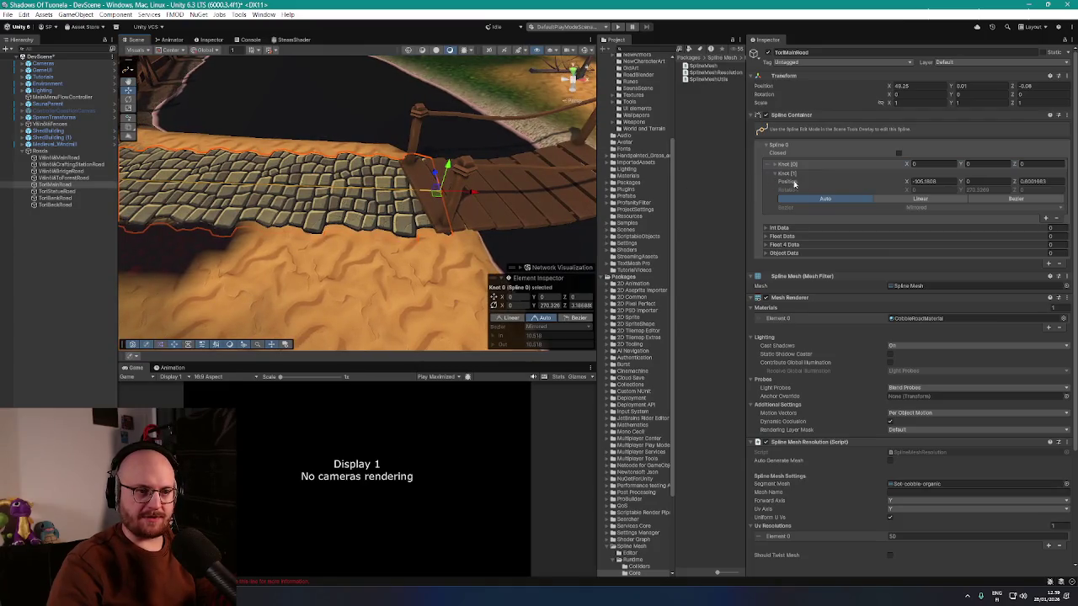
- Insert a new knot midway along the TortMainRoad spline
{"action": "left_click", "coordinate": [1047, 219]}
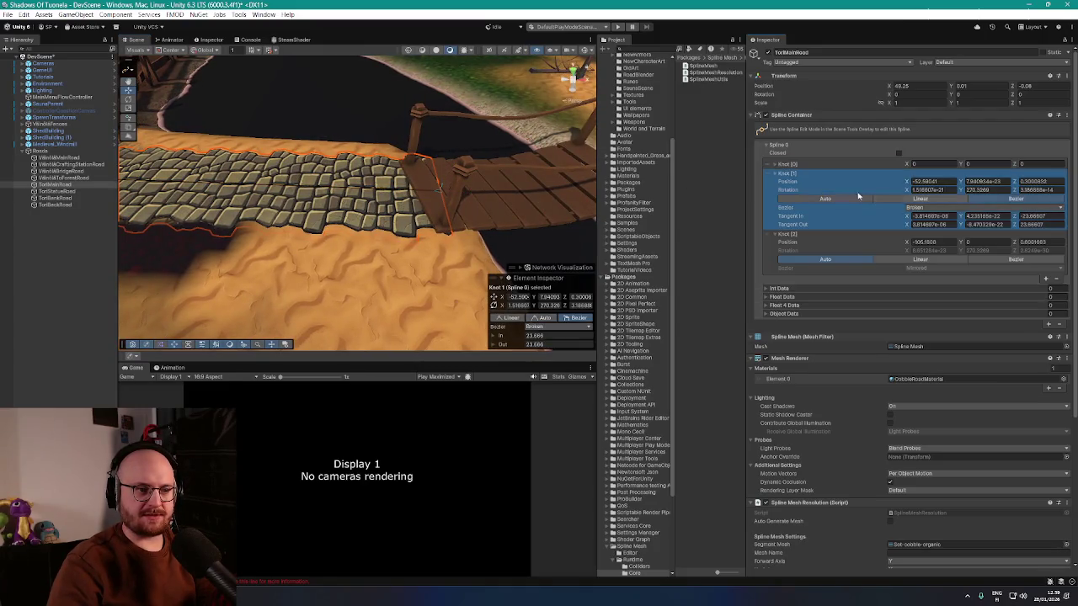
{"action": "scroll", "coordinate": [380, 188], "scroll_direction": "down", "scroll_amount": 10}
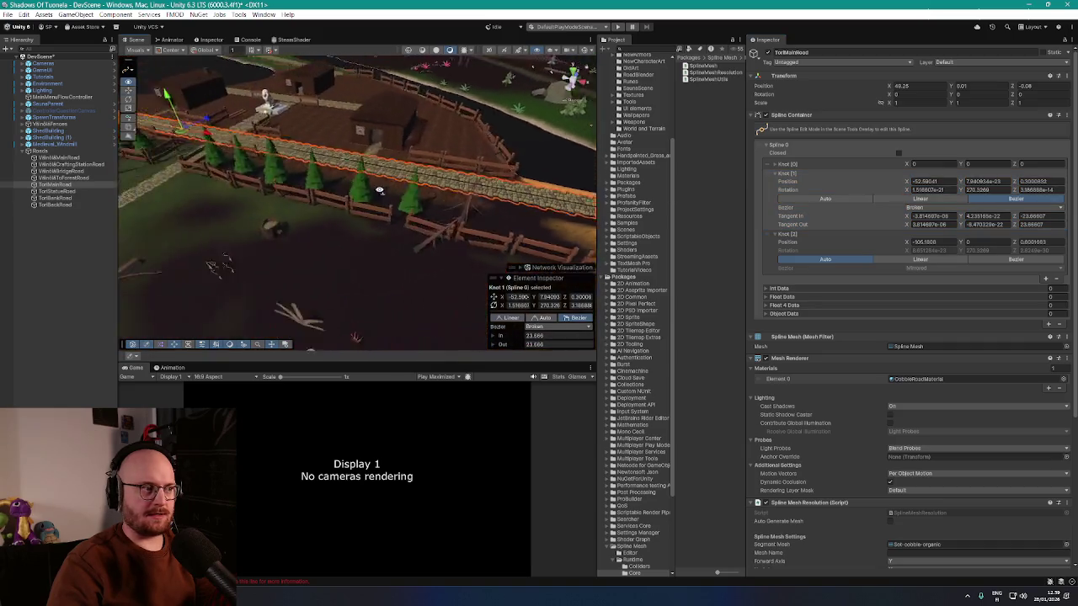
{"action": "scroll", "coordinate": [380, 189], "scroll_direction": "up", "scroll_amount": 10}
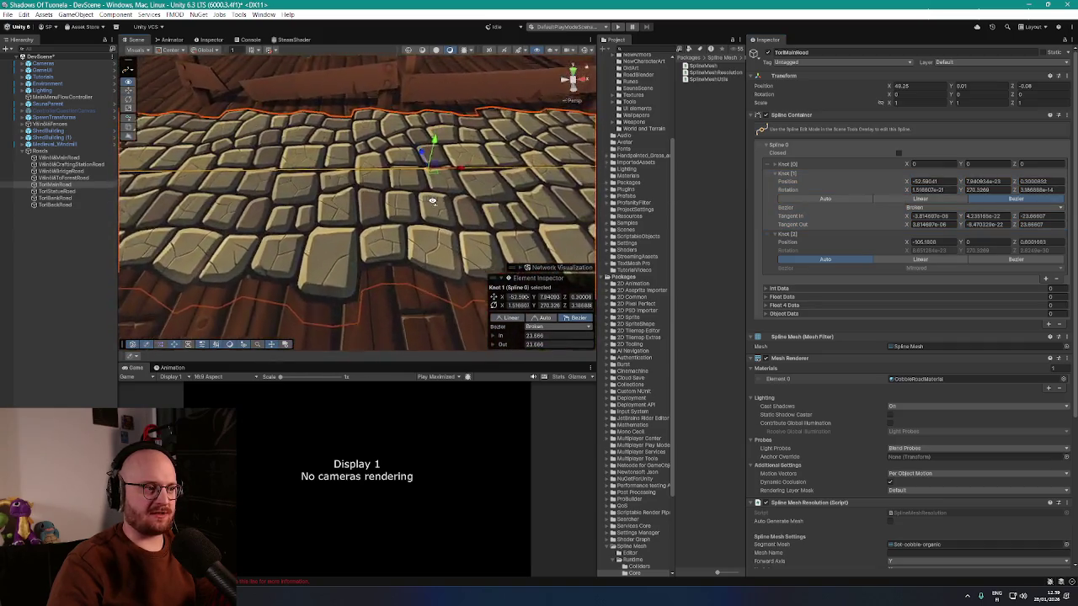
{"action": "mouse_move", "coordinate": [432, 201]}
{"action": "left_mouse_down"}
{"action": "mouse_move", "coordinate": [271, 158]}
{"action": "mouse_move", "coordinate": [705, 197]}
{"action": "left_mouse_up"}
{"action": "key", "text": "f"}
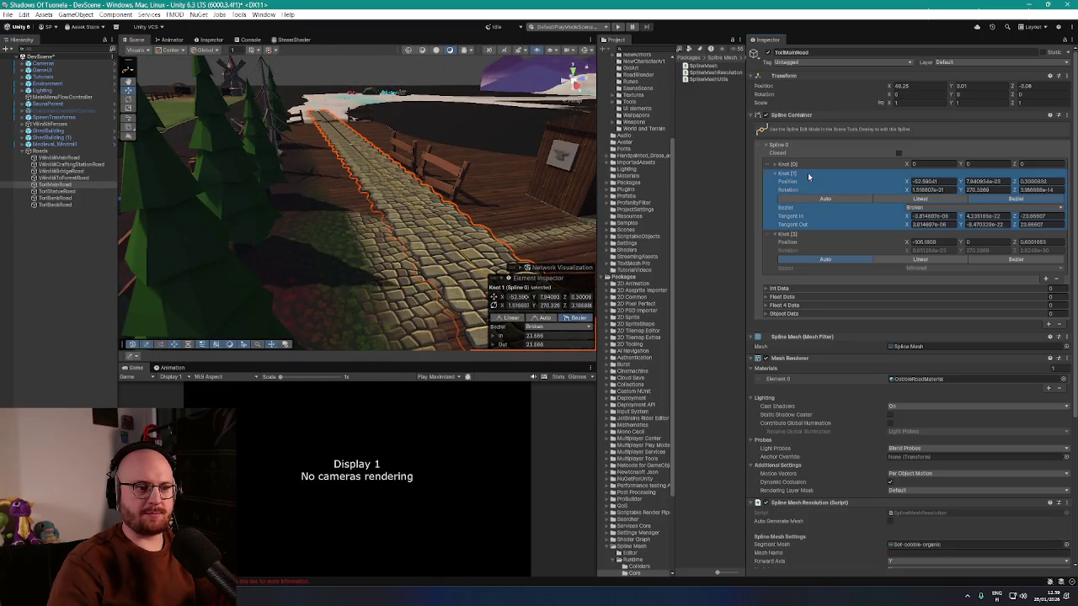
{"action": "mouse_move", "coordinate": [637, 170]}
{"action": "left_mouse_down"}
{"action": "mouse_move", "coordinate": [656, 187]}
{"action": "mouse_move", "coordinate": [614, 240]}
{"action": "mouse_move", "coordinate": [395, 220]}
{"action": "left_mouse_up"}
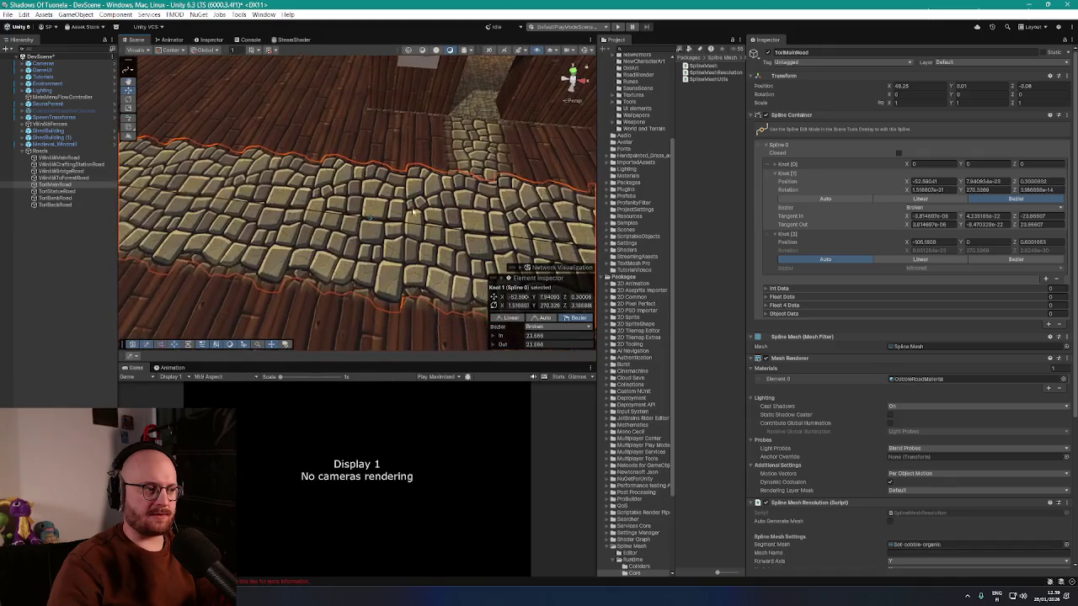
- Stretch the middle knot's In tangent and check its Broken Bezier tangent mode
{"action": "left_click", "coordinate": [375, 213]}
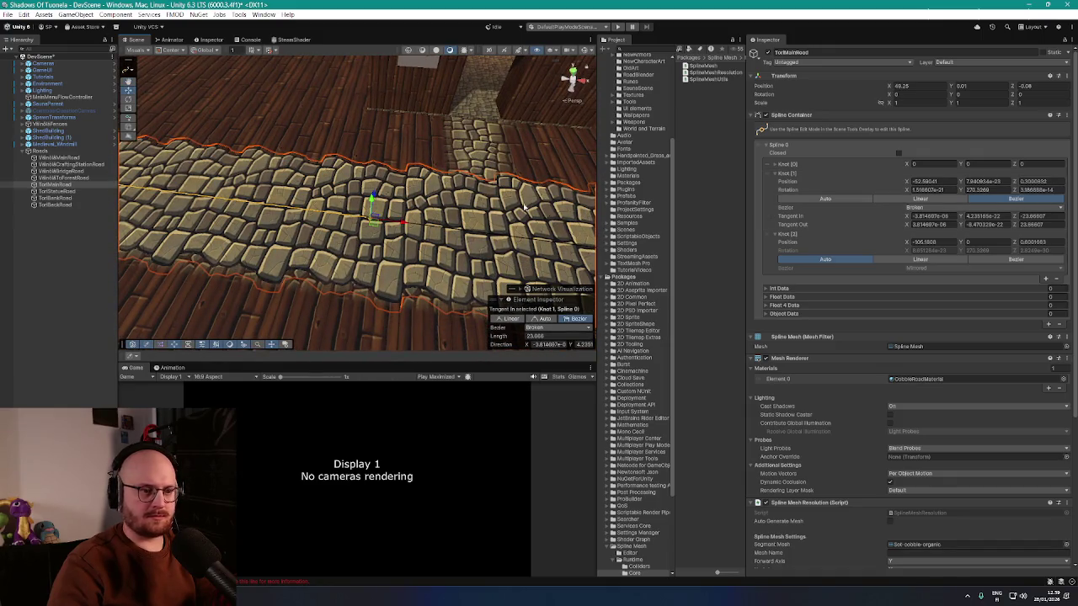
{"action": "mouse_move", "coordinate": [628, 227]}
{"action": "left_mouse_down"}
{"action": "mouse_move", "coordinate": [460, 220]}
{"action": "mouse_move", "coordinate": [421, 189]}
{"action": "mouse_move", "coordinate": [318, 148]}
{"action": "left_mouse_up"}
{"action": "left_click", "coordinate": [466, 203]}
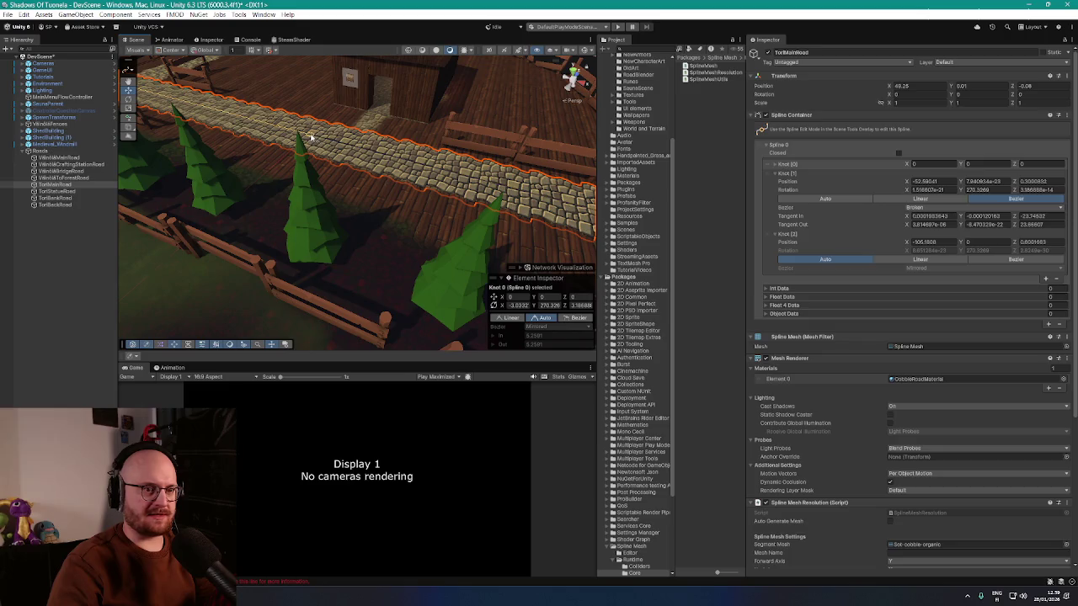
{"action": "scroll", "coordinate": [324, 143], "scroll_direction": "down", "scroll_amount": 5}
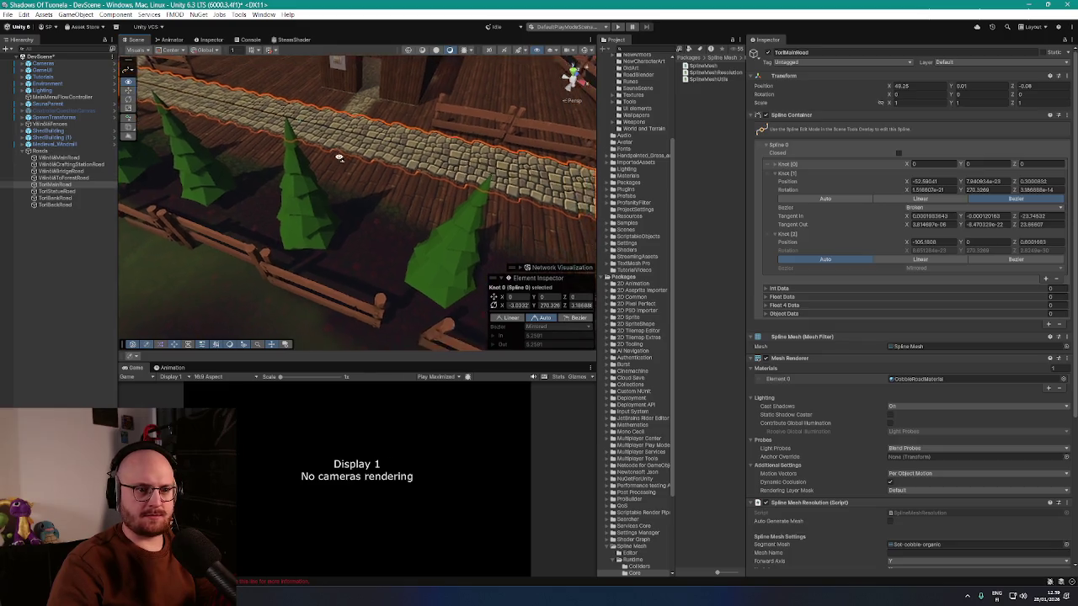
{"action": "left_click", "coordinate": [916, 209]}
{"action": "mouse_move", "coordinate": [379, 202]}
{"action": "left_mouse_down"}
{"action": "mouse_move", "coordinate": [334, 175]}
{"action": "mouse_move", "coordinate": [555, 185]}
{"action": "mouse_move", "coordinate": [557, 213]}
{"action": "mouse_move", "coordinate": [560, 184]}
{"action": "mouse_move", "coordinate": [478, 210]}
{"action": "mouse_move", "coordinate": [324, 193]}
{"action": "left_mouse_up"}
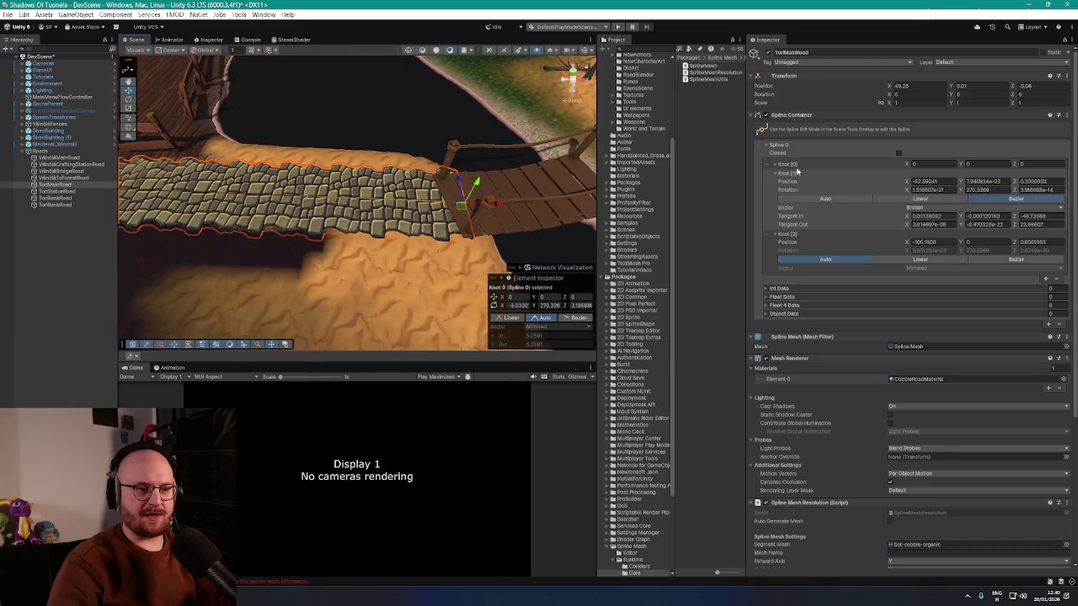
- Set middle Knot [1] Position Y to -0.01 so the road sits at ground level
{"action": "left_click", "coordinate": [804, 166]}
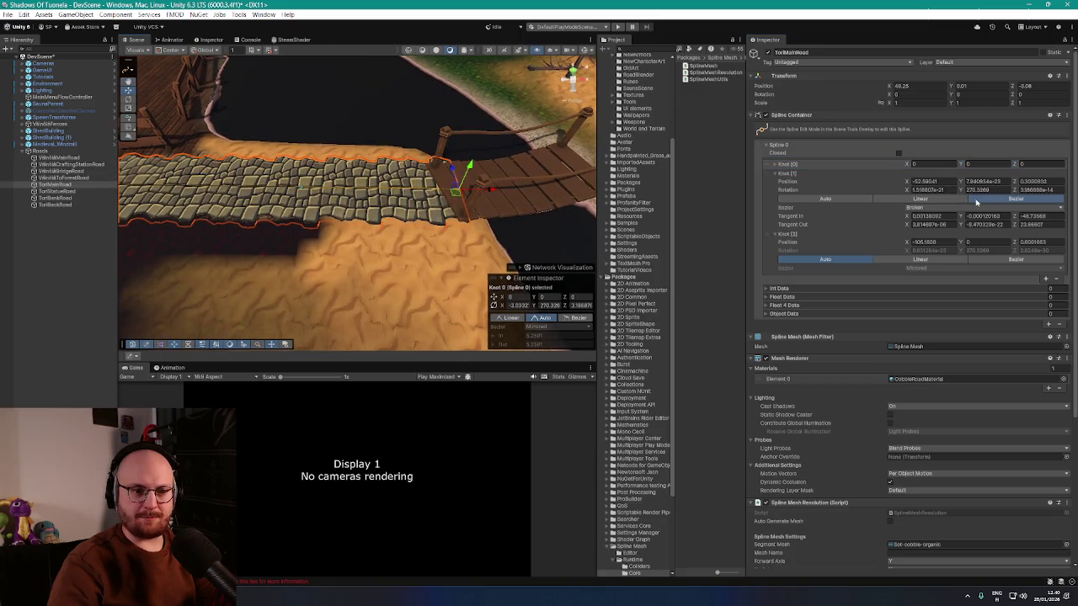
{"action": "left_click", "coordinate": [976, 190]}
{"action": "left_click", "coordinate": [981, 181]}
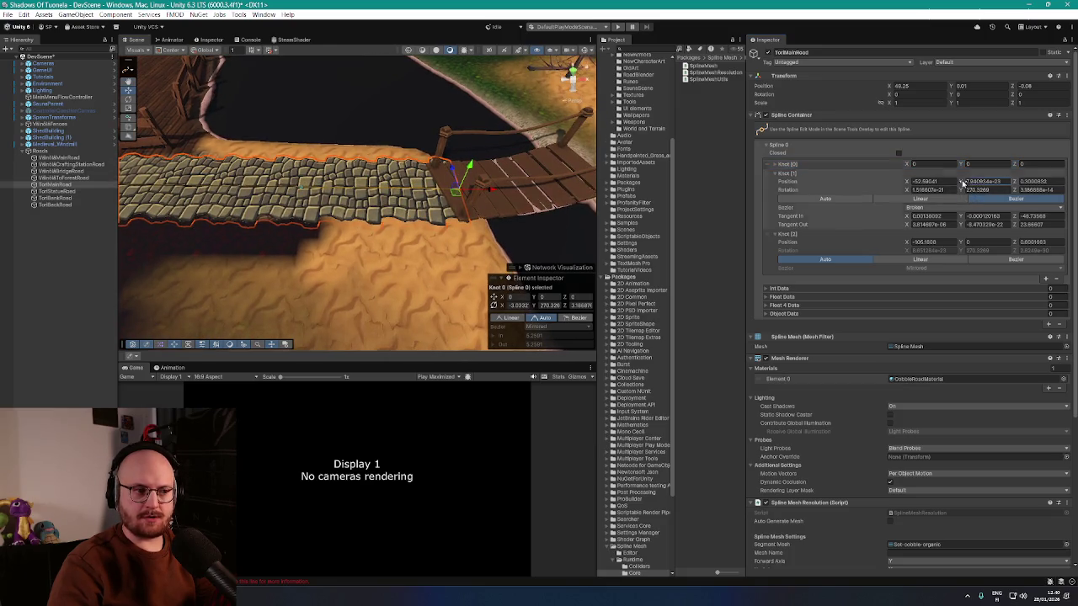
{"action": "type", "text": "-0.9"}
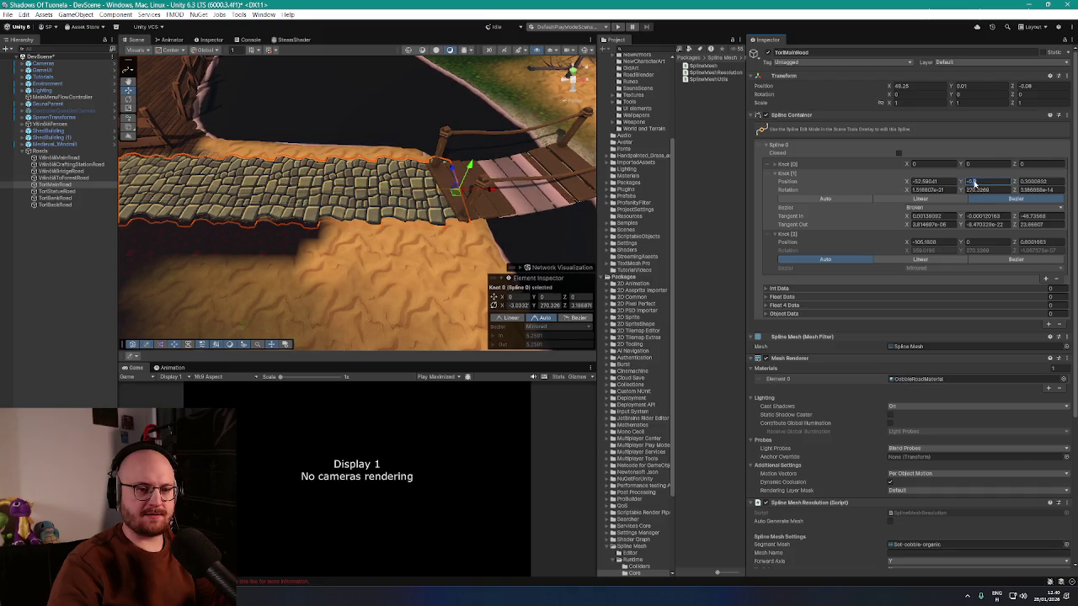
{"action": "left_click_drag", "start_coordinate": [974, 183], "coordinate": [993, 187]}
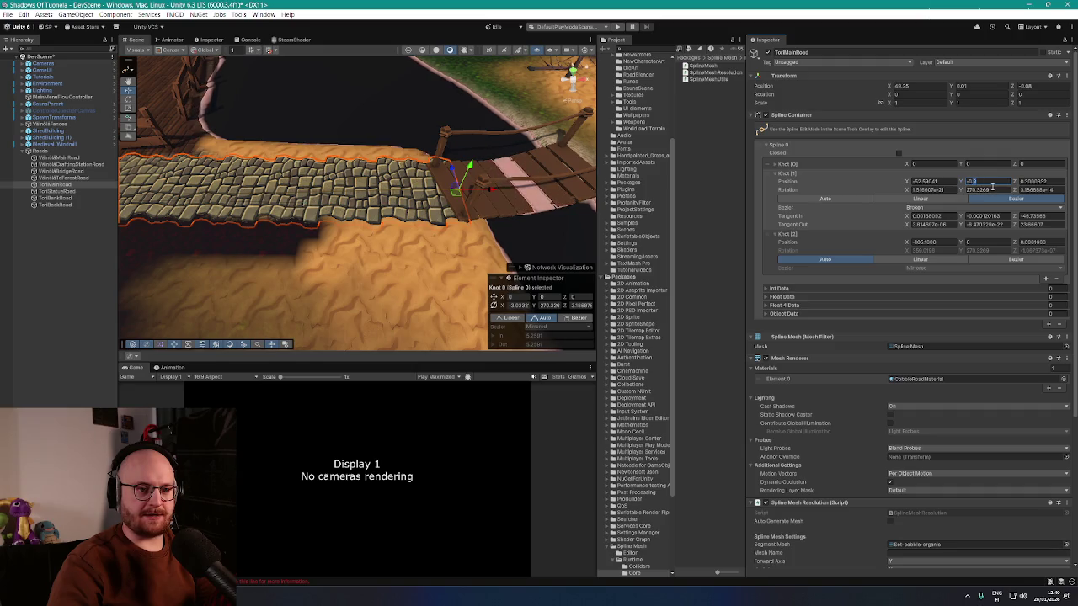
{"action": "type", "text": "-0.05"}
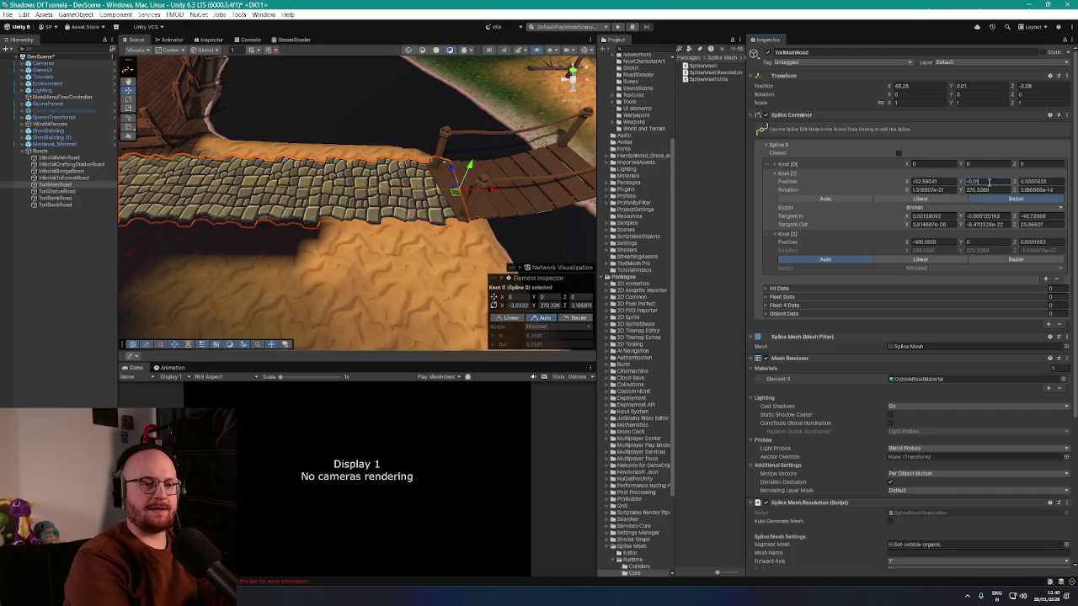
{"action": "key", "text": "Return"}
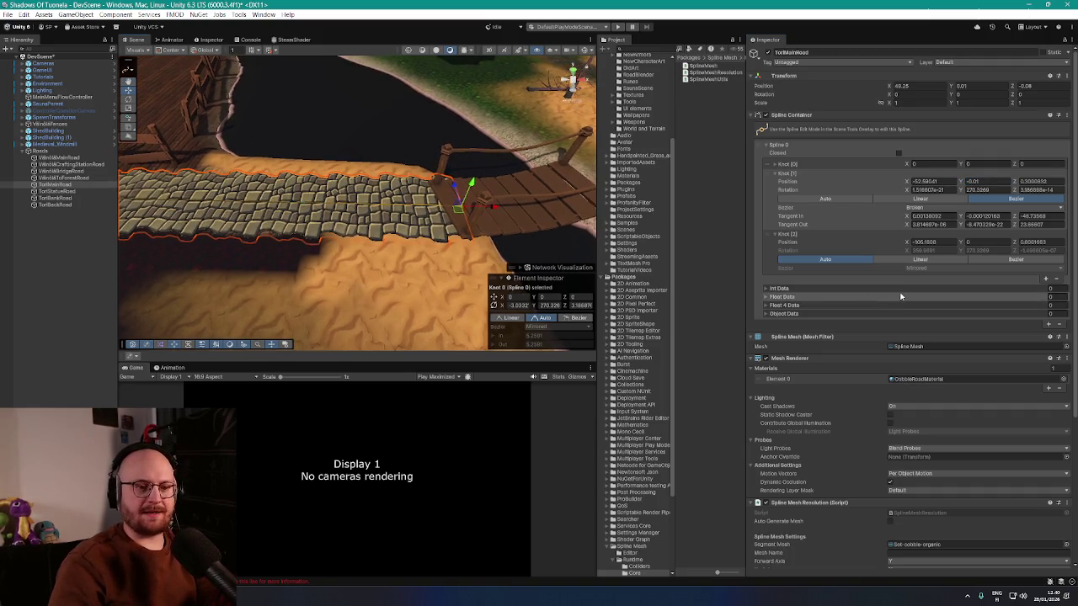
{"action": "scroll", "coordinate": [919, 464], "scroll_direction": "down", "scroll_amount": 5}
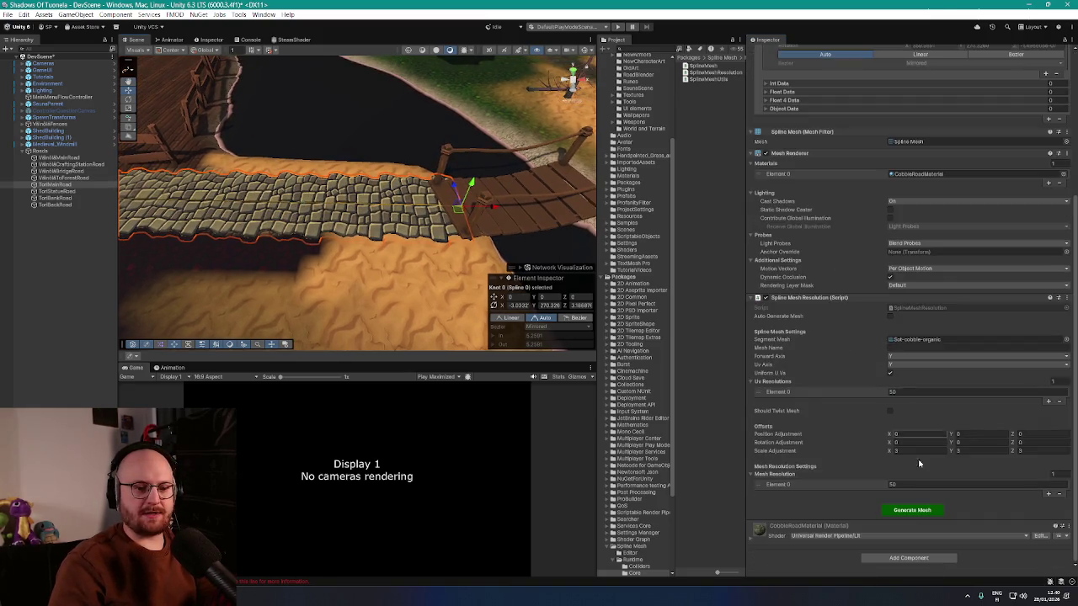
- Generate the cobblestone mesh, retune Knot [1]'s height, and regenerate it toward the bridge
{"action": "left_click", "coordinate": [924, 514]}
{"action": "left_click_drag", "start_coordinate": [471, 202], "coordinate": [457, 179]}
{"action": "scroll", "coordinate": [860, 234], "scroll_direction": "up", "scroll_amount": 6}
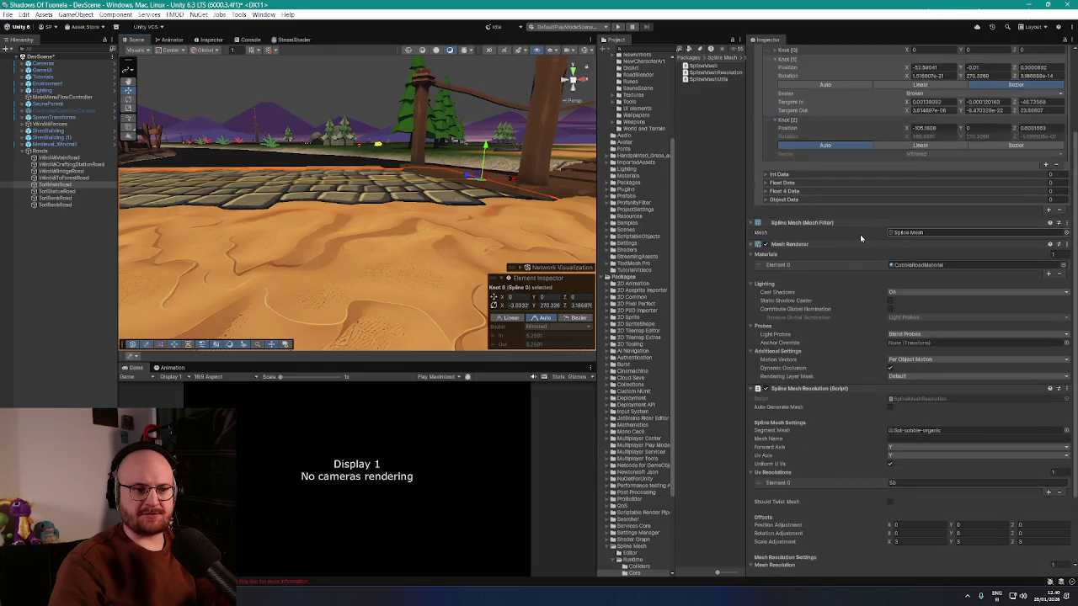
{"action": "left_click", "coordinate": [976, 157]}
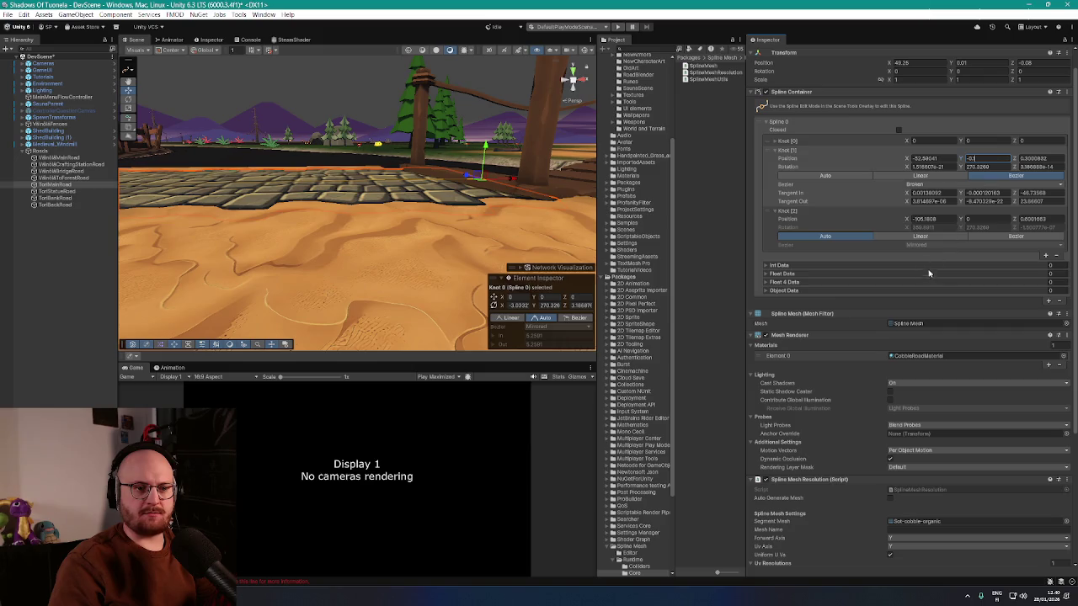
{"action": "scroll", "coordinate": [926, 337], "scroll_direction": "down", "scroll_amount": 6}
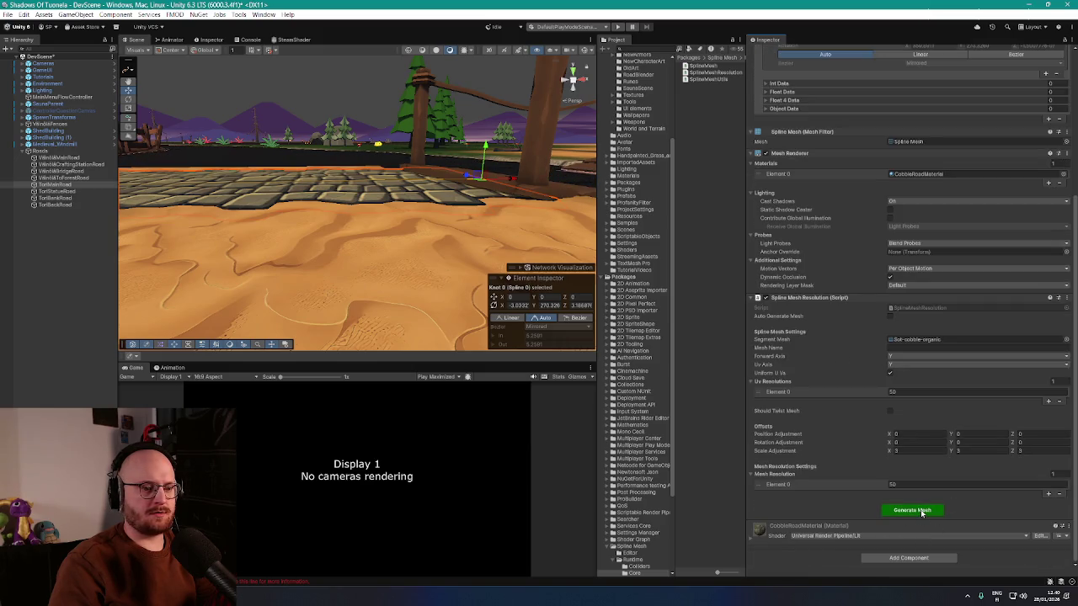
{"action": "left_click", "coordinate": [922, 511]}
{"action": "mouse_move", "coordinate": [337, 252]}
{"action": "left_mouse_down"}
{"action": "mouse_move", "coordinate": [265, 257]}
{"action": "mouse_move", "coordinate": [306, 284]}
{"action": "mouse_move", "coordinate": [413, 244]}
{"action": "mouse_move", "coordinate": [283, 253]}
{"action": "mouse_move", "coordinate": [549, 271]}
{"action": "mouse_move", "coordinate": [472, 282]}
{"action": "left_mouse_up"}
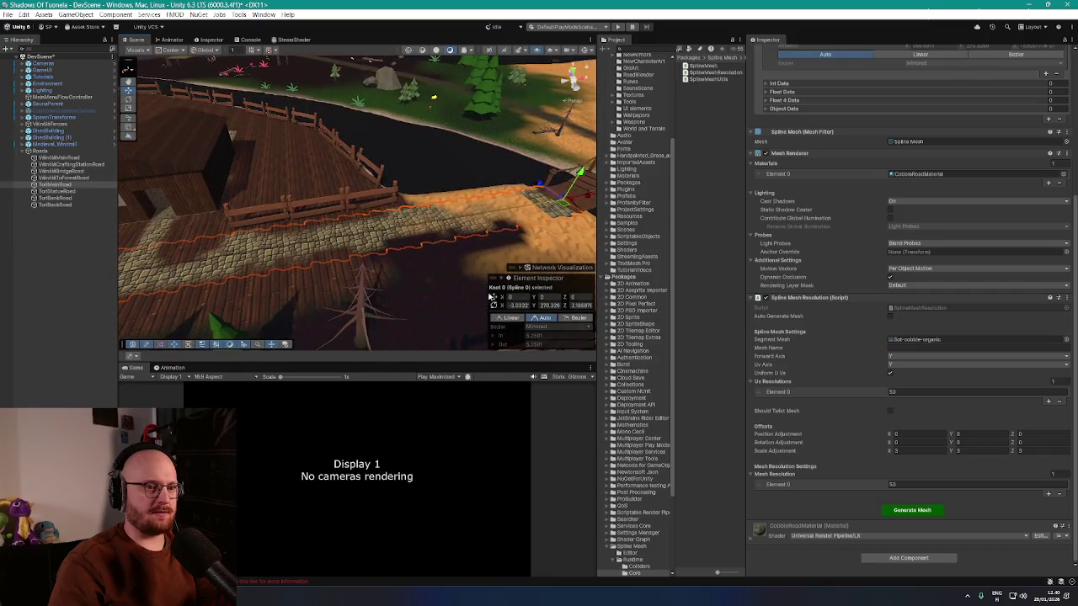
- Regenerate the road mesh and check the cobblestones meet the wooden bridge above the sand
{"action": "left_click", "coordinate": [917, 511]}
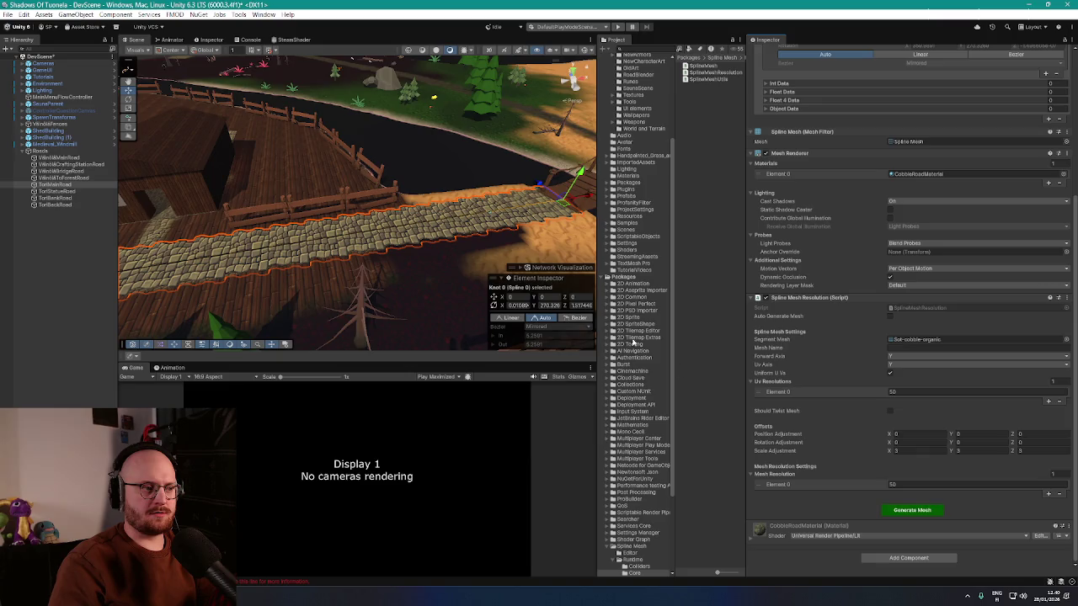
{"action": "mouse_move", "coordinate": [522, 227]}
{"action": "left_mouse_down"}
{"action": "mouse_move", "coordinate": [457, 200]}
{"action": "mouse_move", "coordinate": [438, 205]}
{"action": "left_mouse_up"}
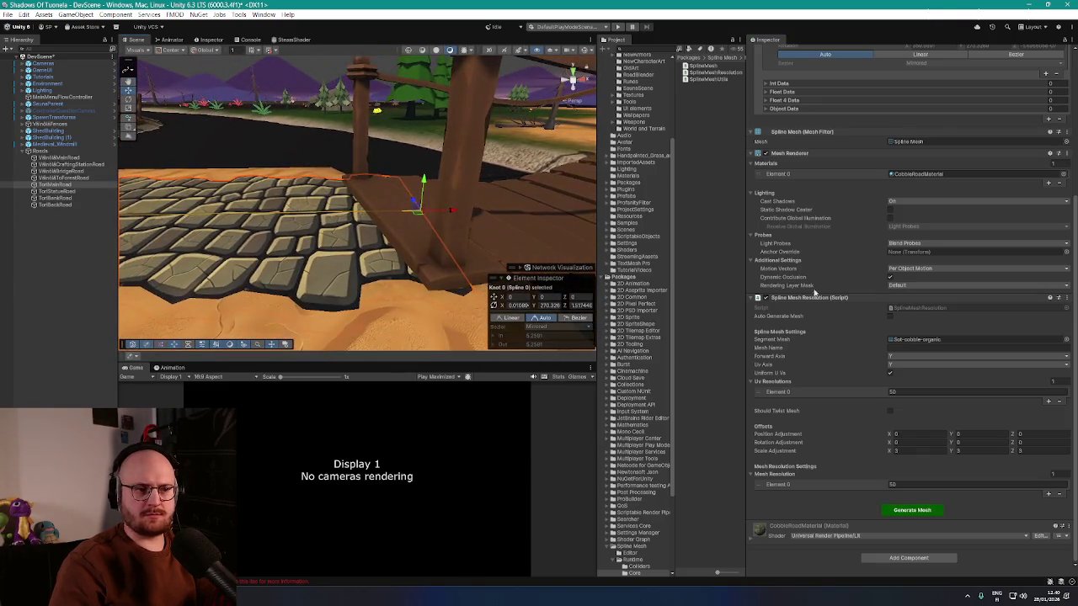
{"action": "scroll", "coordinate": [825, 310], "scroll_direction": "up", "scroll_amount": 5}
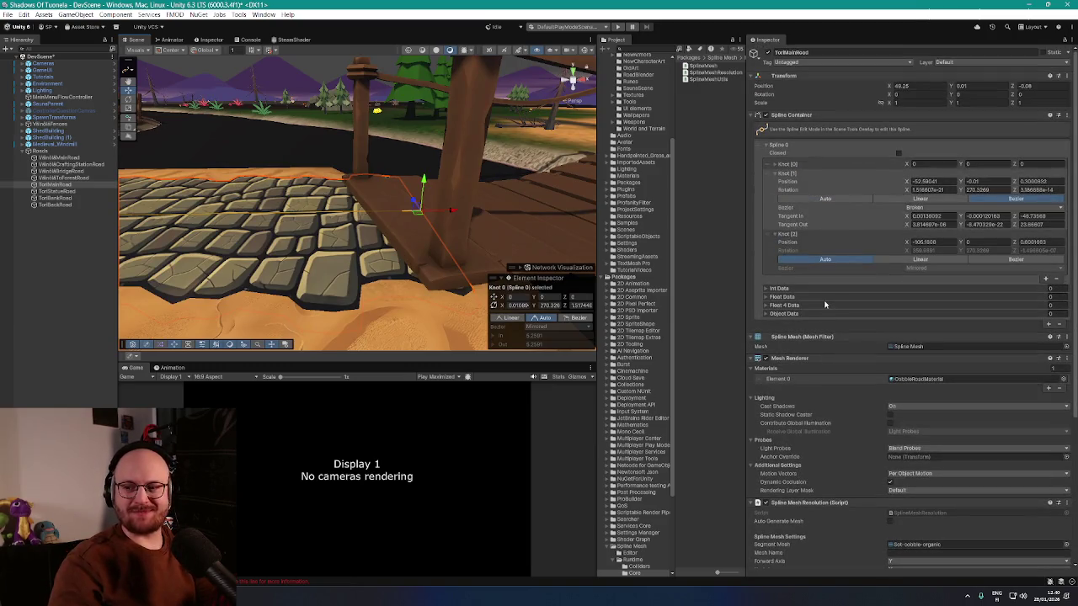
{"action": "mouse_move", "coordinate": [471, 244]}
{"action": "left_mouse_down"}
{"action": "mouse_move", "coordinate": [456, 253]}
{"action": "mouse_move", "coordinate": [667, 292]}
{"action": "mouse_move", "coordinate": [794, 250]}
{"action": "mouse_move", "coordinate": [823, 252]}
{"action": "mouse_move", "coordinate": [812, 244]}
{"action": "mouse_move", "coordinate": [366, 266]}
{"action": "left_mouse_up"}
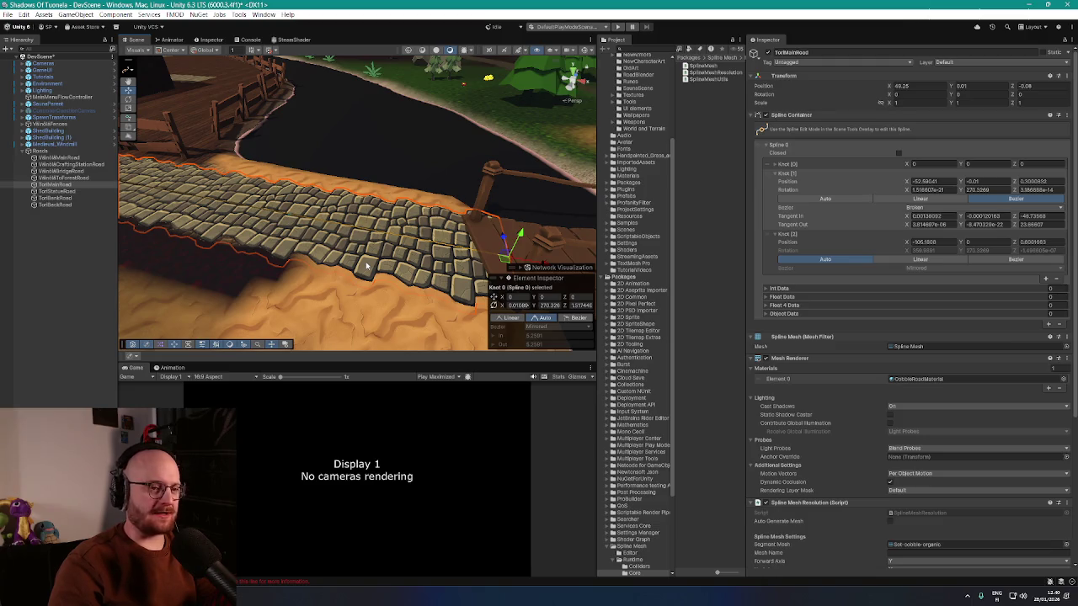
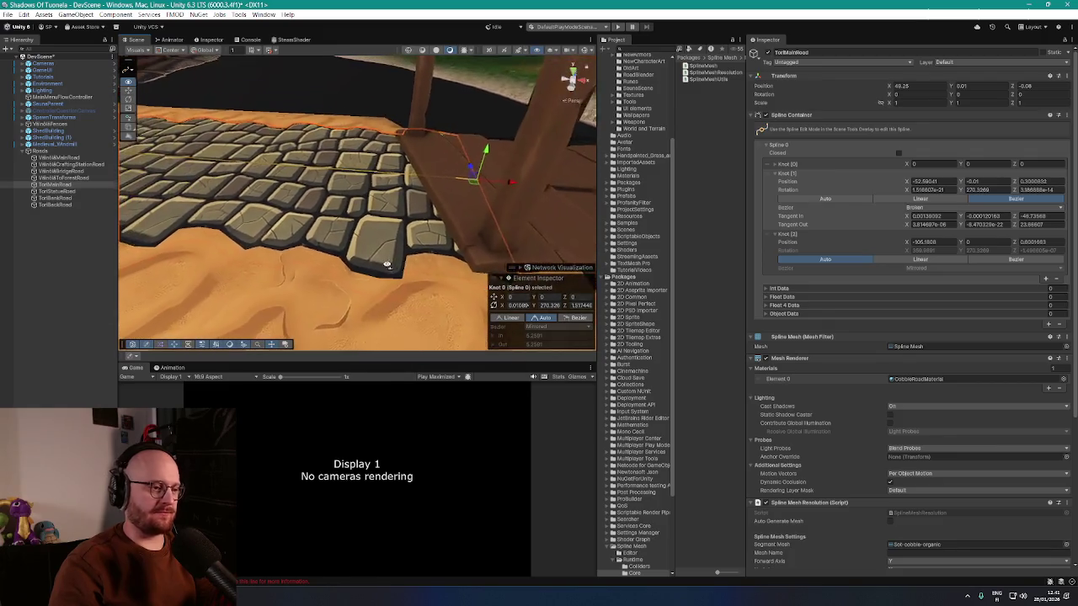
- Orbit along the road toward the buildings and select its spline knots, including Knot 2
{"action": "mouse_move", "coordinate": [348, 251]}
{"action": "left_mouse_down"}
{"action": "mouse_move", "coordinate": [346, 291]}
{"action": "mouse_move", "coordinate": [234, 239]}
{"action": "mouse_move", "coordinate": [514, 250]}
{"action": "left_mouse_up"}
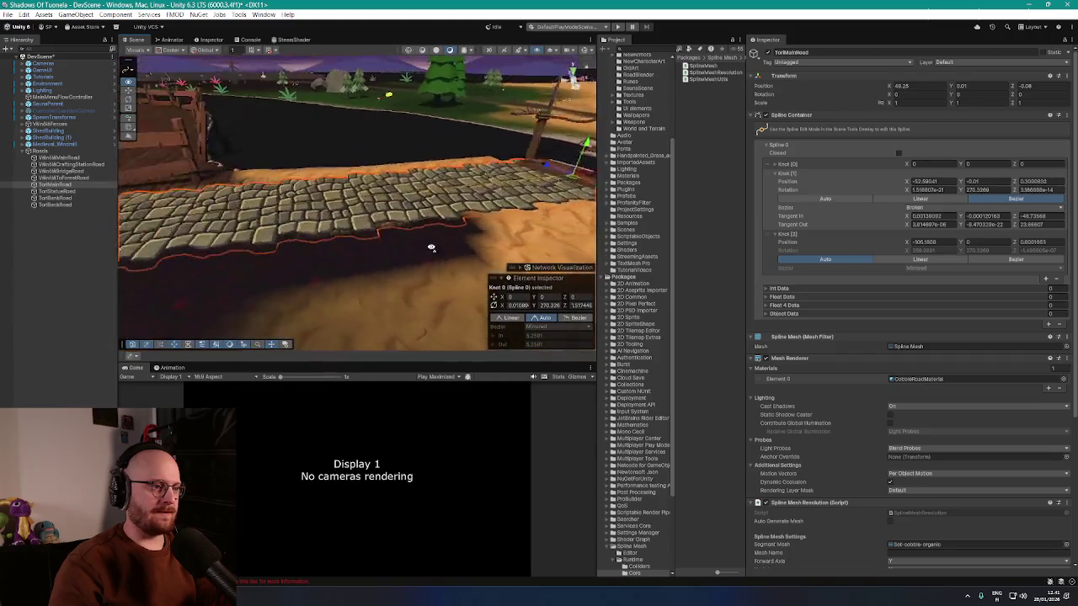
{"action": "left_click_drag", "start_coordinate": [379, 257], "coordinate": [282, 244]}
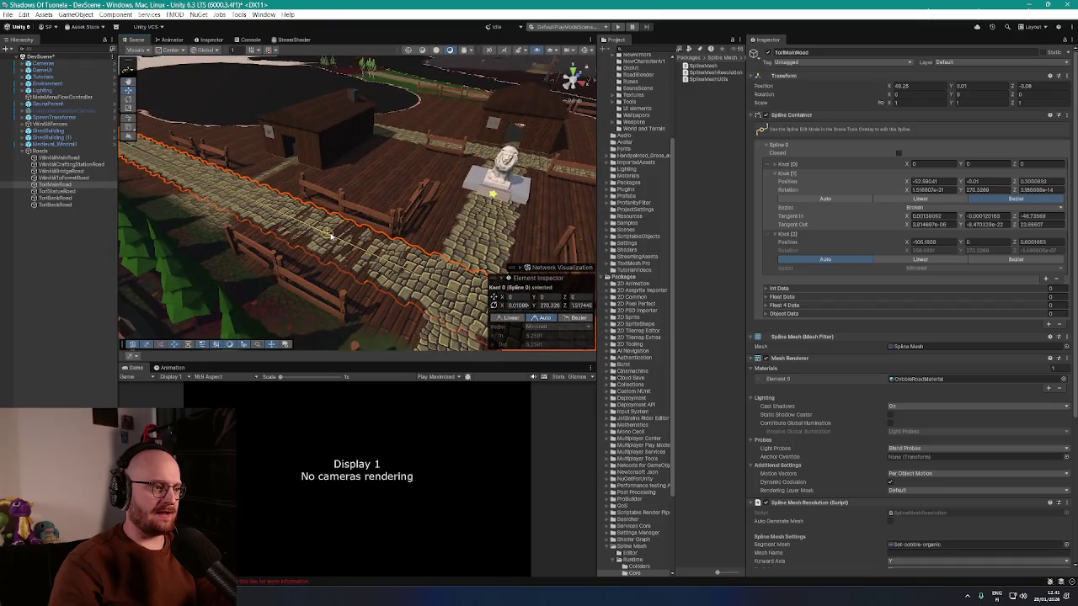
{"action": "left_click", "coordinate": [328, 233]}
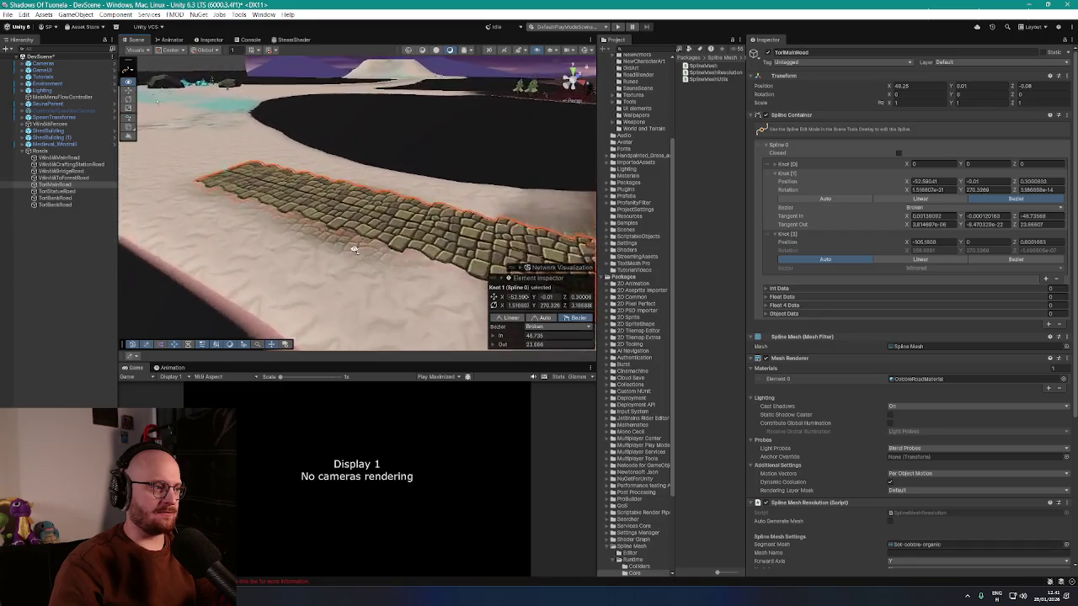
{"action": "left_click_drag", "start_coordinate": [354, 249], "coordinate": [388, 250]}
{"action": "left_click", "coordinate": [345, 186]}
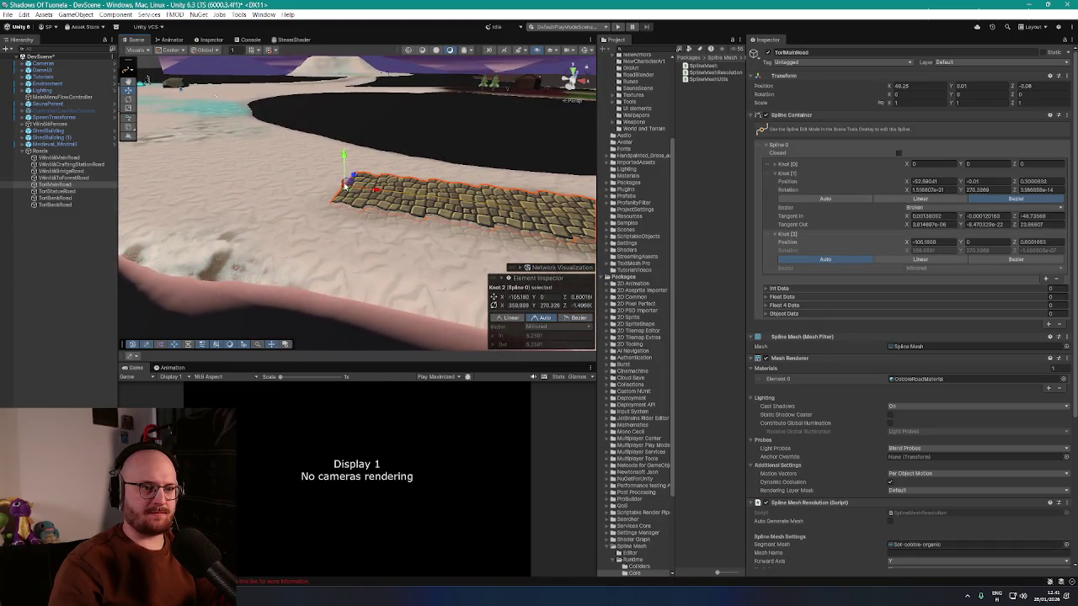
{"action": "left_click_drag", "start_coordinate": [346, 190], "coordinate": [395, 215]}
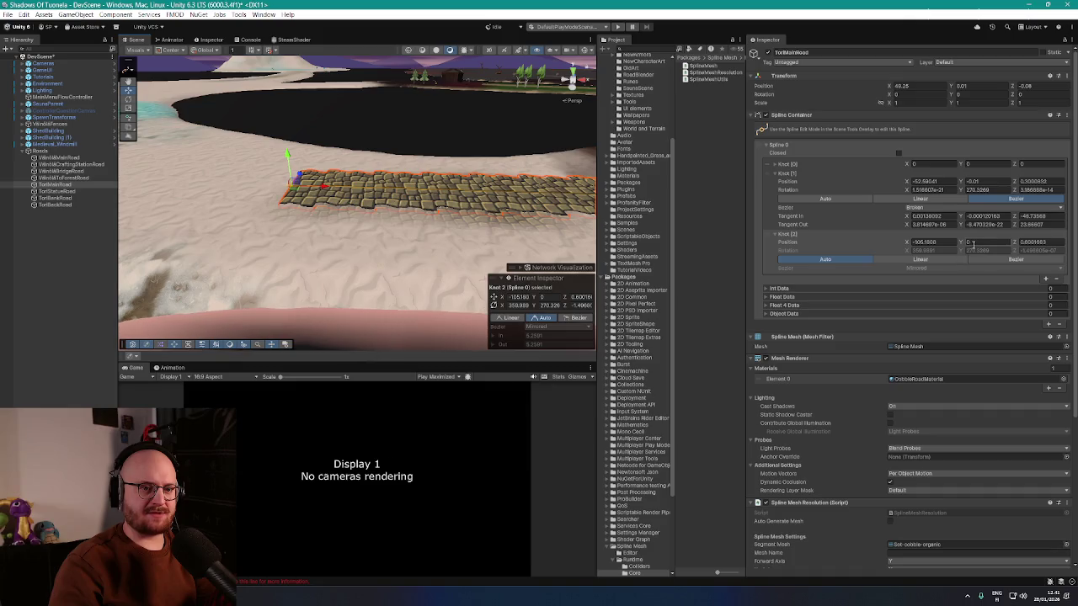
{"action": "mouse_move", "coordinate": [455, 168]}
{"action": "left_mouse_down"}
{"action": "mouse_move", "coordinate": [458, 144]}
{"action": "mouse_move", "coordinate": [599, 139]}
{"action": "mouse_move", "coordinate": [527, 142]}
{"action": "left_mouse_up"}
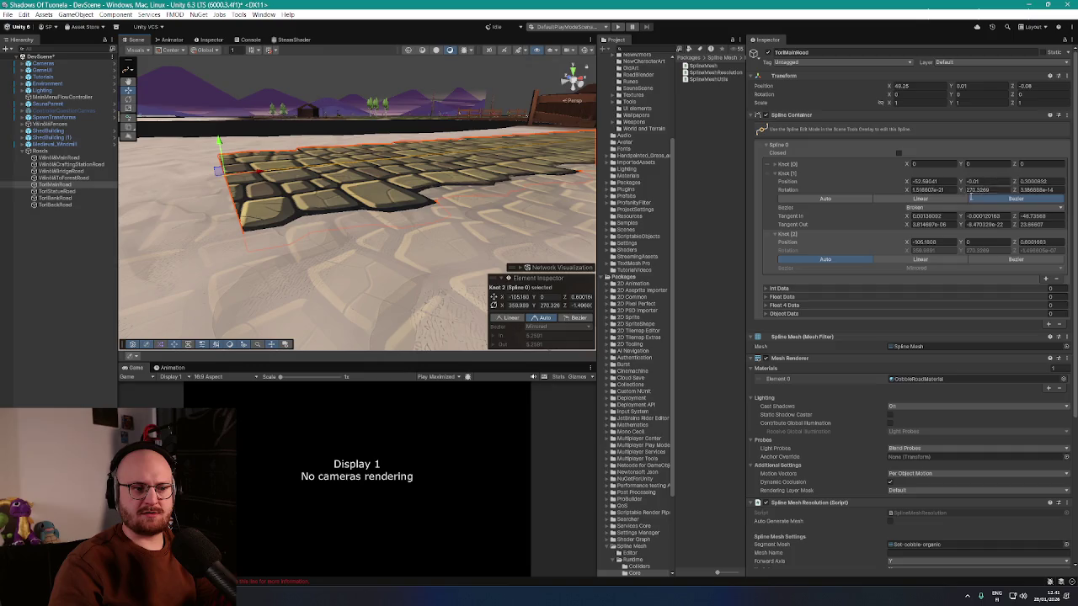
- Make Knot 1 linear, keeping Knot 2's tangents, and regenerate the road mesh
{"action": "scroll", "coordinate": [904, 229], "scroll_direction": "down", "scroll_amount": 1}
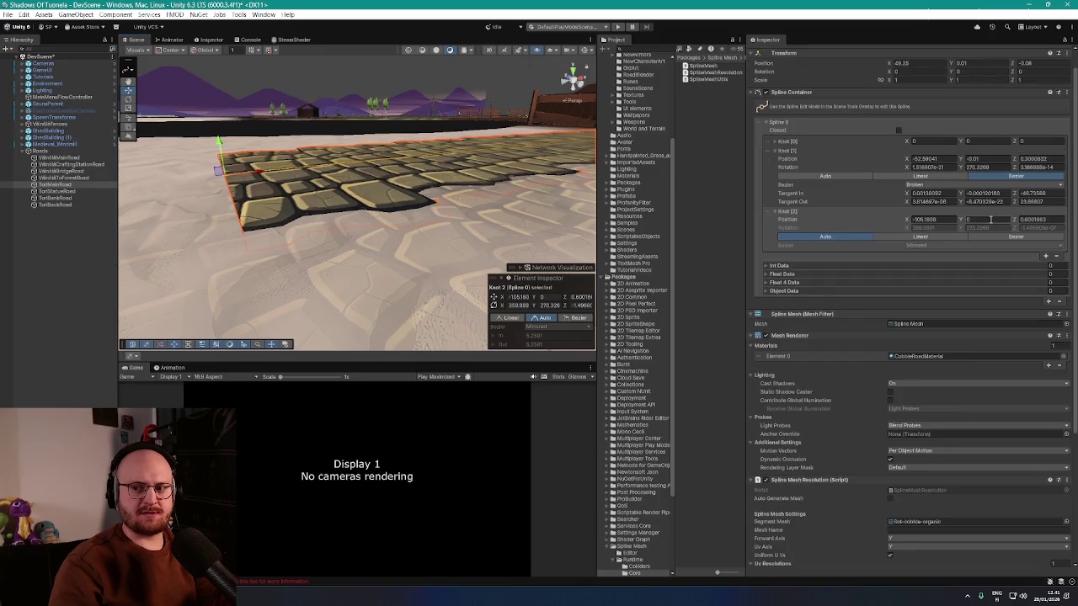
{"action": "left_click", "coordinate": [1008, 193]}
{"action": "type", "text": "0"}
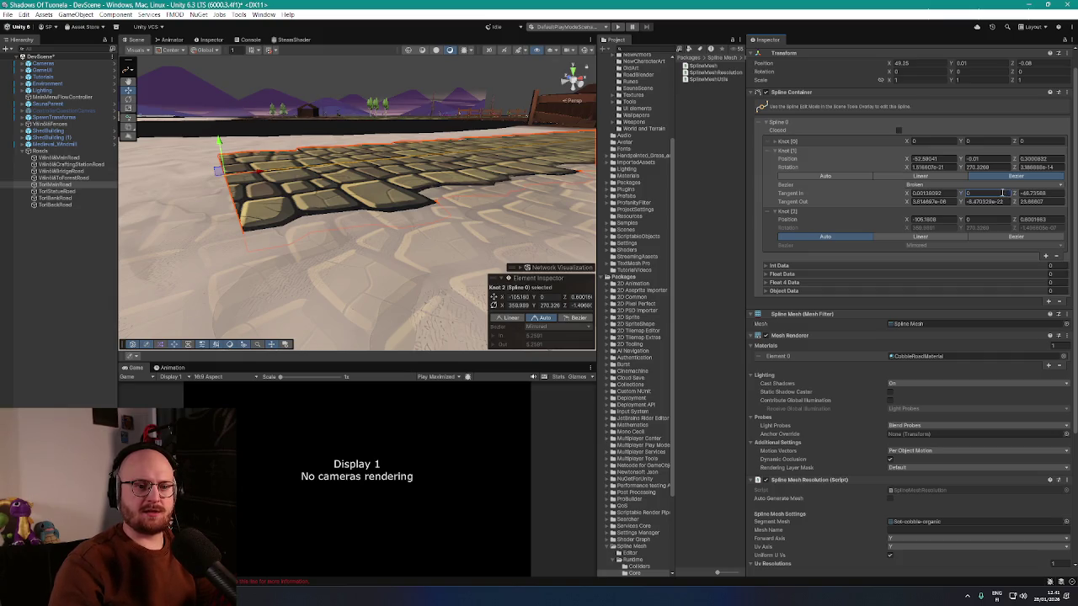
{"action": "left_click", "coordinate": [942, 177]}
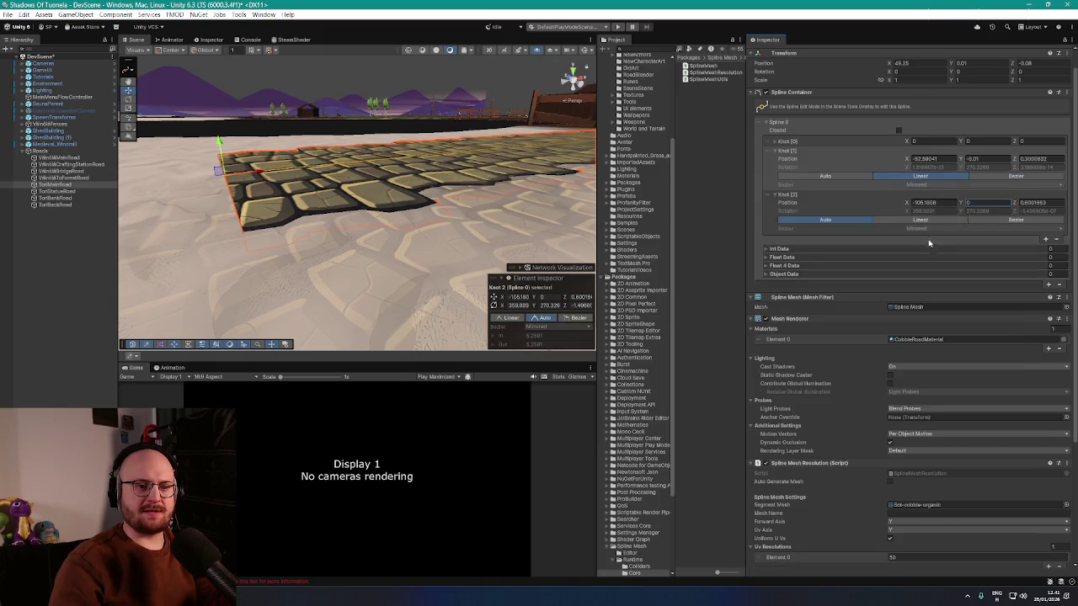
{"action": "left_click", "coordinate": [929, 220]}
{"action": "scroll", "coordinate": [981, 509], "scroll_direction": "down", "scroll_amount": 5}
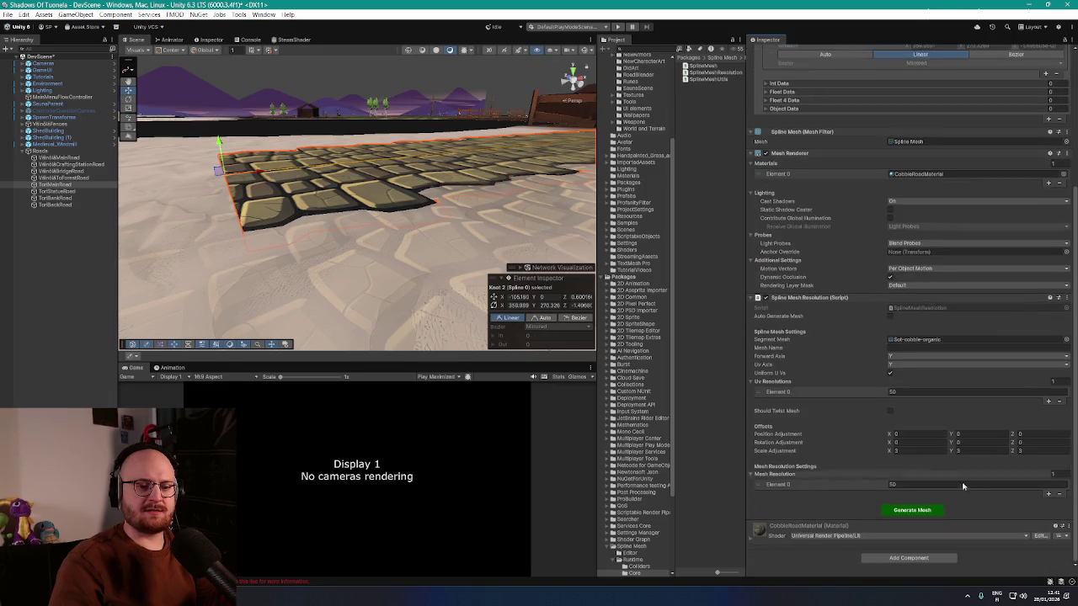
{"action": "left_click", "coordinate": [912, 510]}
{"action": "key", "text": "ctrl+z"}
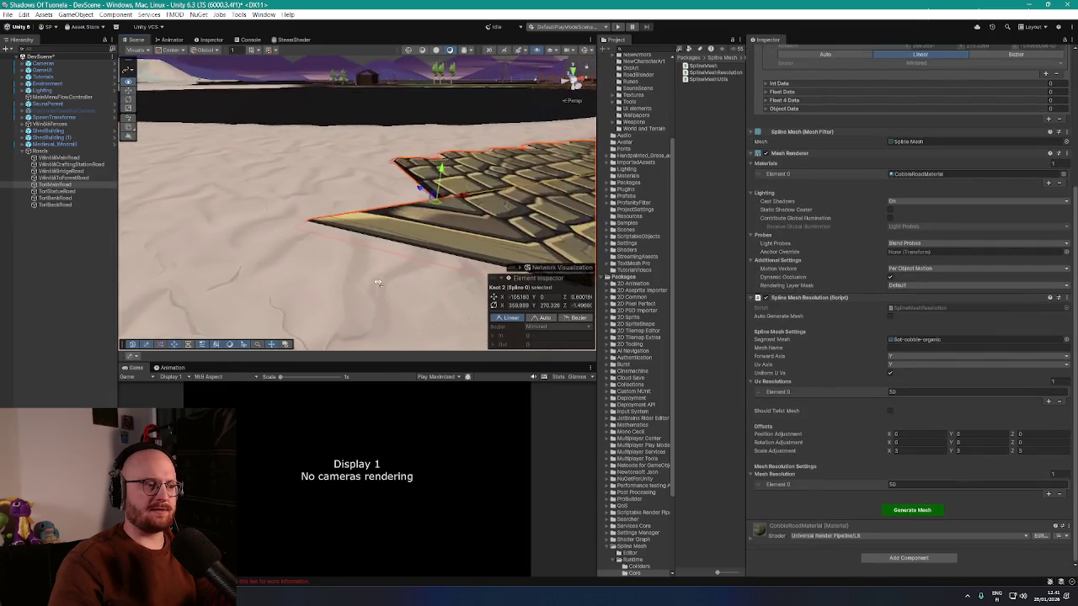
{"action": "left_click", "coordinate": [901, 511]}
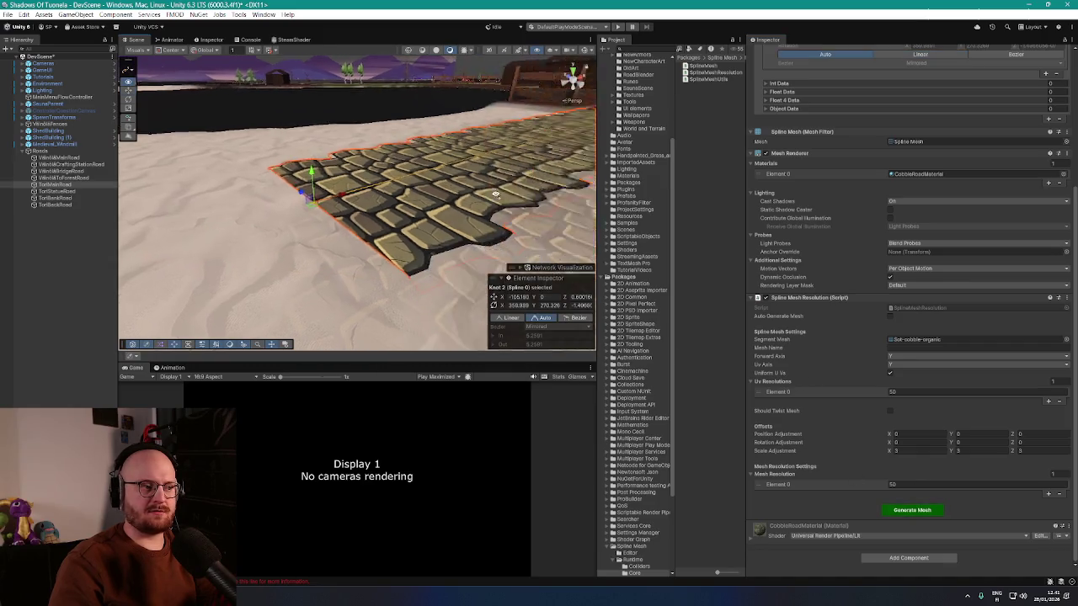
- Fly low over the regenerated cobblestone road near the house and reselect Knot 1
{"action": "left_click_drag", "start_coordinate": [467, 177], "coordinate": [482, 173]}
{"action": "scroll", "coordinate": [482, 172], "scroll_direction": "down", "scroll_amount": 3}
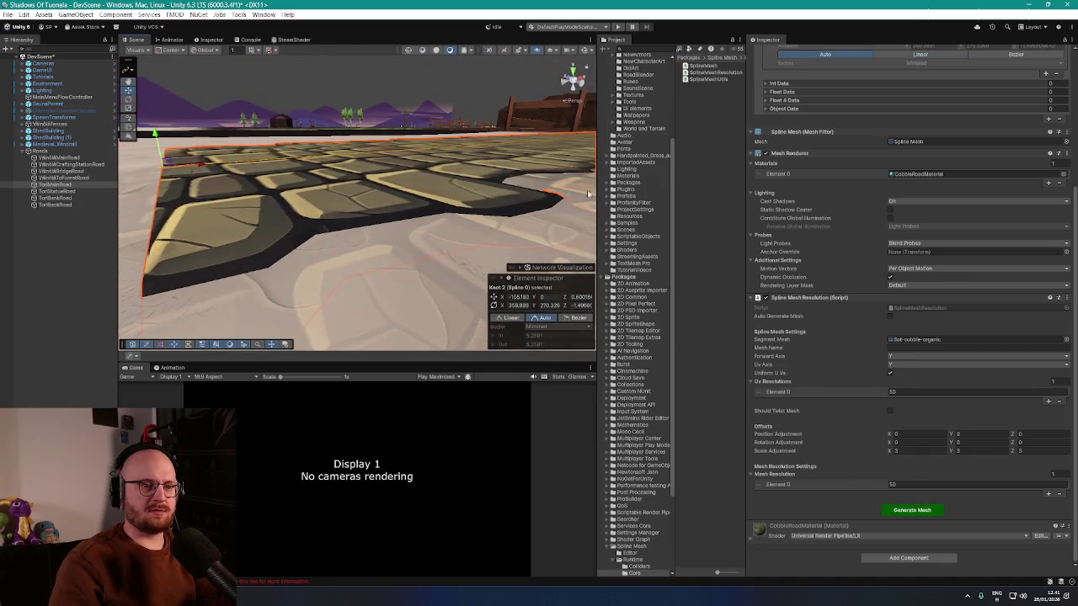
{"action": "scroll", "coordinate": [958, 182], "scroll_direction": "up", "scroll_amount": 5}
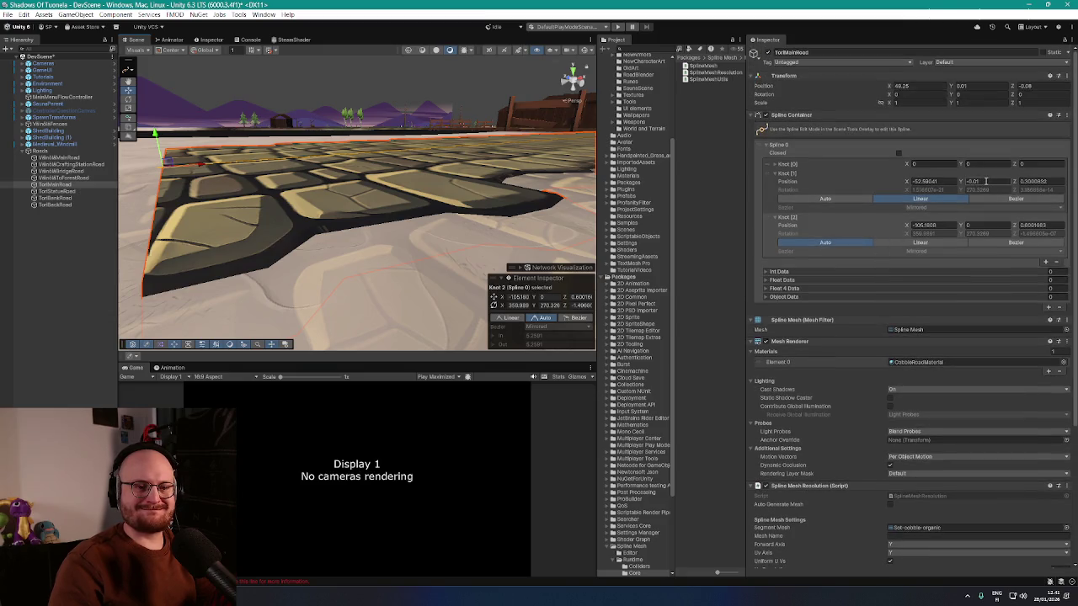
{"action": "scroll", "coordinate": [557, 149], "scroll_direction": "down", "scroll_amount": 5}
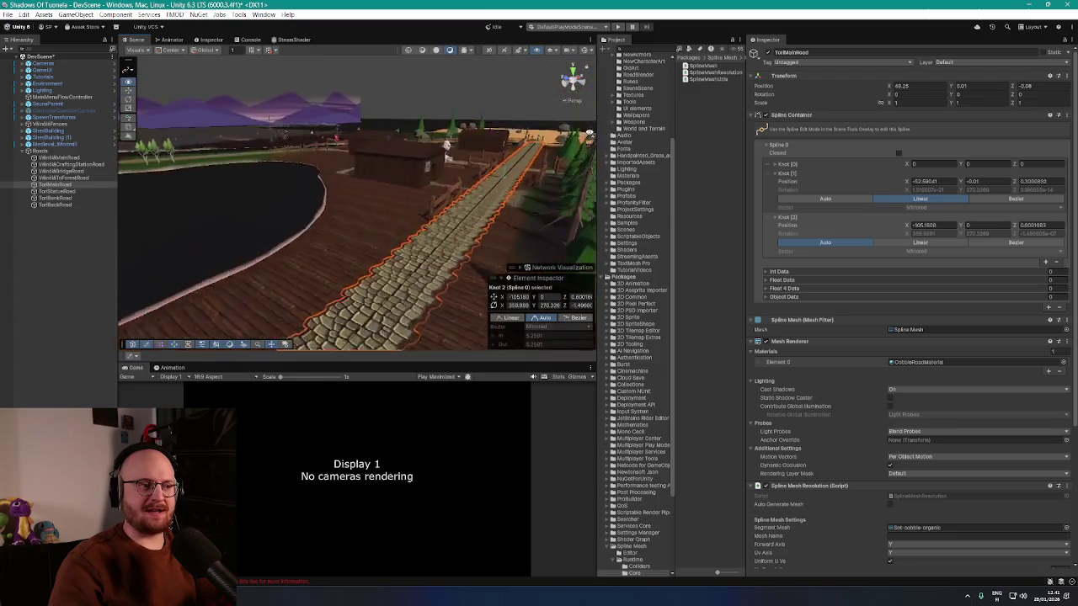
{"action": "mouse_move", "coordinate": [557, 149]}
{"action": "left_mouse_down"}
{"action": "mouse_move", "coordinate": [469, 202]}
{"action": "mouse_move", "coordinate": [549, 196]}
{"action": "mouse_move", "coordinate": [476, 226]}
{"action": "left_mouse_up"}
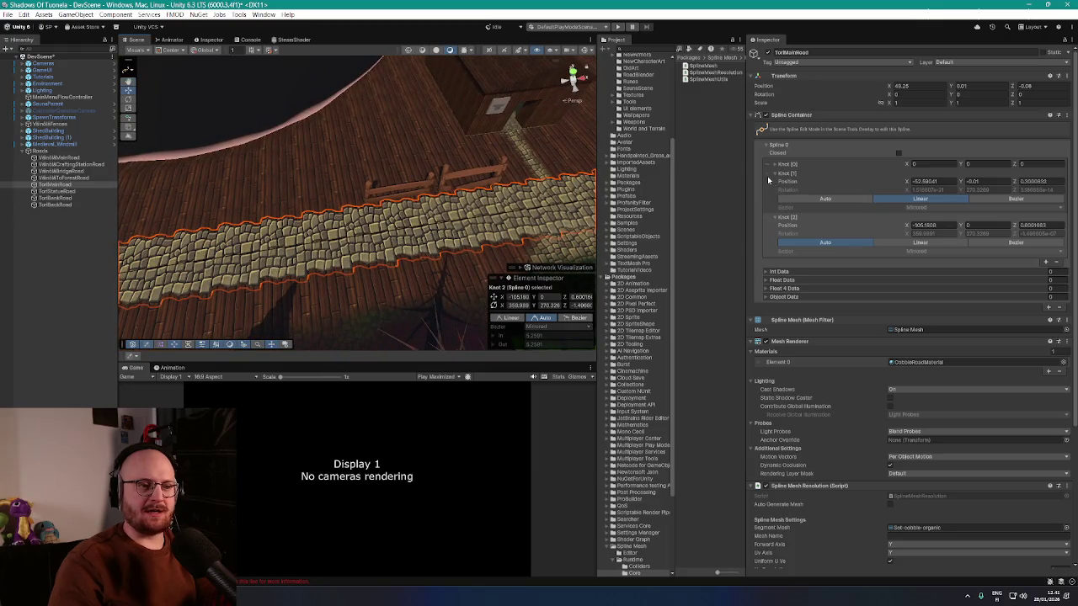
{"action": "left_click", "coordinate": [767, 179]}
{"action": "left_click_drag", "start_coordinate": [472, 202], "coordinate": [369, 166]}
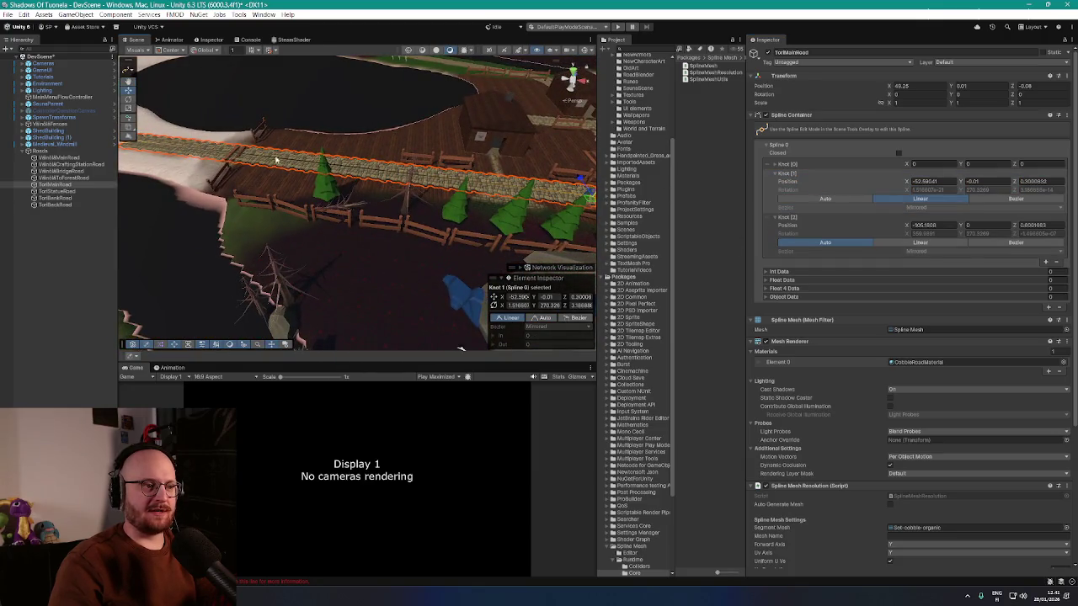
{"action": "mouse_move", "coordinate": [592, 199]}
{"action": "left_mouse_down"}
{"action": "mouse_move", "coordinate": [702, 164]}
{"action": "mouse_move", "coordinate": [657, 141]}
{"action": "mouse_move", "coordinate": [745, 213]}
{"action": "left_mouse_up"}
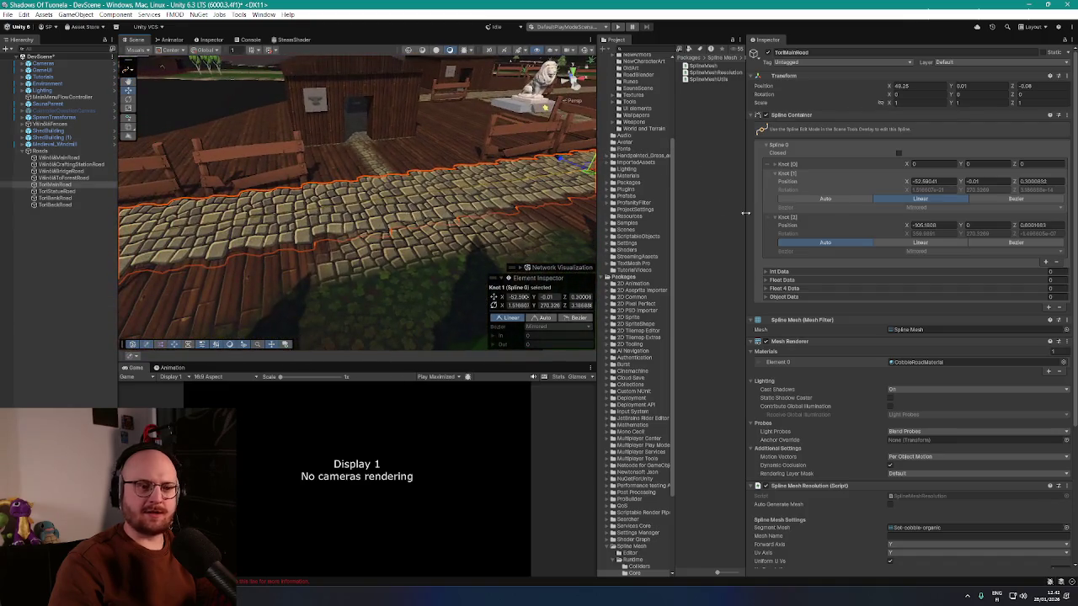
- Insert a knot after Knot 1 and lengthen its tangent to bend the road
{"action": "left_click", "coordinate": [766, 175]}
{"action": "left_click", "coordinate": [1046, 262]}
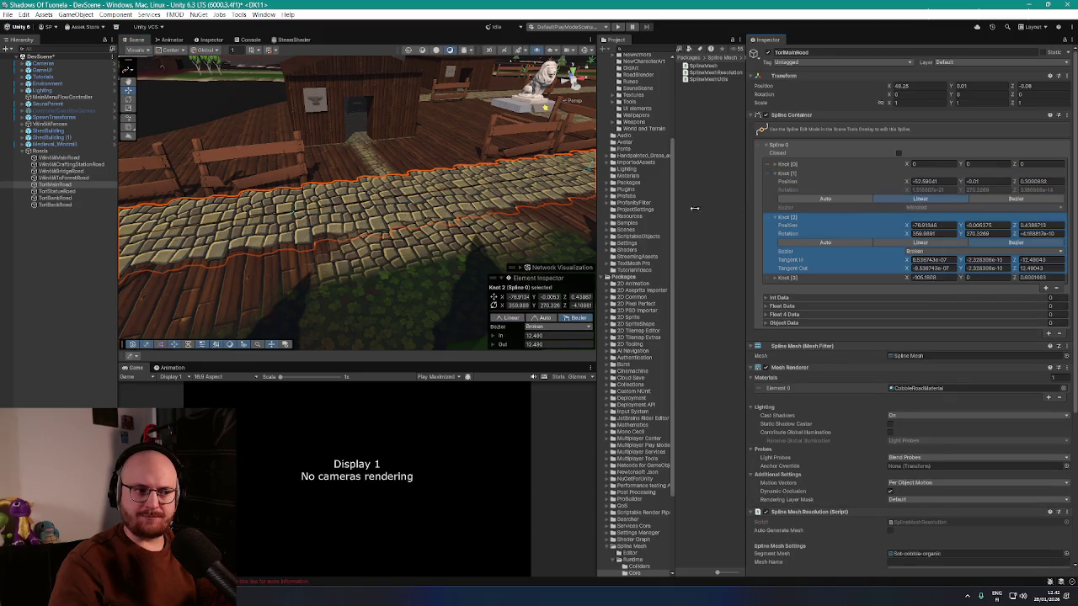
{"action": "mouse_move", "coordinate": [505, 169]}
{"action": "left_mouse_down"}
{"action": "mouse_move", "coordinate": [508, 159]}
{"action": "mouse_move", "coordinate": [348, 202]}
{"action": "mouse_move", "coordinate": [470, 183]}
{"action": "mouse_move", "coordinate": [336, 206]}
{"action": "left_mouse_up"}
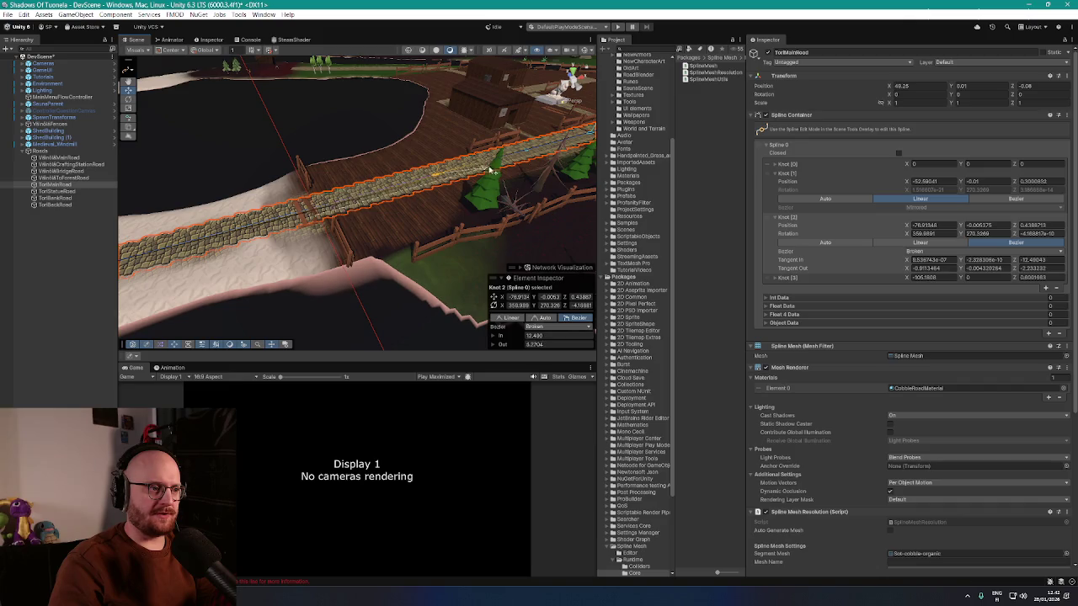
{"action": "mouse_move", "coordinate": [511, 159]}
{"action": "left_mouse_down"}
{"action": "mouse_move", "coordinate": [459, 209]}
{"action": "mouse_move", "coordinate": [434, 208]}
{"action": "left_mouse_up"}
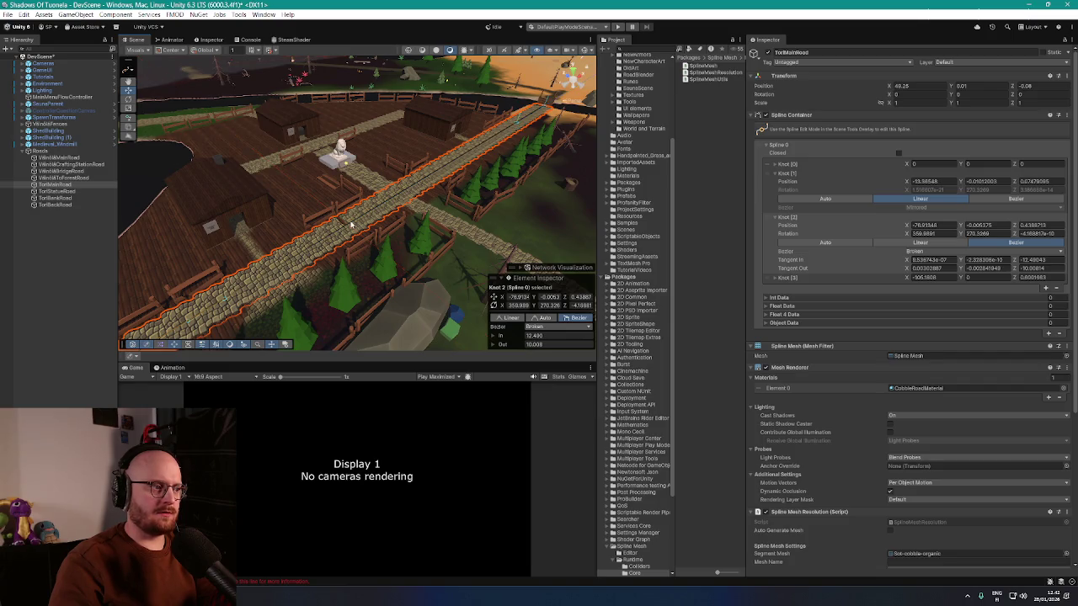
{"action": "left_click_drag", "start_coordinate": [352, 224], "coordinate": [273, 251]}
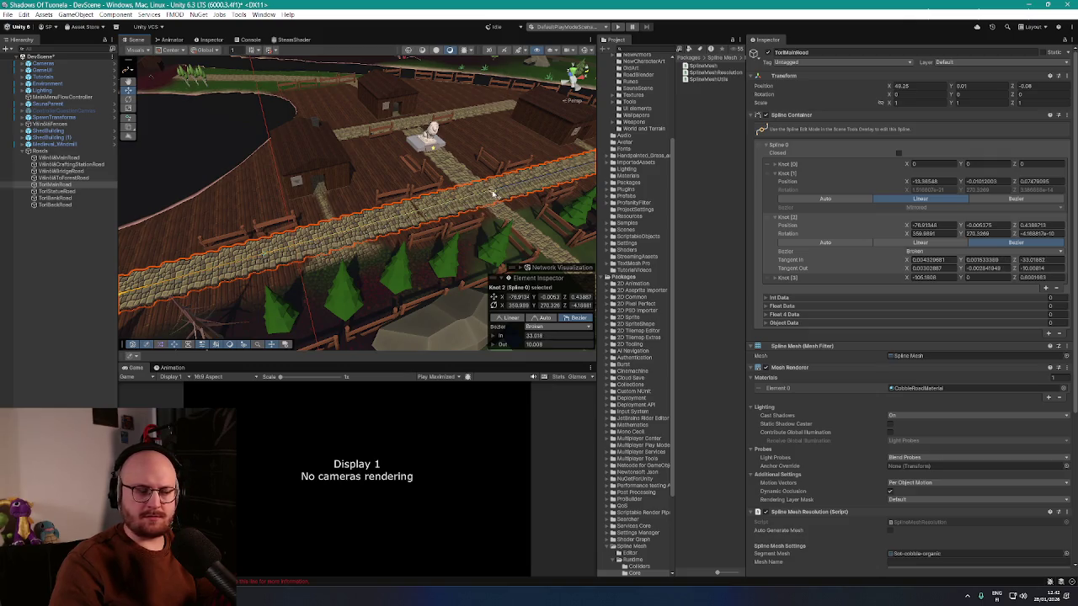
{"action": "mouse_move", "coordinate": [494, 194]}
{"action": "left_mouse_down"}
{"action": "mouse_move", "coordinate": [462, 228]}
{"action": "mouse_move", "coordinate": [392, 242]}
{"action": "mouse_move", "coordinate": [384, 236]}
{"action": "mouse_move", "coordinate": [457, 190]}
{"action": "mouse_move", "coordinate": [390, 233]}
{"action": "mouse_move", "coordinate": [380, 210]}
{"action": "mouse_move", "coordinate": [396, 240]}
{"action": "mouse_move", "coordinate": [411, 211]}
{"action": "mouse_move", "coordinate": [288, 170]}
{"action": "mouse_move", "coordinate": [322, 199]}
{"action": "left_mouse_up"}
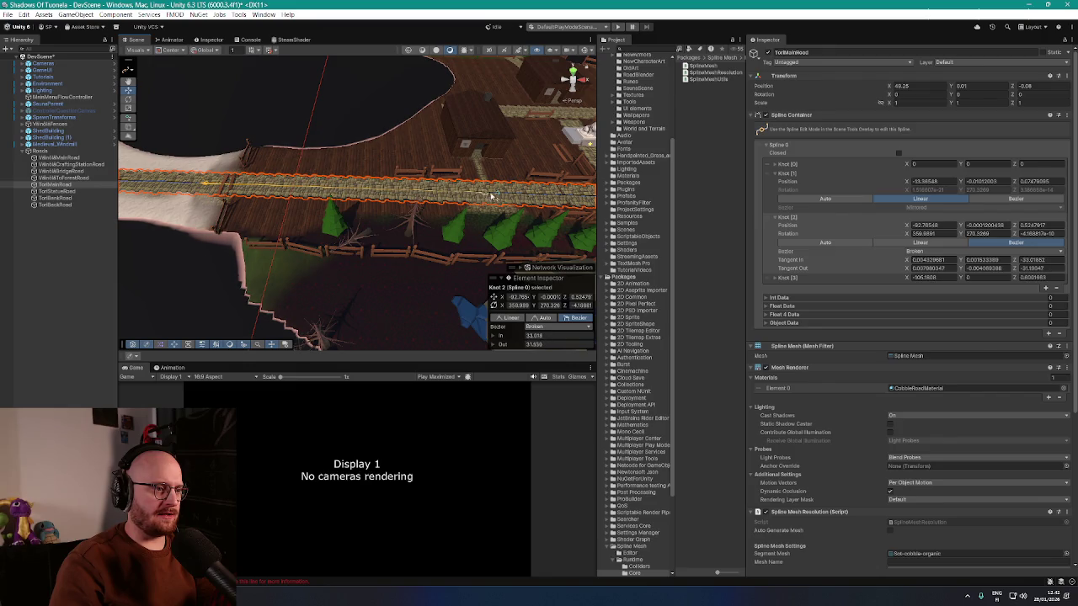
{"action": "left_click_drag", "start_coordinate": [504, 217], "coordinate": [435, 215]}
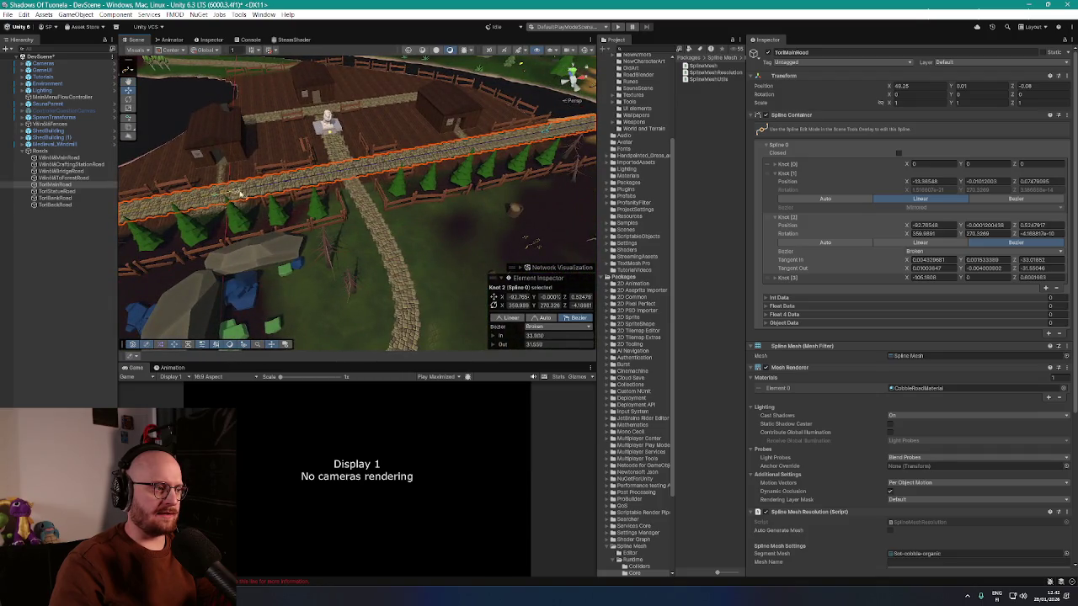
{"action": "mouse_move", "coordinate": [240, 195]}
{"action": "left_mouse_down"}
{"action": "mouse_move", "coordinate": [447, 162]}
{"action": "mouse_move", "coordinate": [342, 229]}
{"action": "left_mouse_up"}
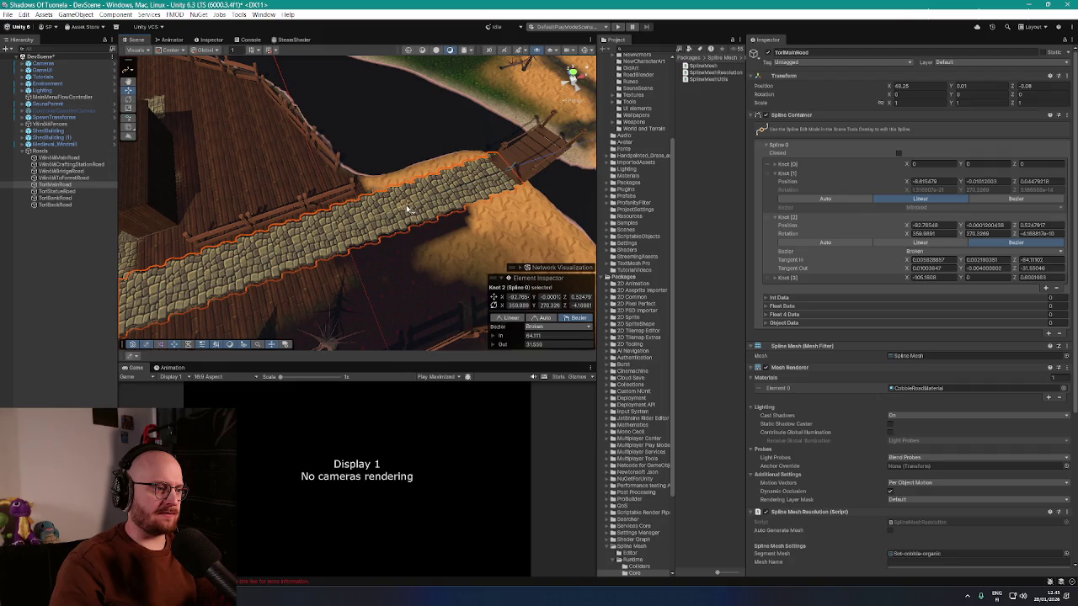
- Select Knot 0 and Knot 3 along the road, then scroll back up to the knot list
{"action": "mouse_move", "coordinate": [406, 208]}
{"action": "left_mouse_down"}
{"action": "mouse_move", "coordinate": [444, 154]}
{"action": "mouse_move", "coordinate": [404, 146]}
{"action": "left_mouse_up"}
{"action": "left_click", "coordinate": [443, 154]}
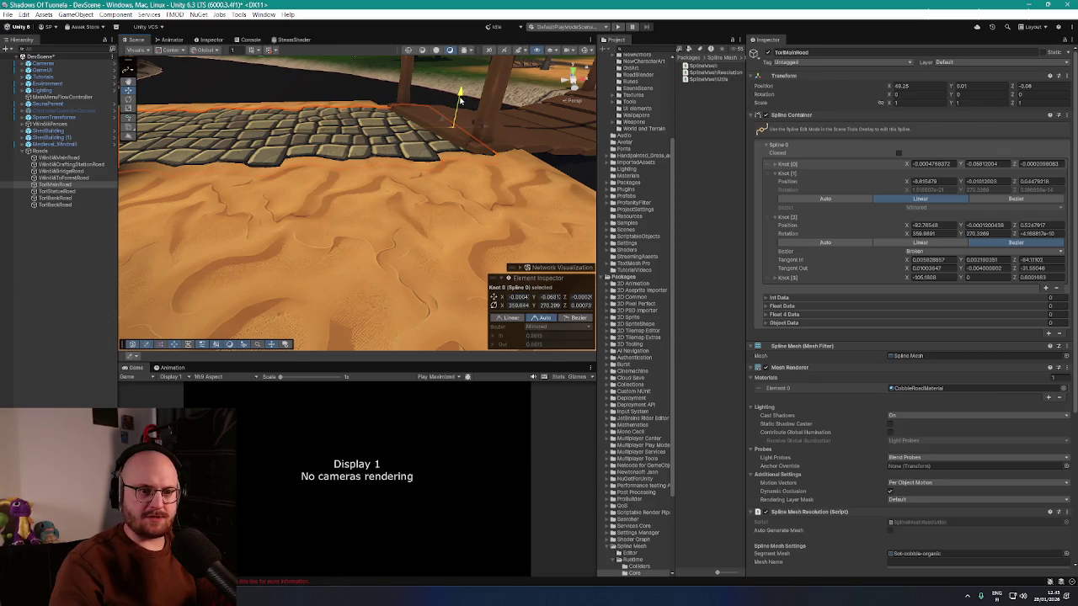
{"action": "mouse_move", "coordinate": [459, 100]}
{"action": "left_mouse_down"}
{"action": "mouse_move", "coordinate": [464, 126]}
{"action": "mouse_move", "coordinate": [373, 129]}
{"action": "left_mouse_up"}
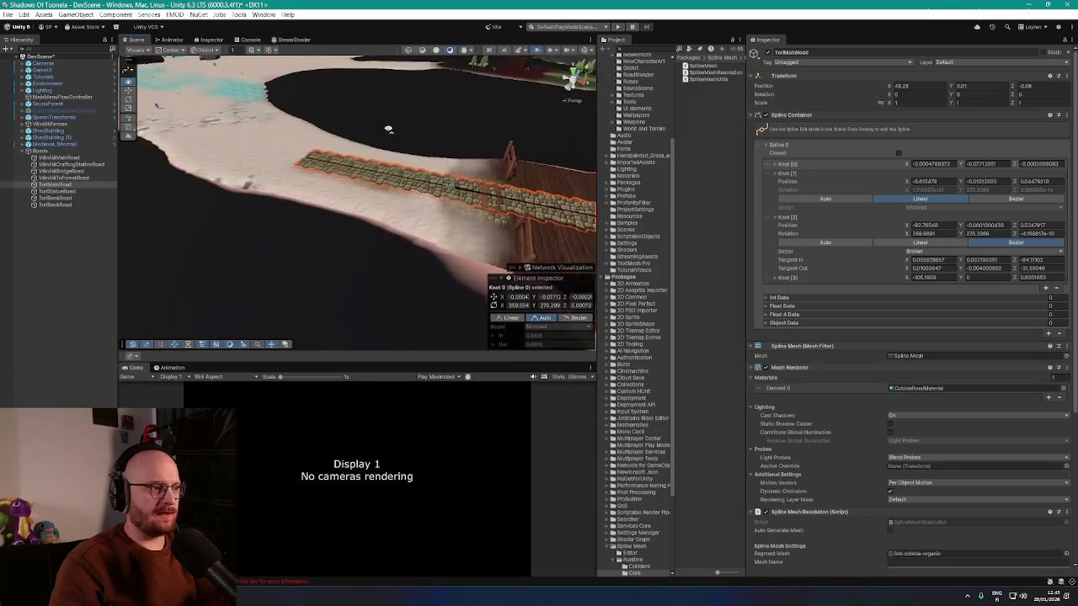
{"action": "left_click", "coordinate": [364, 115]}
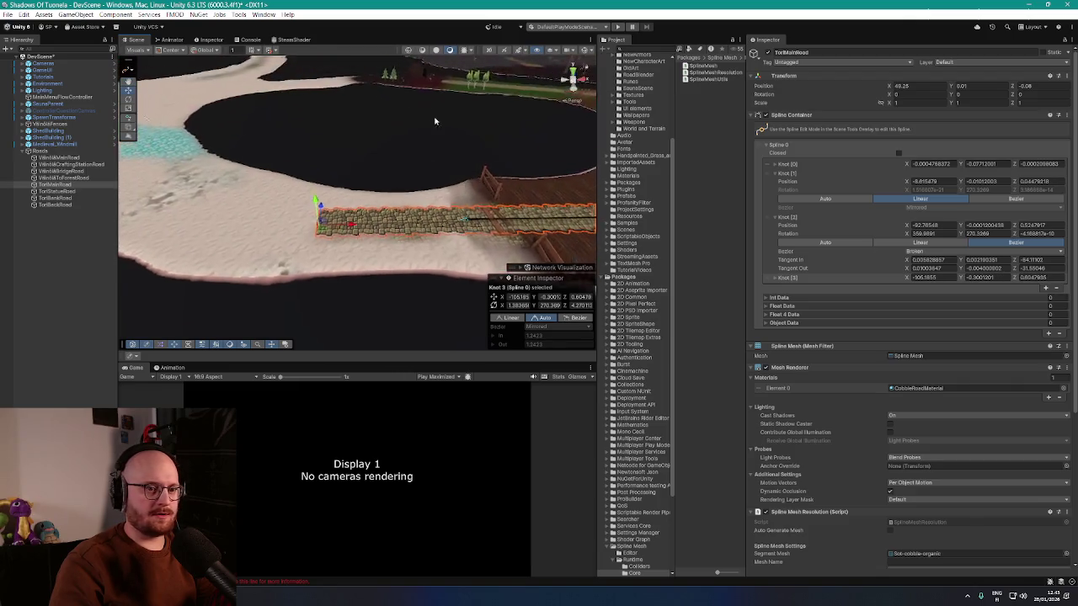
{"action": "scroll", "coordinate": [804, 313], "scroll_direction": "down", "scroll_amount": 5}
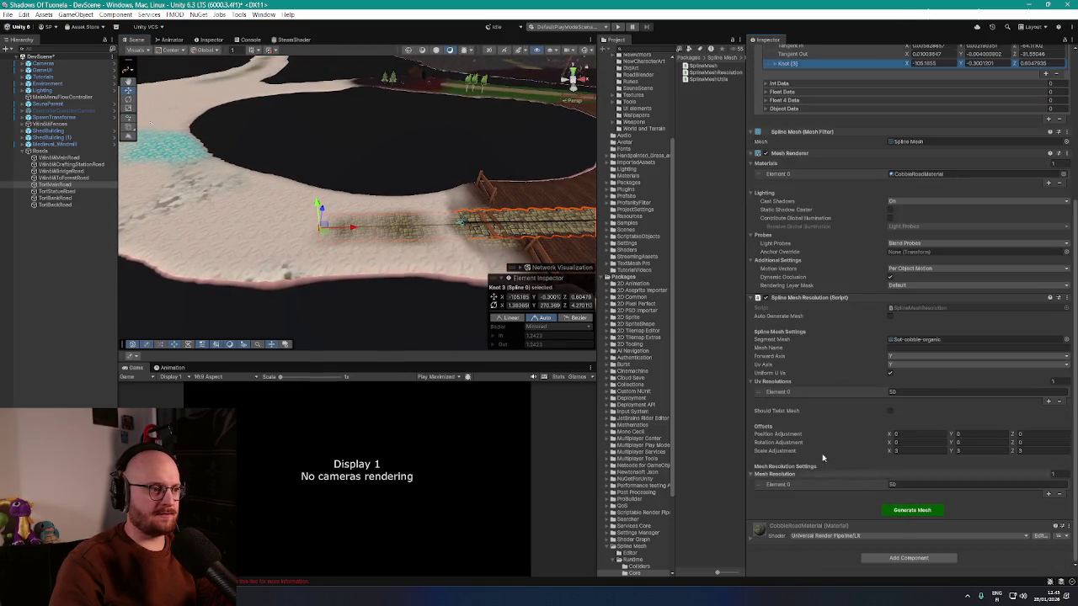
{"action": "mouse_move", "coordinate": [471, 268]}
{"action": "left_mouse_down"}
{"action": "mouse_move", "coordinate": [419, 234]}
{"action": "mouse_move", "coordinate": [309, 232]}
{"action": "mouse_move", "coordinate": [526, 228]}
{"action": "left_mouse_up"}
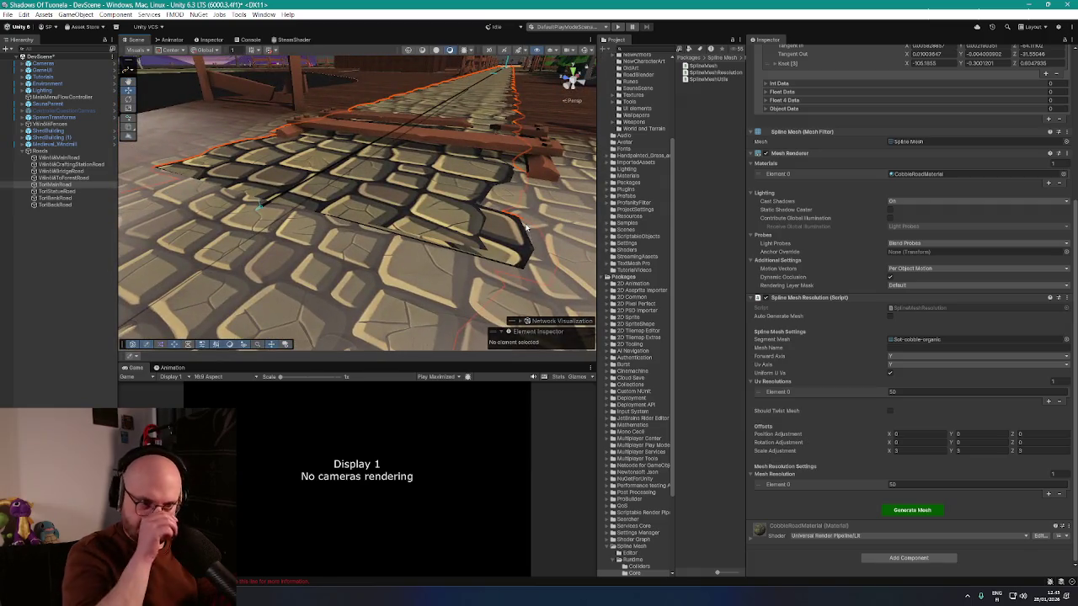
{"action": "scroll", "coordinate": [858, 255], "scroll_direction": "up", "scroll_amount": 5}
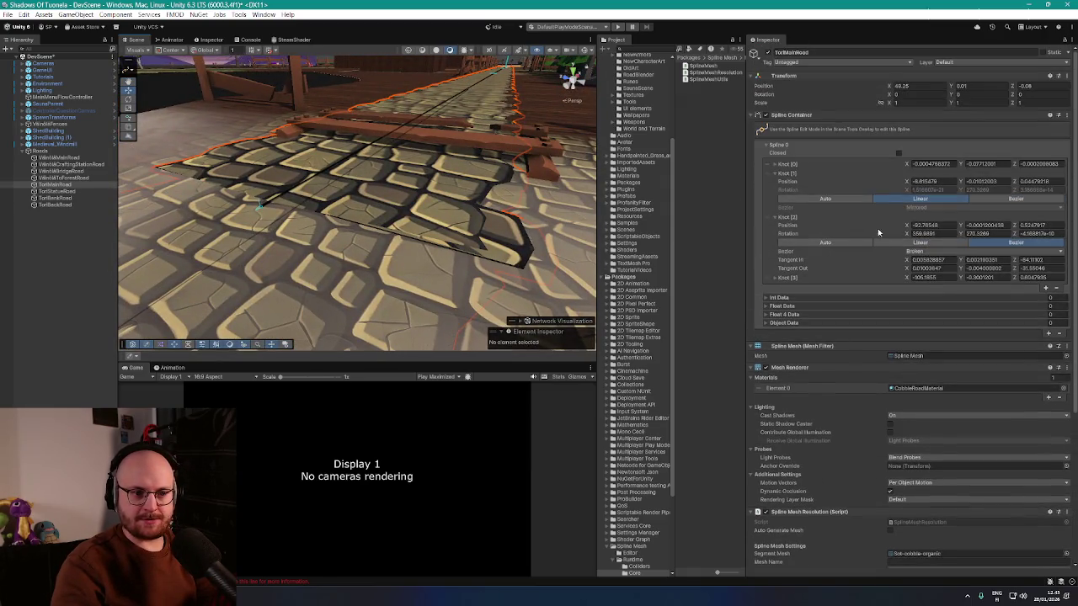
- Set knots 1, 2 and 3 to Auto tangents and expand Knot 0 and Knot 3
{"action": "left_click", "coordinate": [835, 198]}
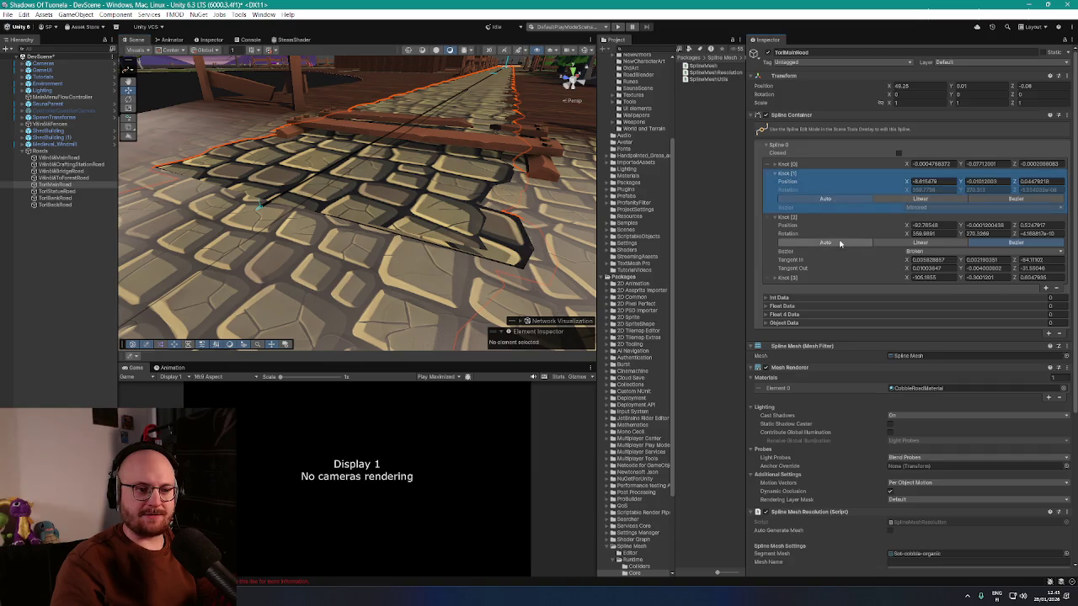
{"action": "left_click", "coordinate": [825, 242]}
{"action": "left_click", "coordinate": [772, 262]}
{"action": "left_click", "coordinate": [776, 262]}
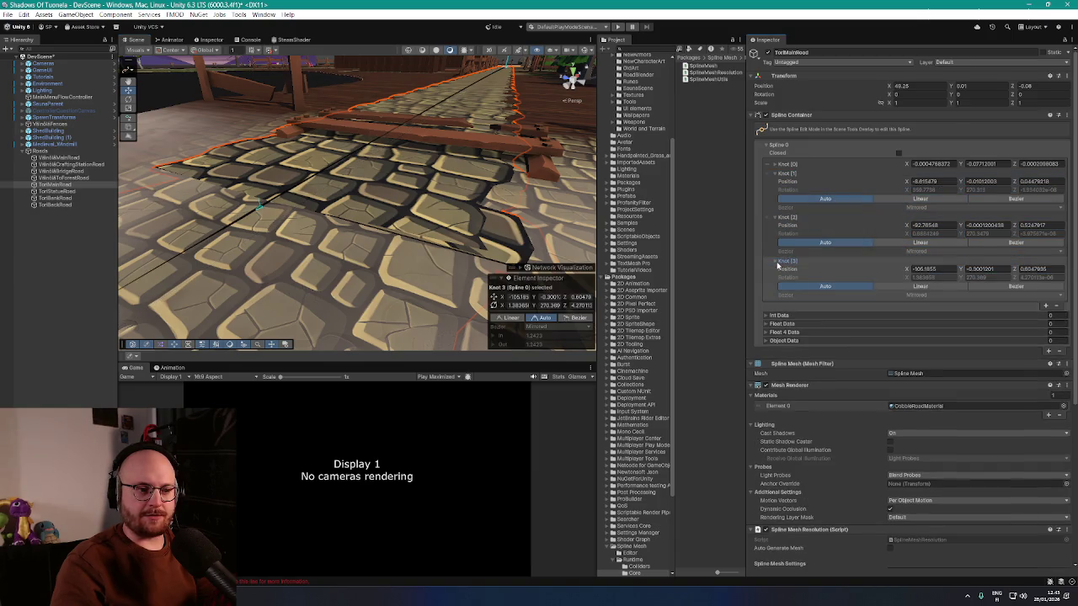
{"action": "left_click", "coordinate": [776, 165]}
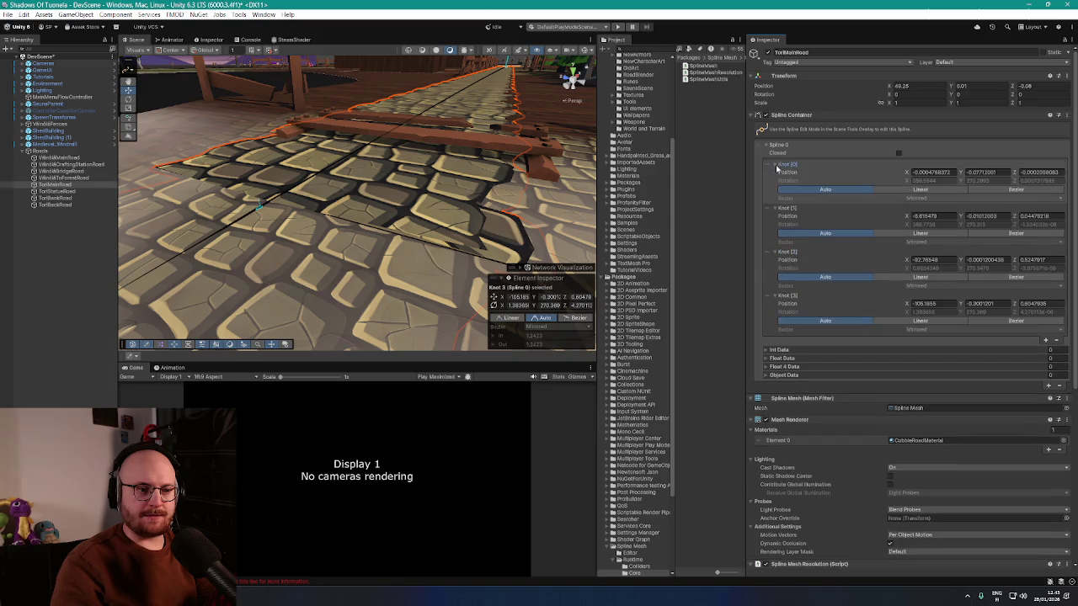
- Regenerate the road mesh and inspect the cobbles near the fence
{"action": "scroll", "coordinate": [783, 263], "scroll_direction": "down", "scroll_amount": 5}
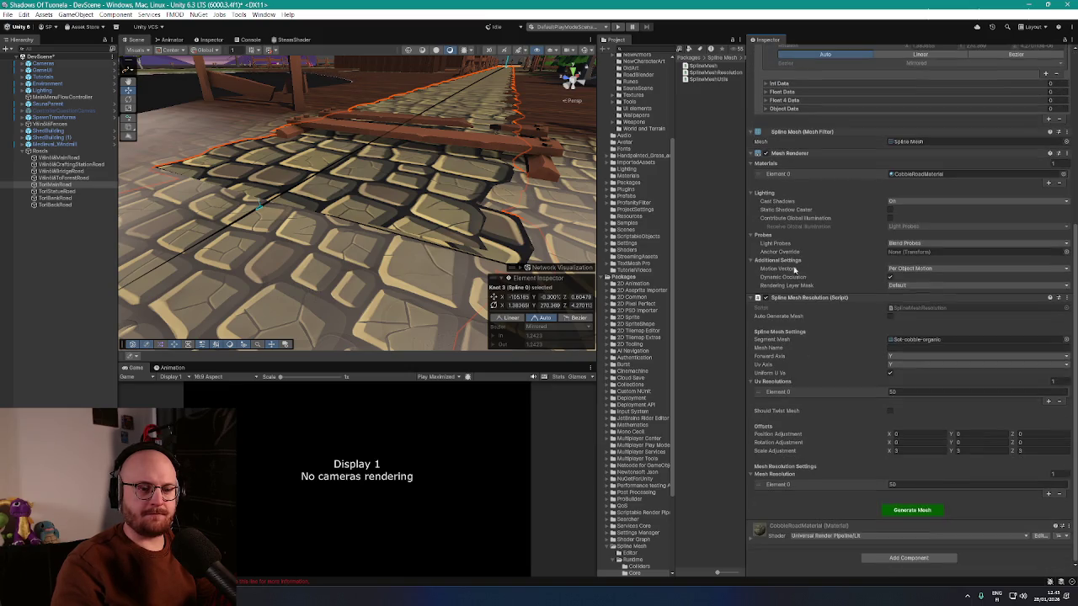
{"action": "left_click", "coordinate": [923, 512]}
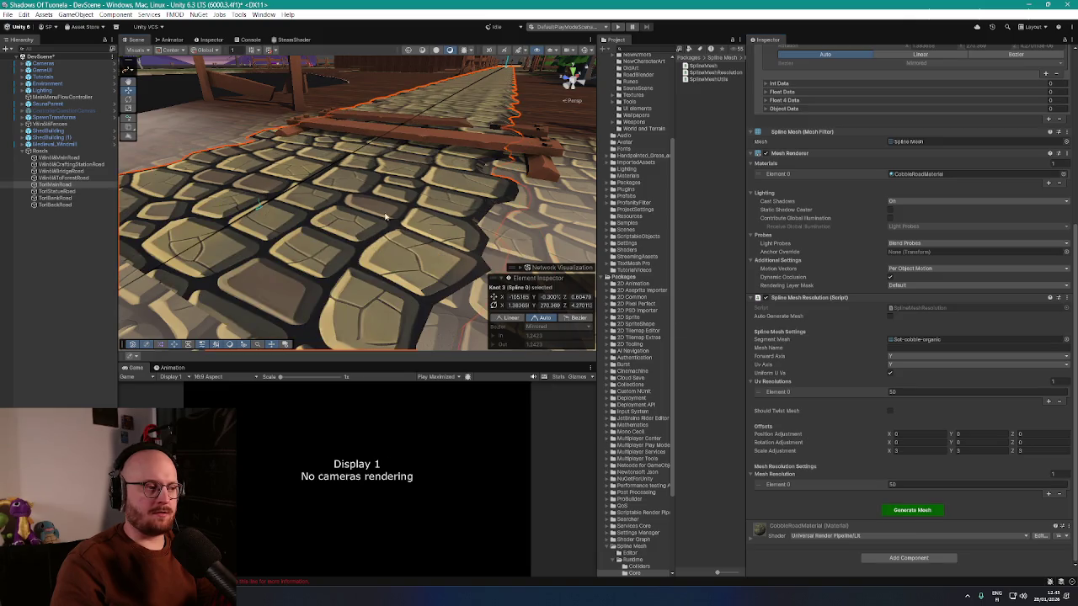
{"action": "scroll", "coordinate": [384, 216], "scroll_direction": "down", "scroll_amount": 10}
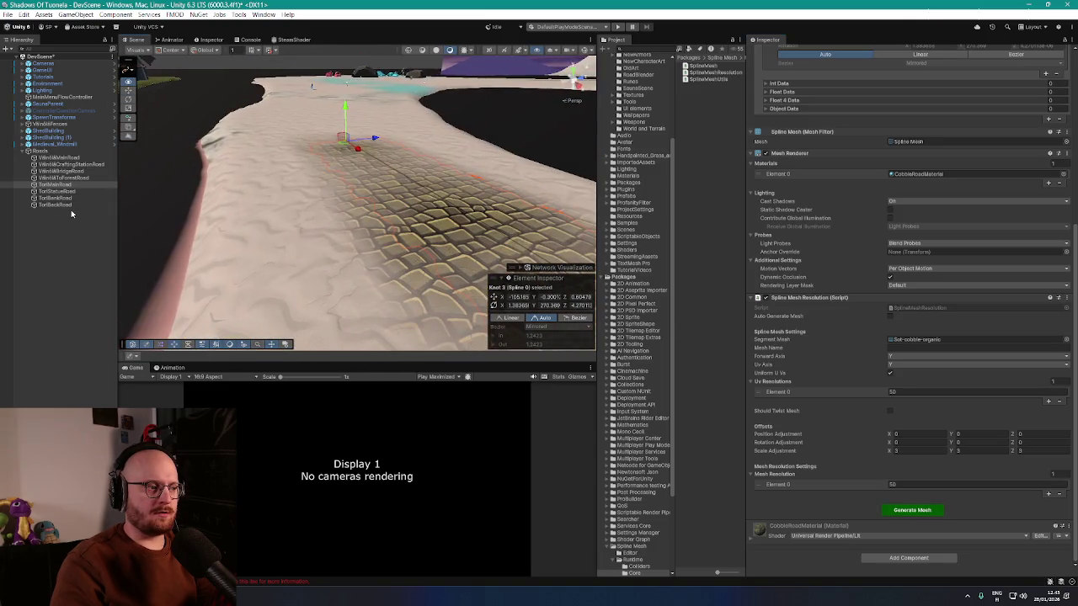
{"action": "left_click_drag", "start_coordinate": [261, 220], "coordinate": [387, 233]}
{"action": "left_click", "coordinate": [408, 234]}
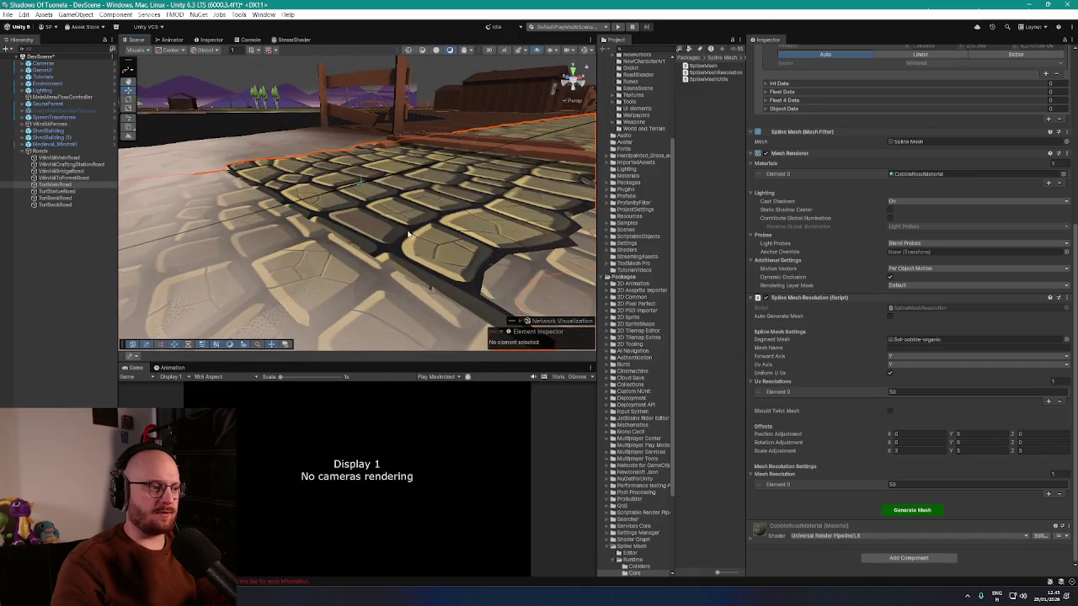
{"action": "scroll", "coordinate": [407, 234], "scroll_direction": "down", "scroll_amount": 5}
{"action": "scroll", "coordinate": [875, 326], "scroll_direction": "up", "scroll_amount": 8}
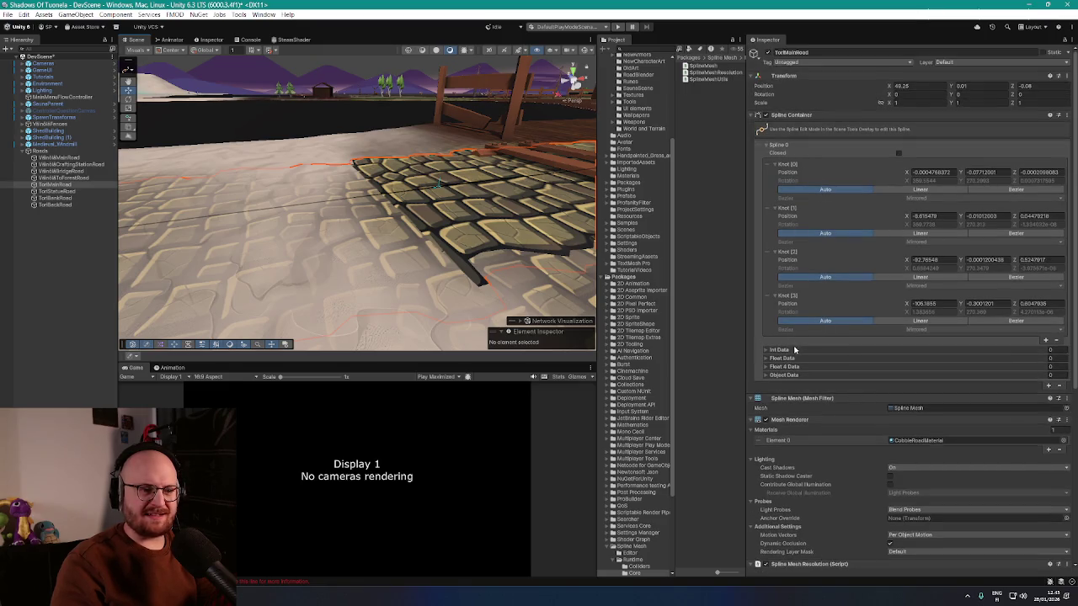
- Select each road spline knot from last to first and inspect the cobble road's edge
{"action": "mouse_move", "coordinate": [500, 238]}
{"action": "left_mouse_down"}
{"action": "mouse_move", "coordinate": [459, 253]}
{"action": "mouse_move", "coordinate": [320, 211]}
{"action": "mouse_move", "coordinate": [381, 257]}
{"action": "mouse_move", "coordinate": [449, 197]}
{"action": "mouse_move", "coordinate": [461, 201]}
{"action": "mouse_move", "coordinate": [513, 216]}
{"action": "mouse_move", "coordinate": [541, 276]}
{"action": "mouse_move", "coordinate": [392, 247]}
{"action": "mouse_move", "coordinate": [364, 218]}
{"action": "mouse_move", "coordinate": [446, 208]}
{"action": "mouse_move", "coordinate": [264, 220]}
{"action": "mouse_move", "coordinate": [444, 233]}
{"action": "mouse_move", "coordinate": [592, 203]}
{"action": "mouse_move", "coordinate": [492, 212]}
{"action": "mouse_move", "coordinate": [443, 255]}
{"action": "mouse_move", "coordinate": [332, 211]}
{"action": "mouse_move", "coordinate": [334, 278]}
{"action": "mouse_move", "coordinate": [403, 191]}
{"action": "mouse_move", "coordinate": [423, 221]}
{"action": "mouse_move", "coordinate": [499, 202]}
{"action": "mouse_move", "coordinate": [474, 229]}
{"action": "mouse_move", "coordinate": [491, 205]}
{"action": "mouse_move", "coordinate": [474, 187]}
{"action": "mouse_move", "coordinate": [490, 195]}
{"action": "left_mouse_up"}
{"action": "left_click", "coordinate": [337, 207]}
{"action": "left_click", "coordinate": [450, 197]}
{"action": "left_click", "coordinate": [343, 184]}
{"action": "left_click", "coordinate": [446, 208]}
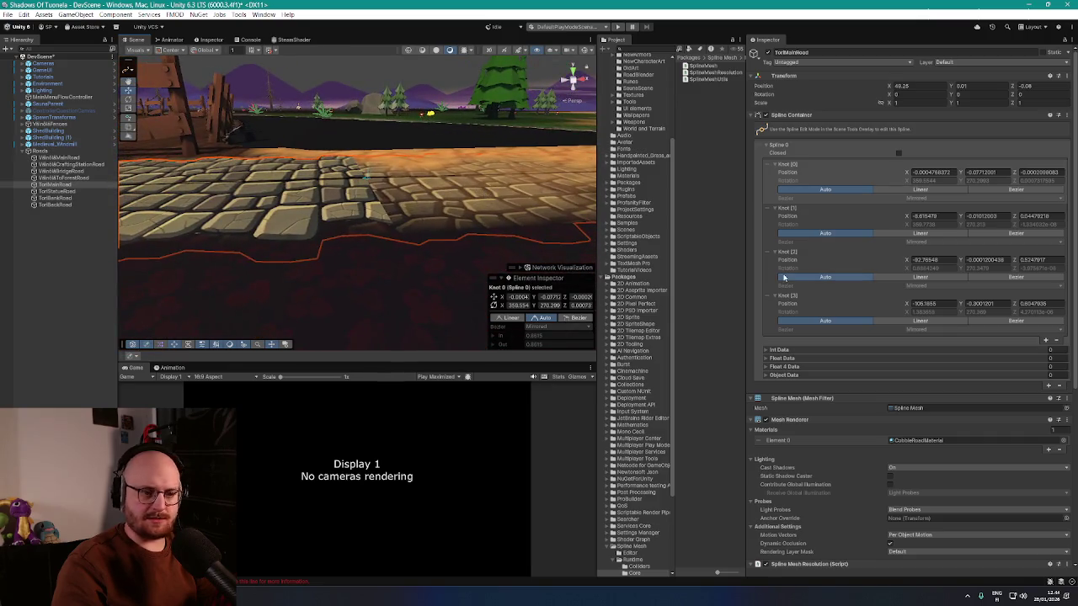
{"action": "scroll", "coordinate": [780, 320], "scroll_direction": "down", "scroll_amount": 10}
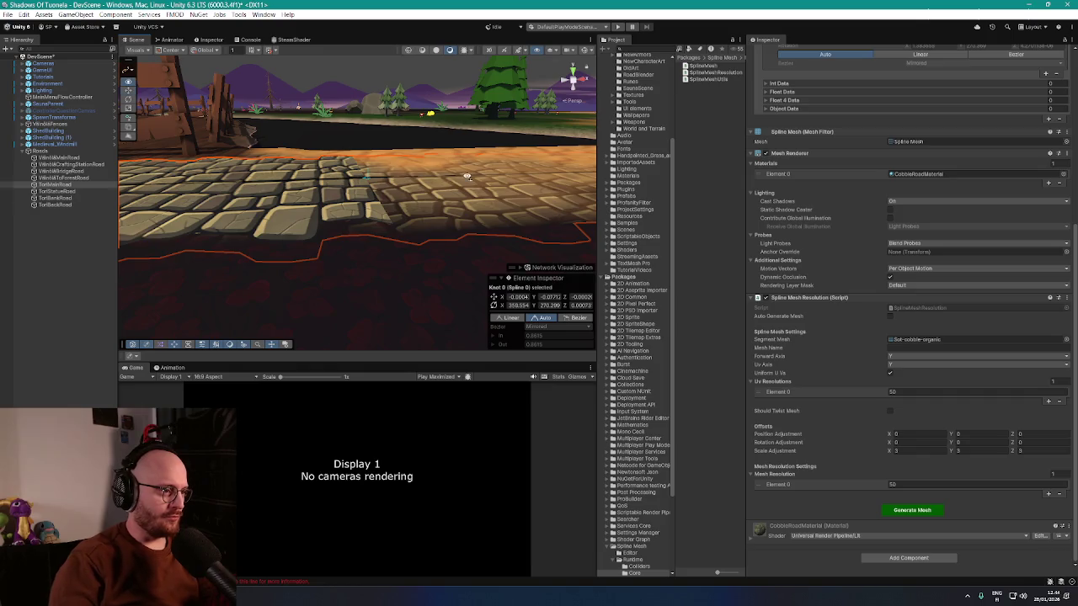
{"action": "mouse_move", "coordinate": [467, 177]}
{"action": "left_mouse_down"}
{"action": "mouse_move", "coordinate": [335, 192]}
{"action": "mouse_move", "coordinate": [429, 221]}
{"action": "mouse_move", "coordinate": [453, 215]}
{"action": "left_mouse_up"}
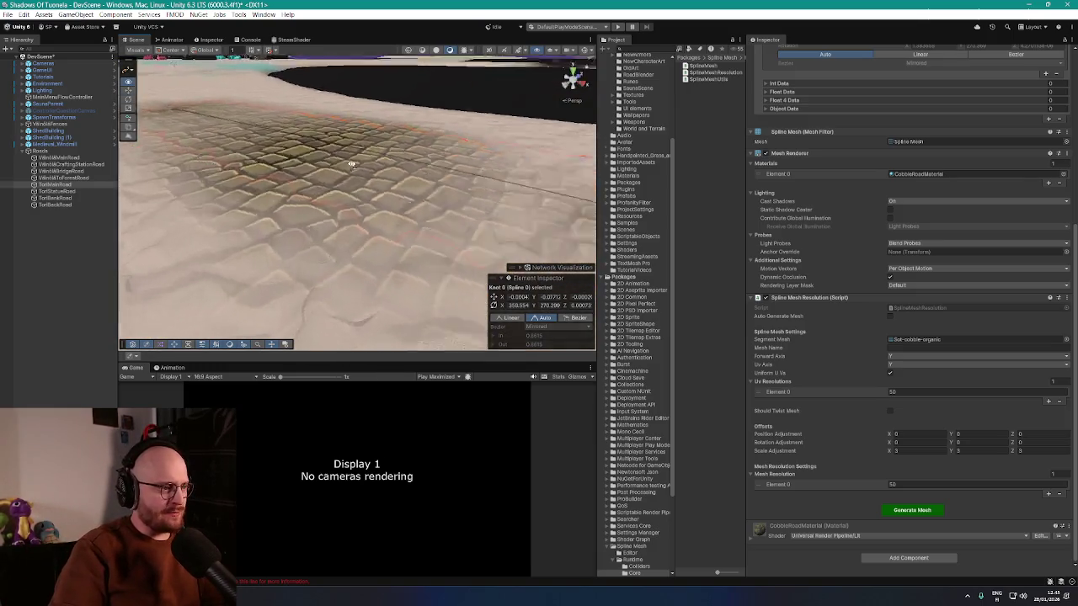
{"action": "mouse_move", "coordinate": [352, 163]}
{"action": "left_mouse_down"}
{"action": "mouse_move", "coordinate": [451, 138]}
{"action": "mouse_move", "coordinate": [419, 154]}
{"action": "mouse_move", "coordinate": [345, 153]}
{"action": "mouse_move", "coordinate": [426, 255]}
{"action": "mouse_move", "coordinate": [396, 244]}
{"action": "mouse_move", "coordinate": [465, 235]}
{"action": "left_mouse_up"}
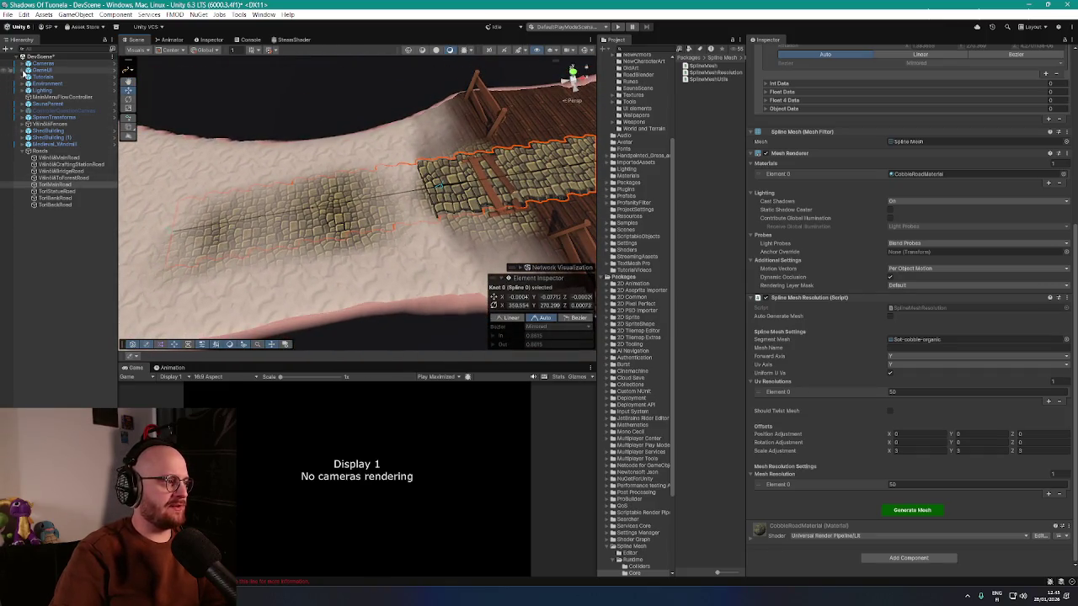
- Expand Environment in the Hierarchy and select the island terrain
{"action": "left_click", "coordinate": [23, 70]}
{"action": "left_click", "coordinate": [23, 83]}
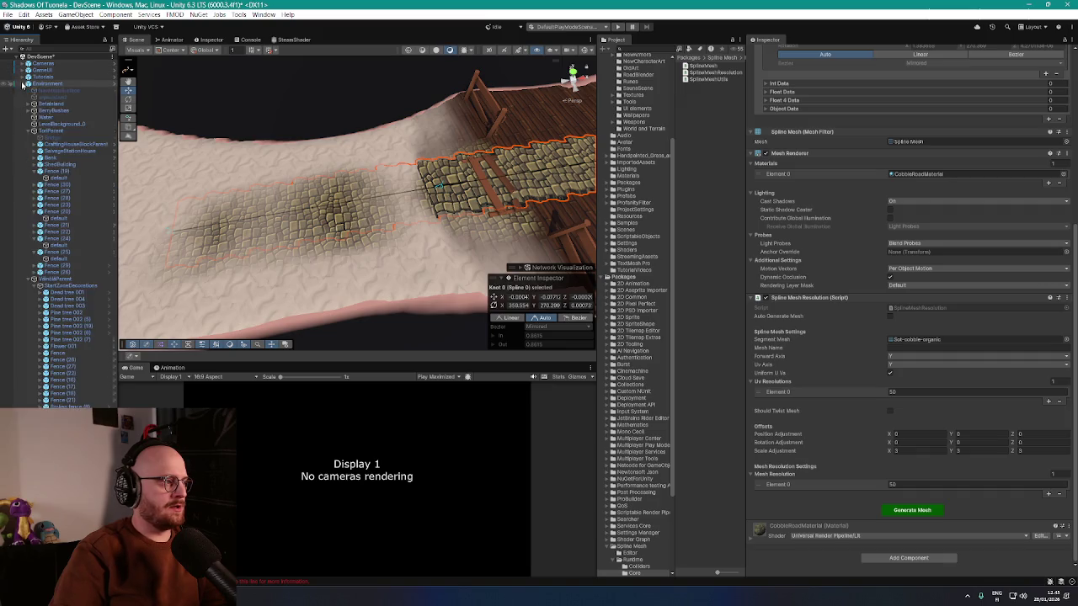
{"action": "left_click", "coordinate": [53, 104]}
- Paint the terrain cobble patch near the bridge over with the Stone 2 layer
{"action": "scroll", "coordinate": [364, 222], "scroll_direction": "up", "scroll_amount": 3}
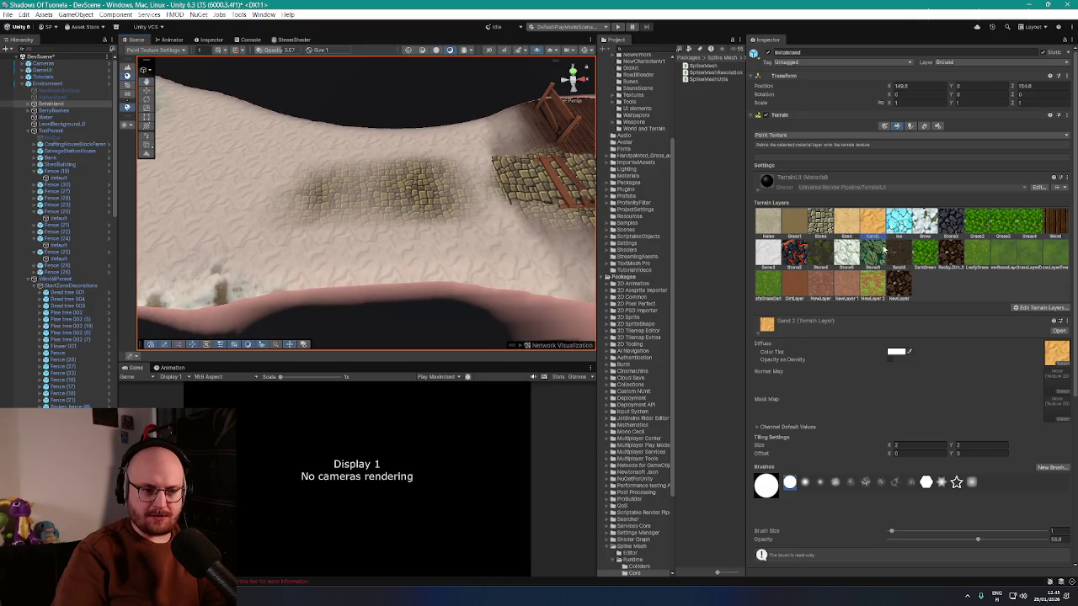
{"action": "left_click", "coordinate": [782, 259]}
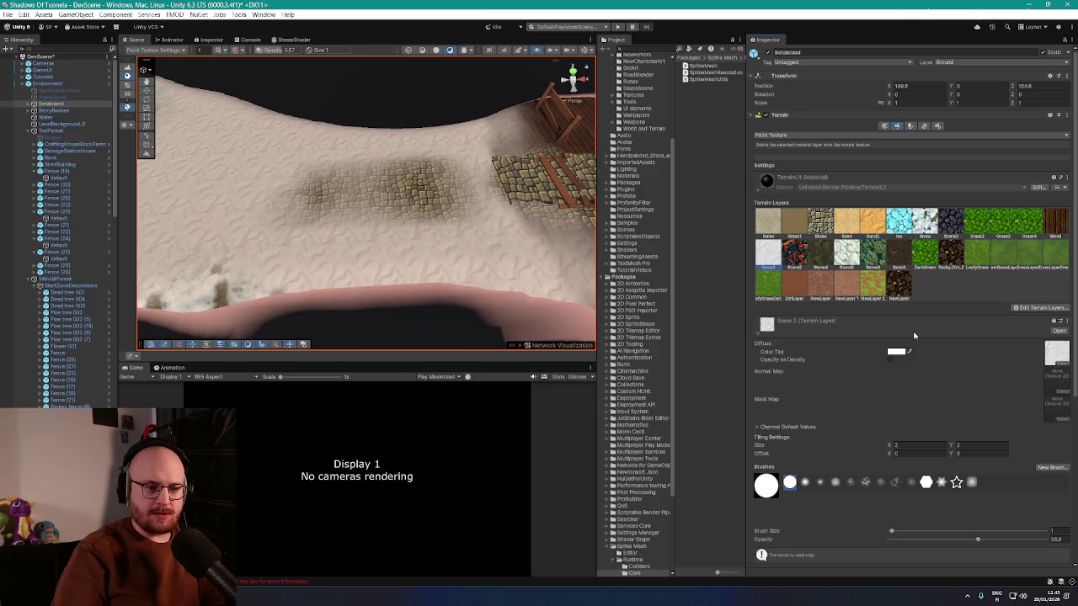
{"action": "mouse_move", "coordinate": [381, 162]}
{"action": "left_mouse_down"}
{"action": "mouse_move", "coordinate": [373, 205]}
{"action": "mouse_move", "coordinate": [417, 215]}
{"action": "mouse_move", "coordinate": [303, 168]}
{"action": "left_mouse_up"}
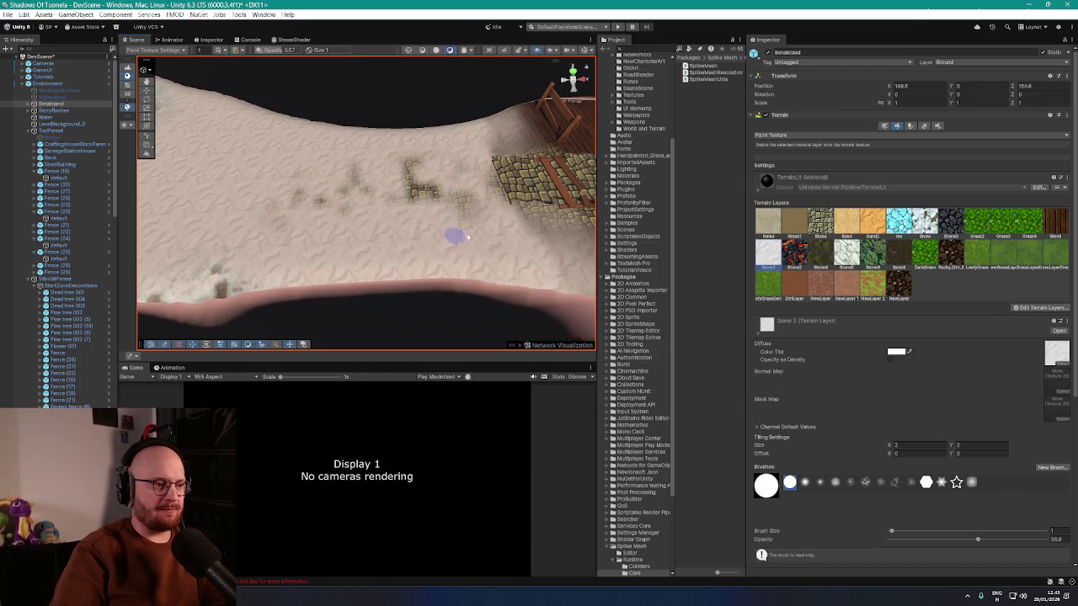
{"action": "mouse_move", "coordinate": [334, 163]}
{"action": "left_mouse_down"}
{"action": "mouse_move", "coordinate": [427, 210]}
{"action": "mouse_move", "coordinate": [305, 217]}
{"action": "left_mouse_up"}
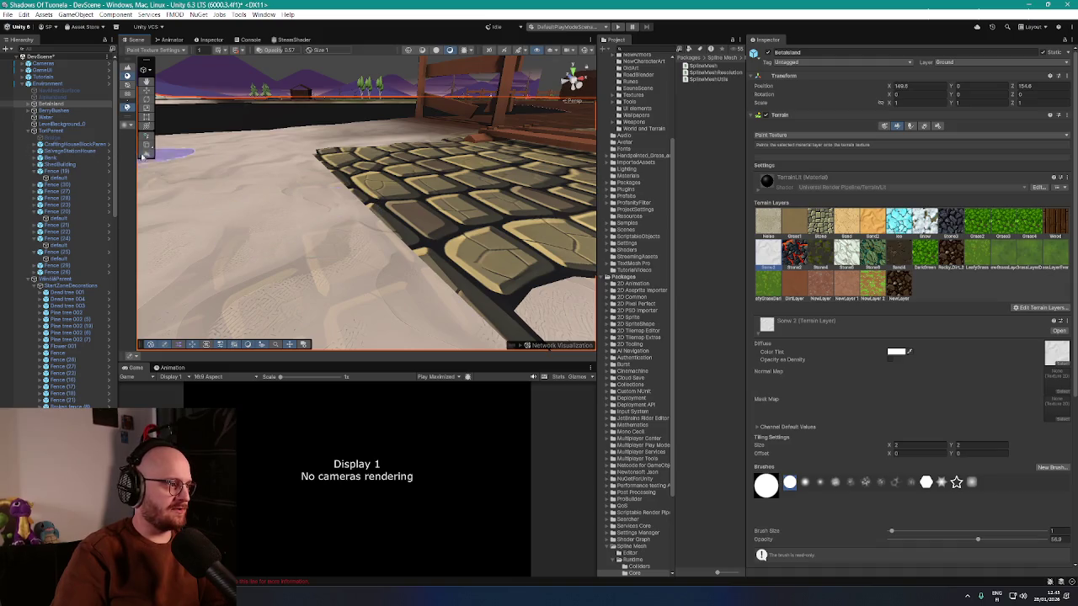
{"action": "mouse_move", "coordinate": [373, 268]}
{"action": "left_mouse_down"}
{"action": "mouse_move", "coordinate": [498, 295]}
{"action": "mouse_move", "coordinate": [450, 234]}
{"action": "left_mouse_up"}
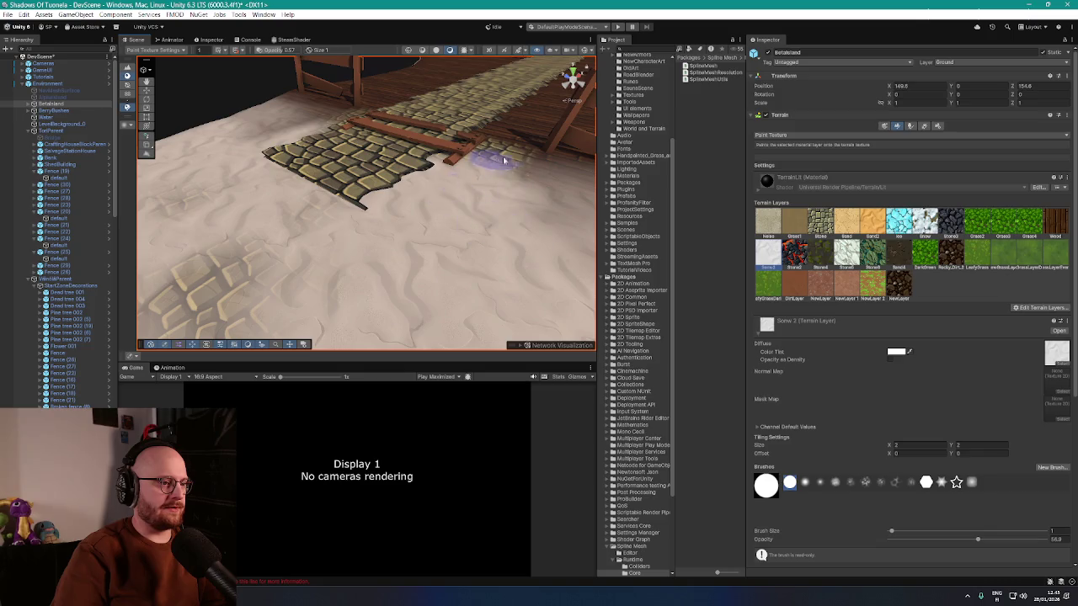
{"action": "mouse_move", "coordinate": [493, 174]}
{"action": "left_mouse_down"}
{"action": "mouse_move", "coordinate": [552, 218]}
{"action": "mouse_move", "coordinate": [445, 162]}
{"action": "left_mouse_up"}
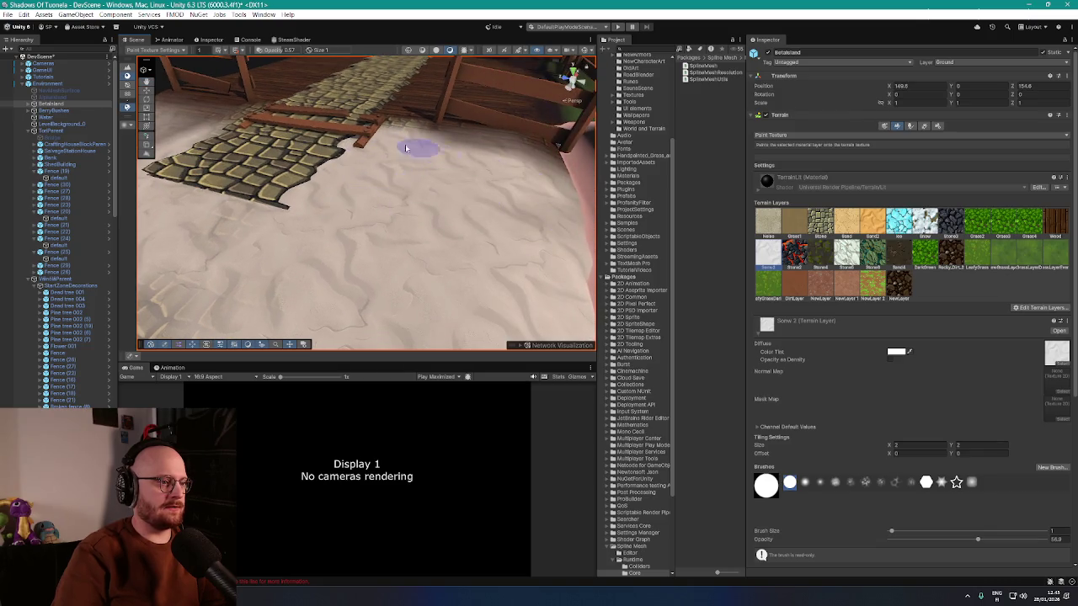
- Look over the repainted sand terrain and collapse the Environment group
{"action": "mouse_move", "coordinate": [377, 124]}
{"action": "left_mouse_down"}
{"action": "mouse_move", "coordinate": [360, 205]}
{"action": "mouse_move", "coordinate": [423, 188]}
{"action": "mouse_move", "coordinate": [226, 144]}
{"action": "mouse_move", "coordinate": [320, 219]}
{"action": "left_mouse_up"}
{"action": "left_click_drag", "start_coordinate": [222, 215], "coordinate": [225, 202]}
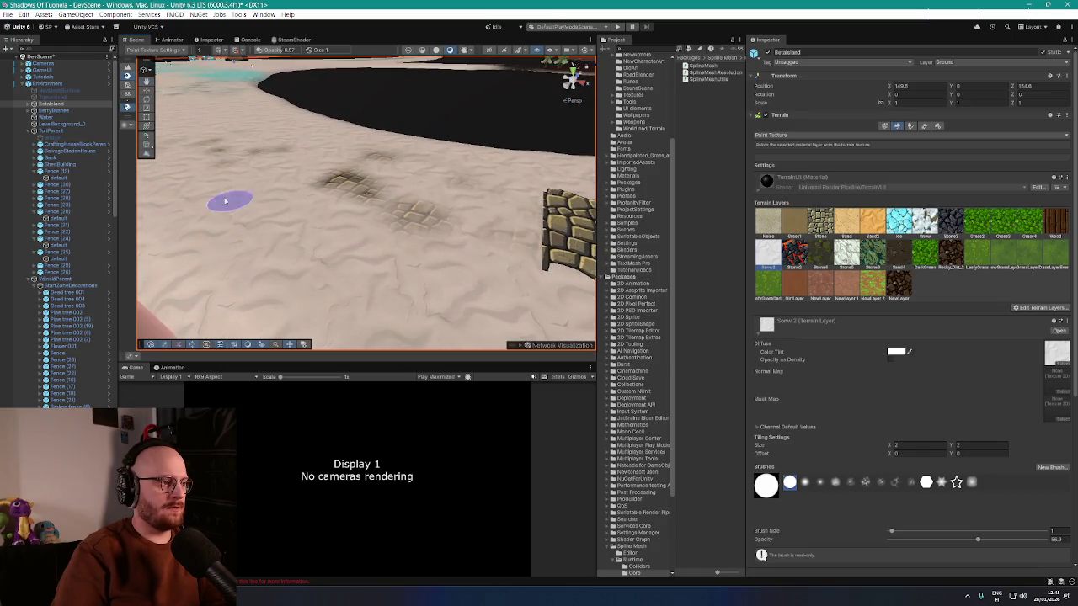
{"action": "left_click_drag", "start_coordinate": [334, 207], "coordinate": [286, 169]}
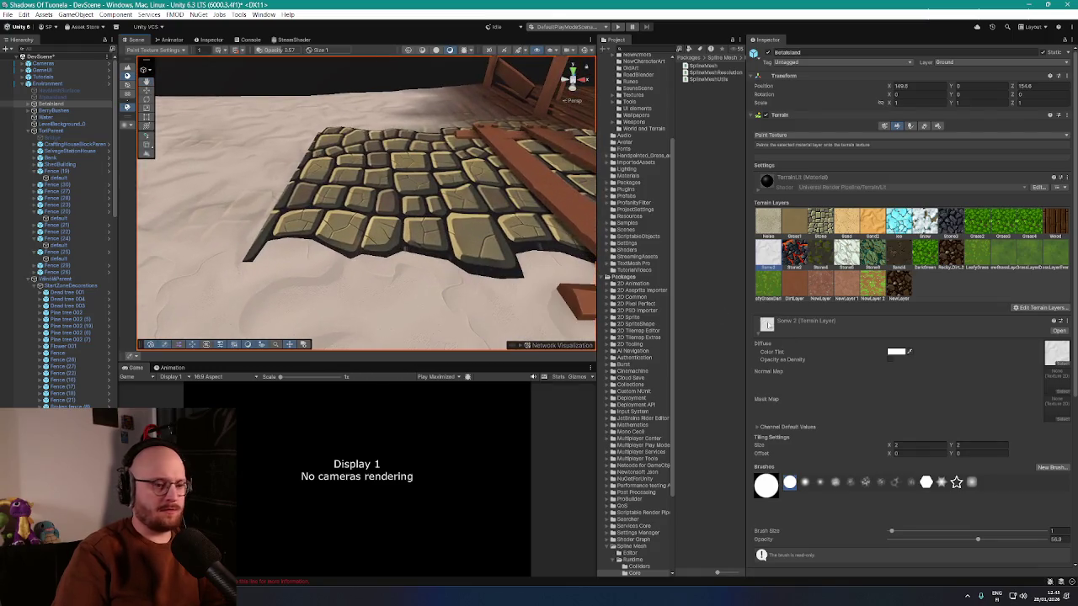
{"action": "scroll", "coordinate": [844, 347], "scroll_direction": "down", "scroll_amount": 3}
{"action": "scroll", "coordinate": [844, 348], "scroll_direction": "down", "scroll_amount": 5}
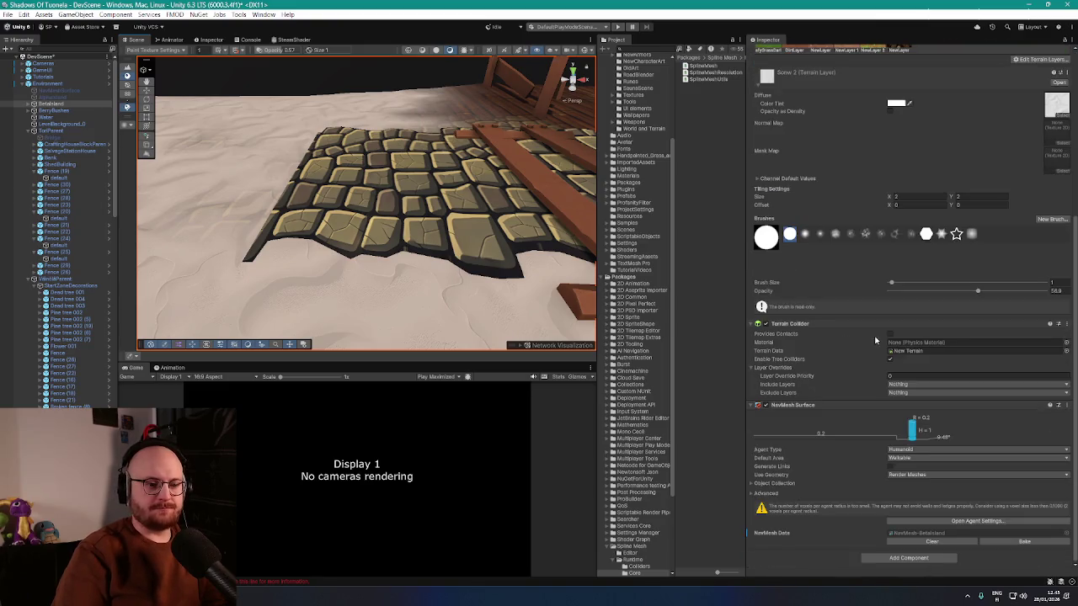
{"action": "left_click", "coordinate": [23, 84]}
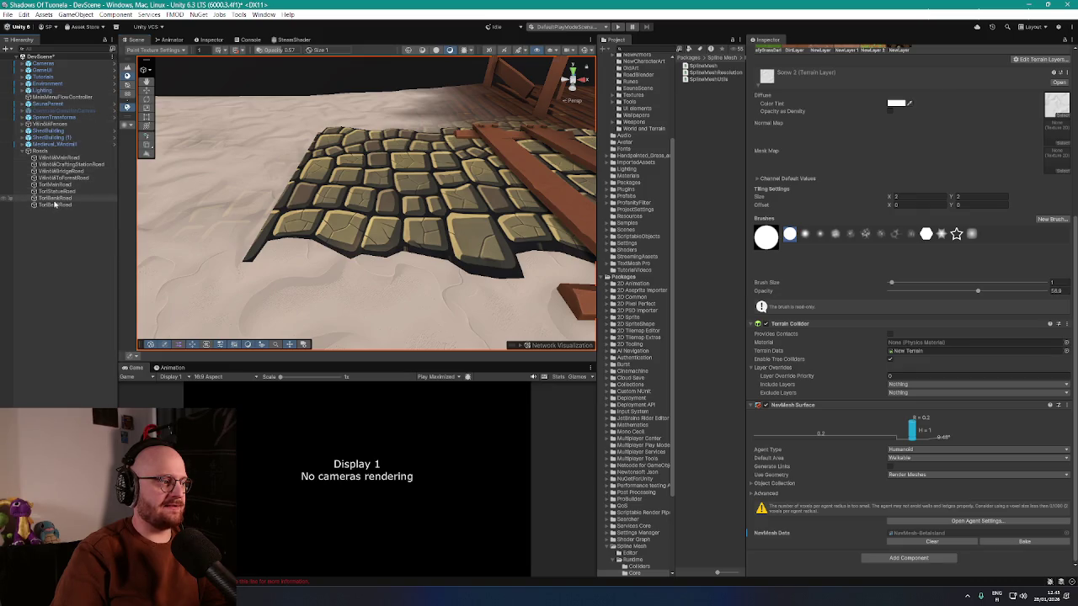
{"action": "left_click_drag", "start_coordinate": [188, 208], "coordinate": [164, 217]}
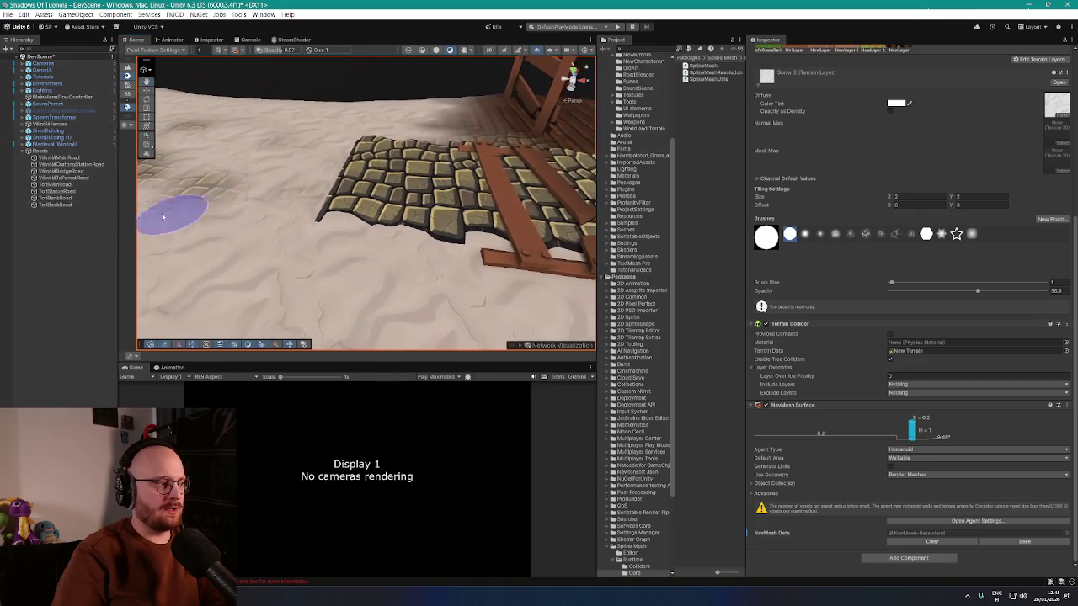
- Frame TorMainRoad, briefly reselect the terrain, then collapse Environment and select TorMainRoad
{"action": "double_click", "coordinate": [59, 184]}
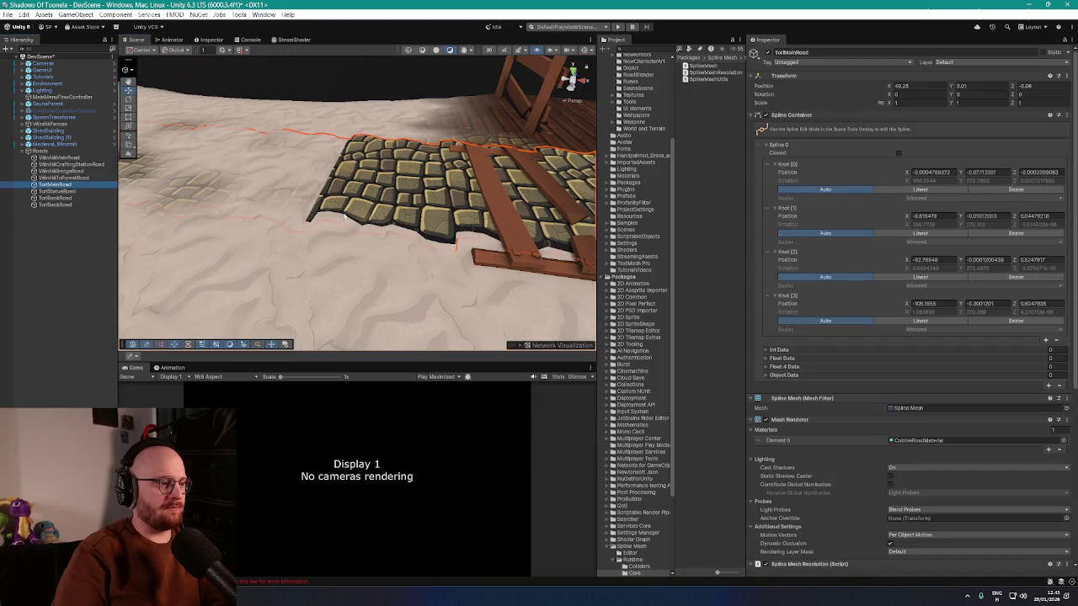
{"action": "mouse_move", "coordinate": [401, 200]}
{"action": "left_mouse_down"}
{"action": "mouse_move", "coordinate": [331, 234]}
{"action": "mouse_move", "coordinate": [435, 220]}
{"action": "left_mouse_up"}
{"action": "mouse_move", "coordinate": [227, 195]}
{"action": "left_mouse_down"}
{"action": "mouse_move", "coordinate": [367, 214]}
{"action": "mouse_move", "coordinate": [298, 187]}
{"action": "mouse_move", "coordinate": [391, 183]}
{"action": "left_mouse_up"}
{"action": "left_click", "coordinate": [284, 193]}
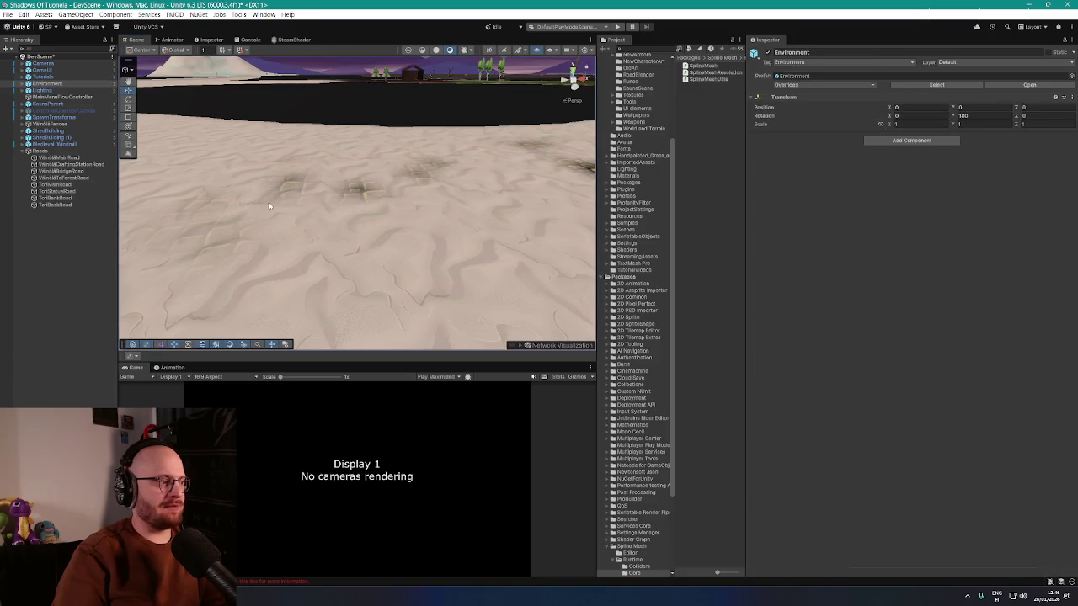
{"action": "left_click", "coordinate": [270, 205]}
{"action": "left_click_drag", "start_coordinate": [281, 209], "coordinate": [396, 210]}
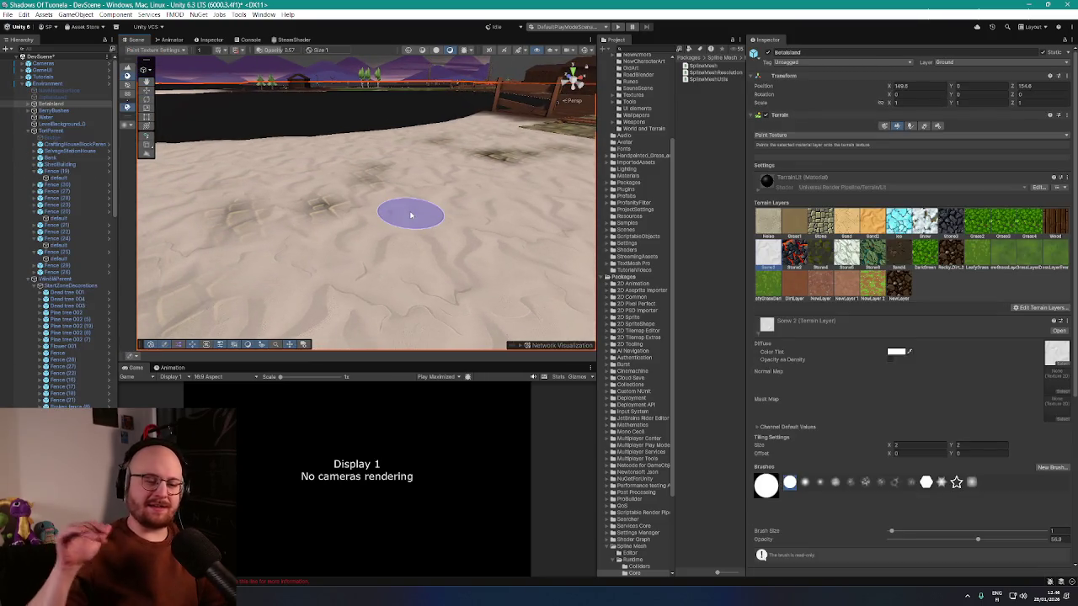
{"action": "left_click_drag", "start_coordinate": [411, 216], "coordinate": [335, 219]}
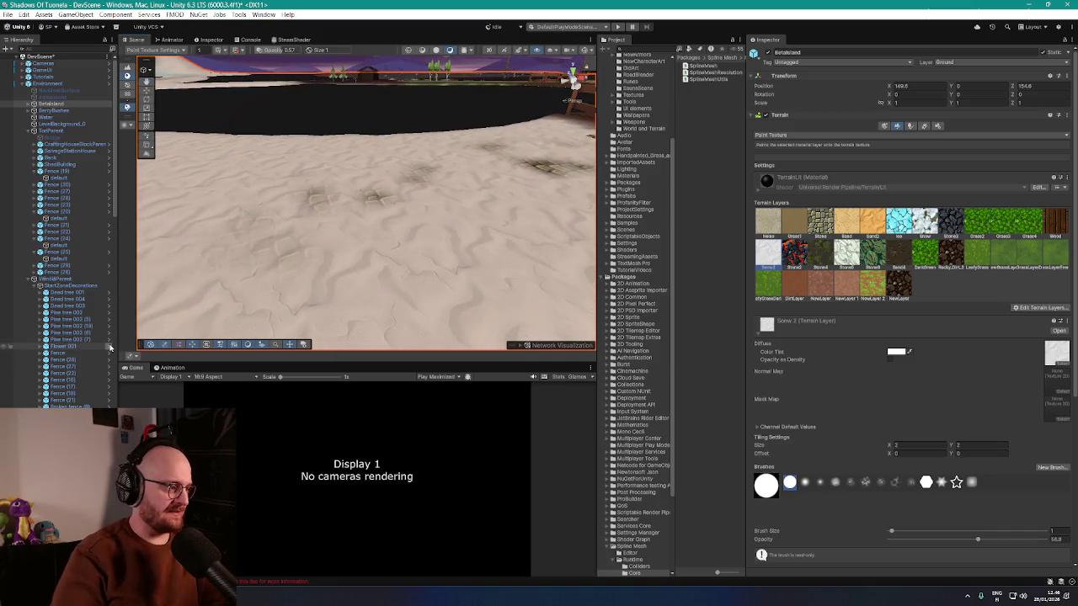
{"action": "left_click", "coordinate": [22, 84]}
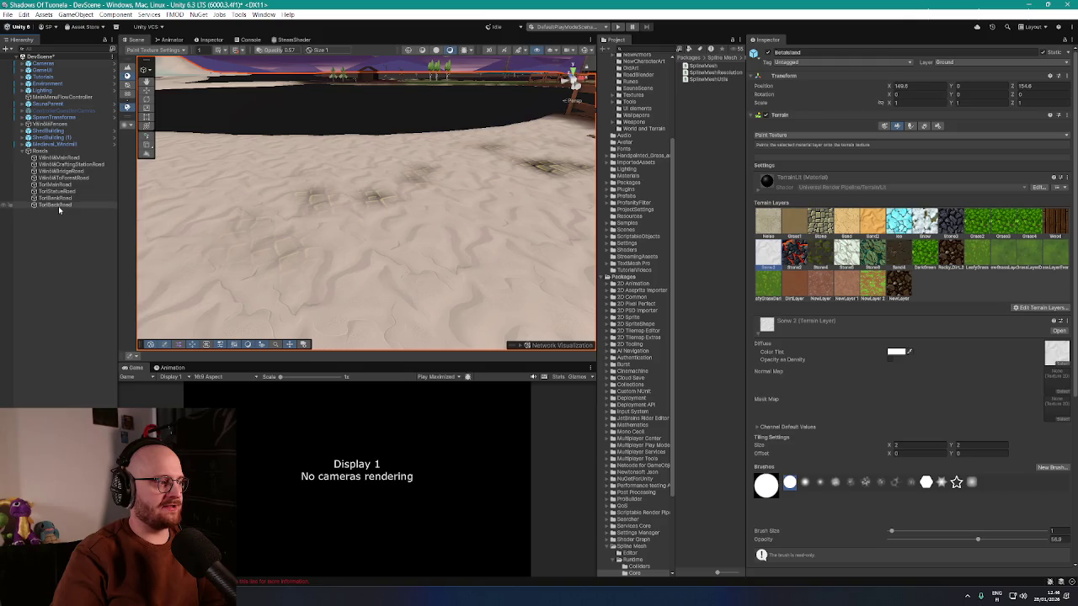
{"action": "left_click", "coordinate": [56, 184]}
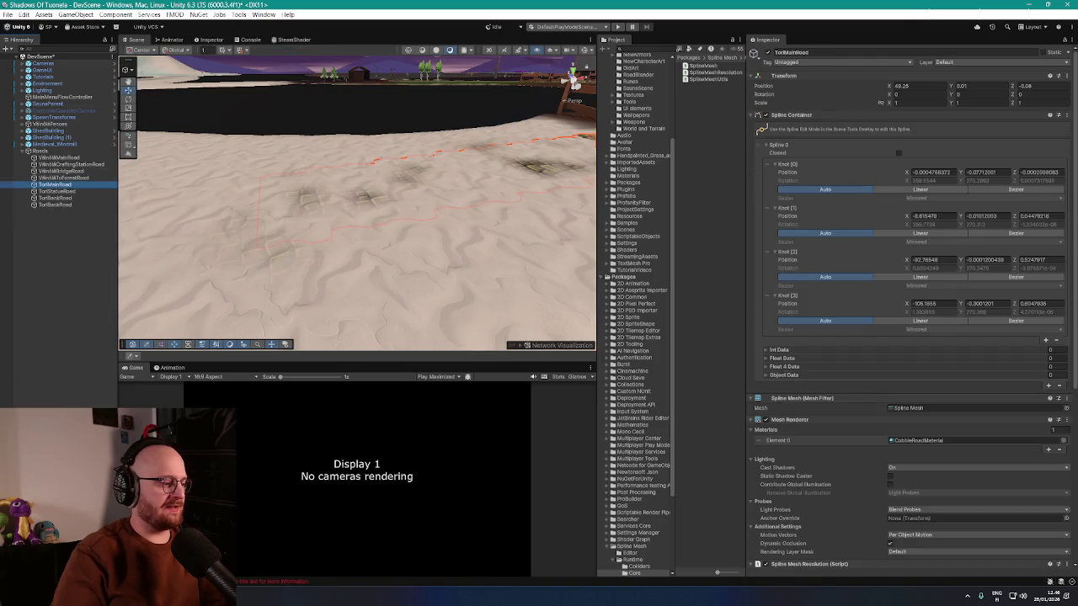
- Resume the paused soundtrack video in the browser and return to Unity
{"action": "key", "text": "alt+Tab"}
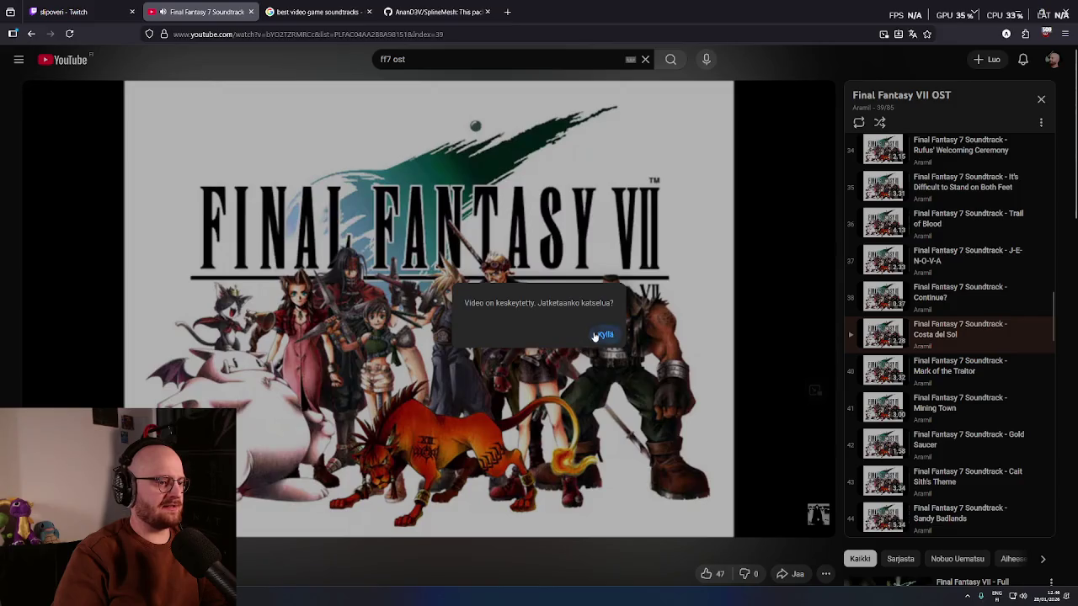
{"action": "left_click", "coordinate": [596, 335]}
{"action": "scroll", "coordinate": [911, 355], "scroll_direction": "down", "scroll_amount": 10}
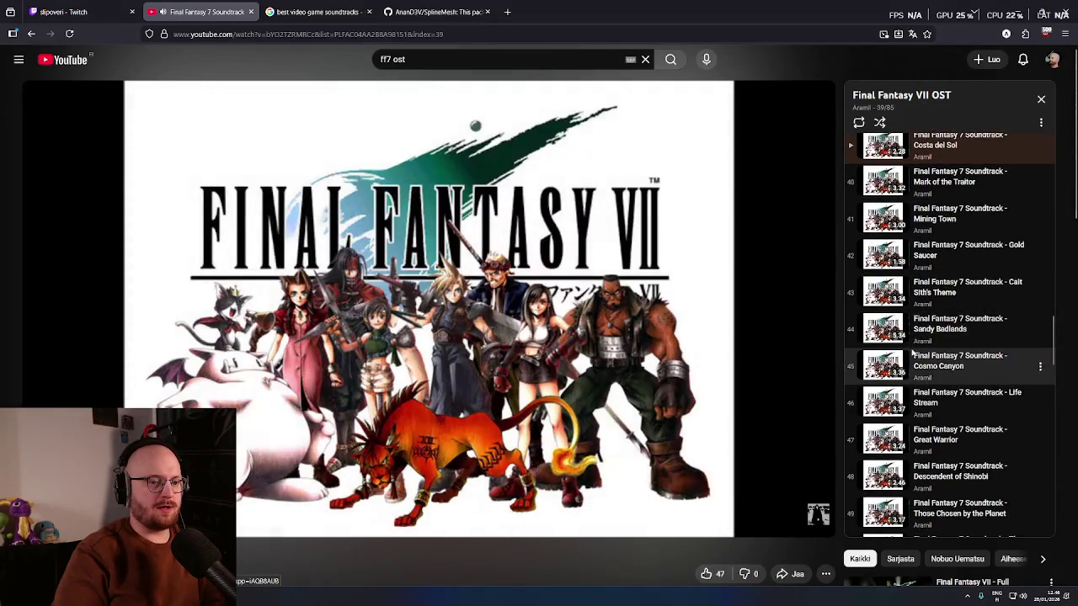
{"action": "scroll", "coordinate": [911, 356], "scroll_direction": "down", "scroll_amount": 10}
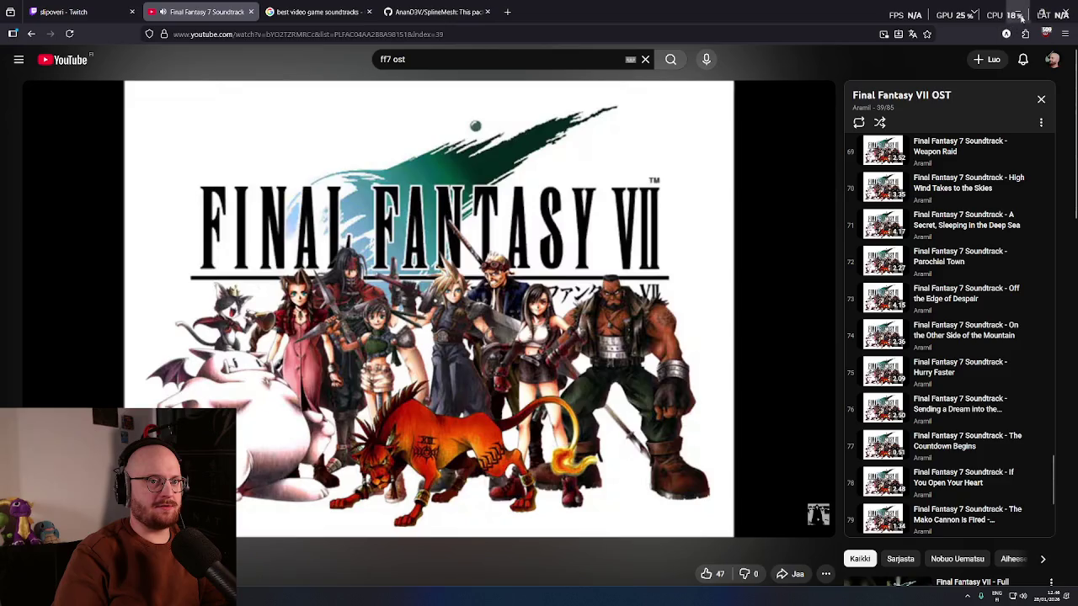
{"action": "key", "text": "alt+Tab"}
{"action": "scroll", "coordinate": [440, 212], "scroll_direction": "down", "scroll_amount": 3}
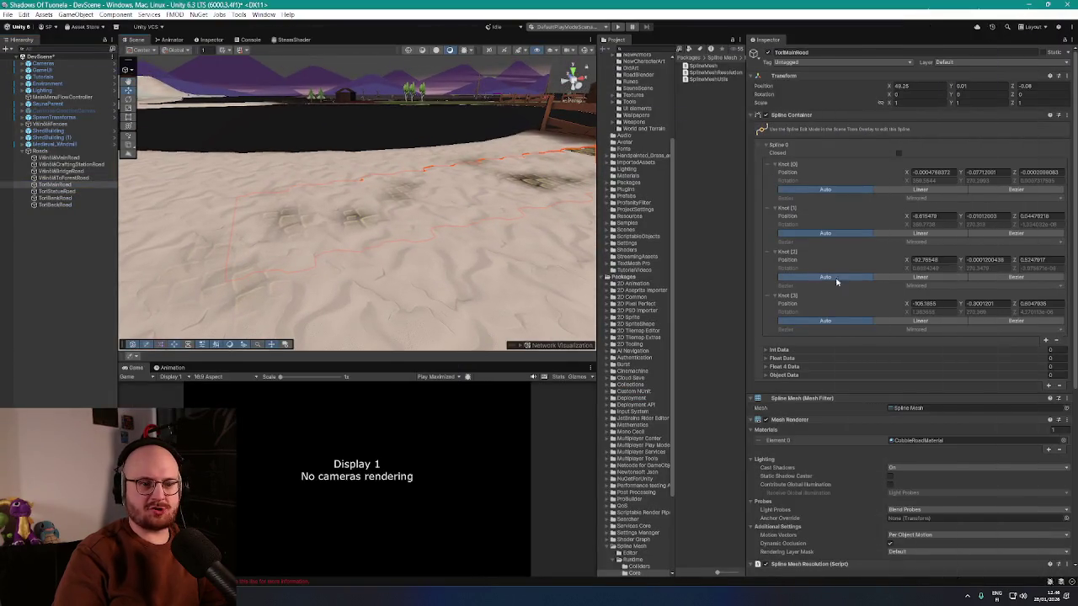
- Lower the road's end knot, Knot 3, by dragging its Position Y to about -0.3
{"action": "scroll", "coordinate": [468, 220], "scroll_direction": "down", "scroll_amount": 2}
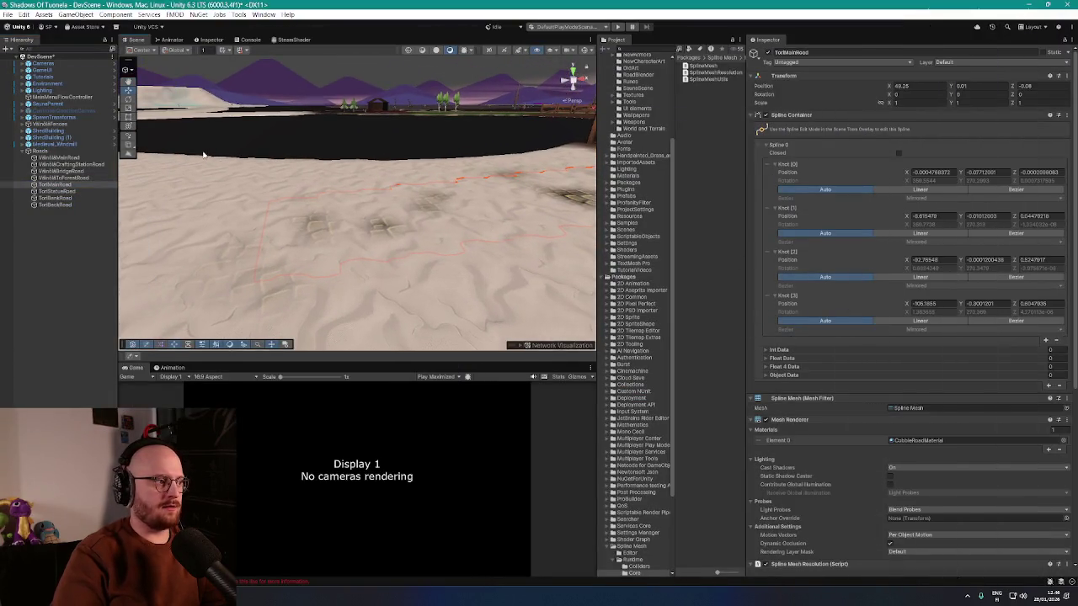
{"action": "left_click", "coordinate": [129, 72]}
{"action": "mouse_move", "coordinate": [332, 205]}
{"action": "left_mouse_down"}
{"action": "mouse_move", "coordinate": [308, 180]}
{"action": "mouse_move", "coordinate": [457, 193]}
{"action": "mouse_move", "coordinate": [496, 179]}
{"action": "mouse_move", "coordinate": [306, 193]}
{"action": "mouse_move", "coordinate": [304, 213]}
{"action": "mouse_move", "coordinate": [317, 194]}
{"action": "mouse_move", "coordinate": [401, 176]}
{"action": "mouse_move", "coordinate": [524, 192]}
{"action": "left_mouse_up"}
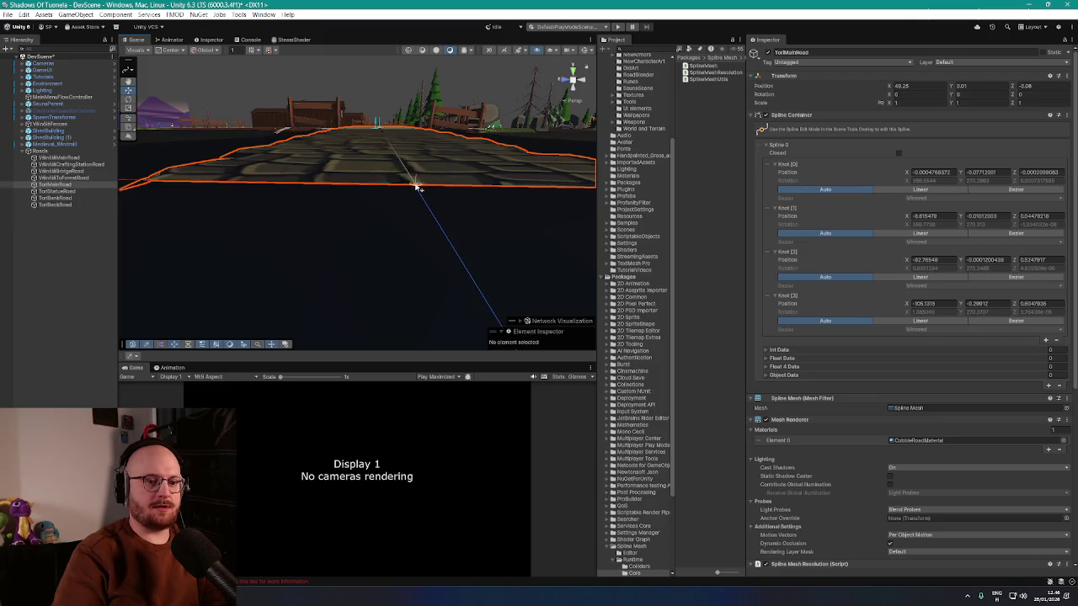
{"action": "left_click_drag", "start_coordinate": [483, 193], "coordinate": [333, 174]}
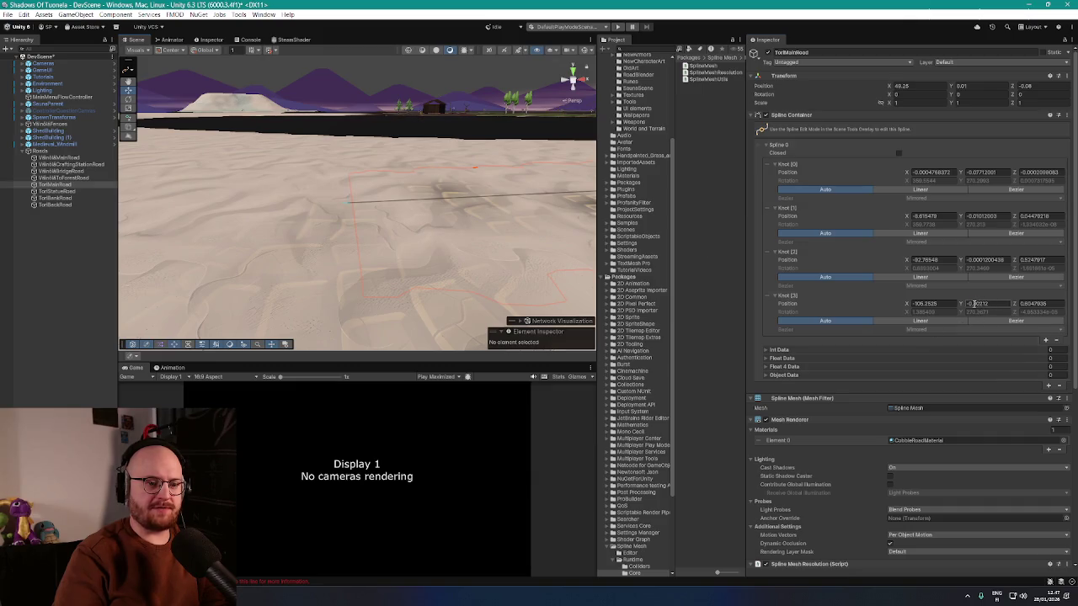
{"action": "left_click_drag", "start_coordinate": [971, 304], "coordinate": [997, 305]}
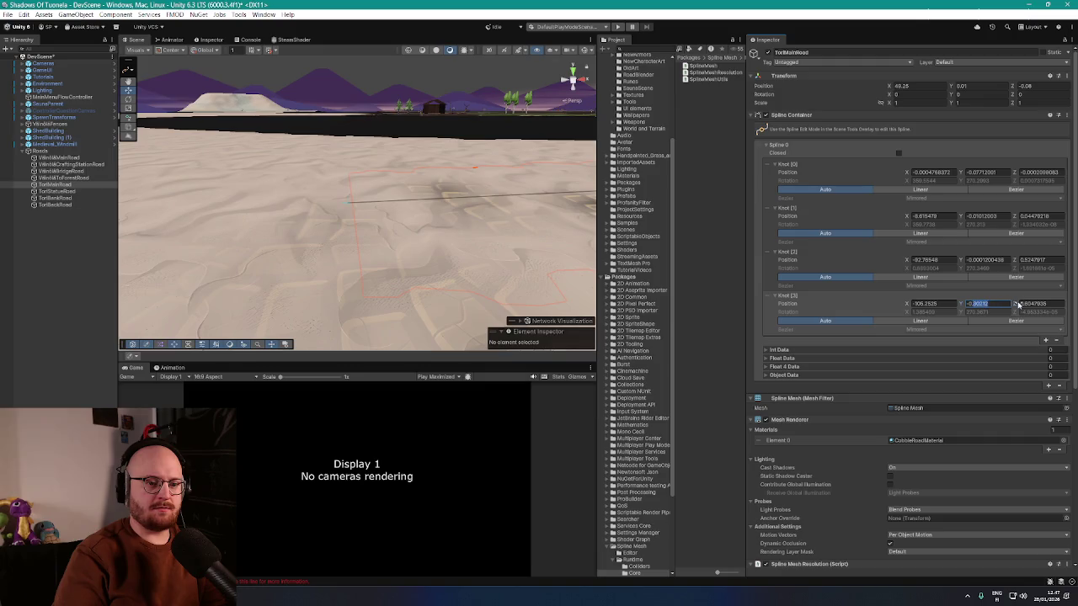
{"action": "scroll", "coordinate": [872, 371], "scroll_direction": "down", "scroll_amount": 5}
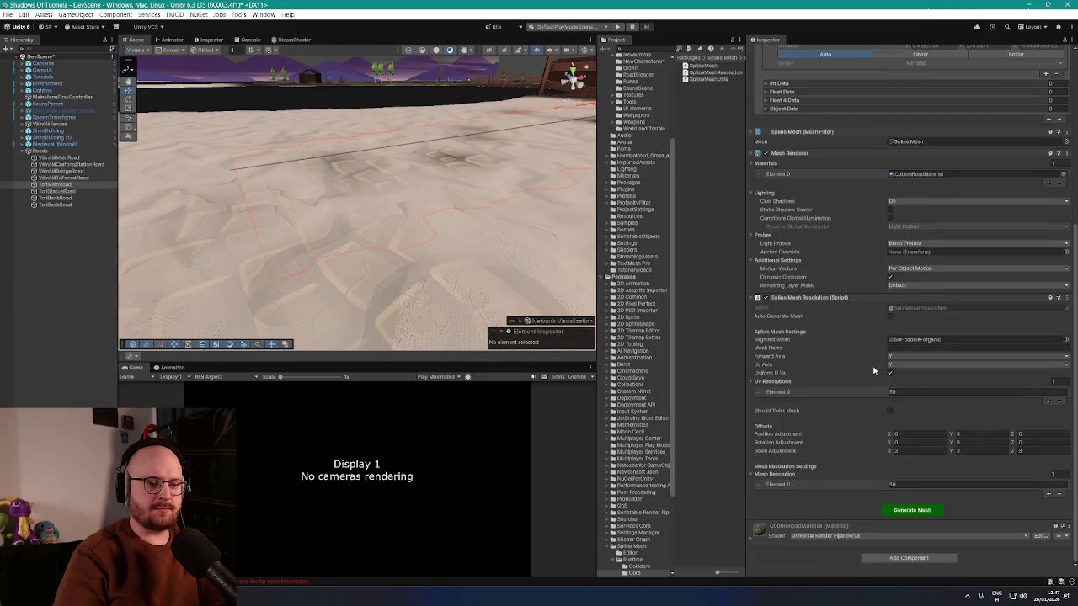
{"action": "mouse_move", "coordinate": [506, 252]}
{"action": "left_mouse_down"}
{"action": "mouse_move", "coordinate": [452, 240]}
{"action": "mouse_move", "coordinate": [345, 249]}
{"action": "mouse_move", "coordinate": [389, 248]}
{"action": "mouse_move", "coordinate": [440, 187]}
{"action": "mouse_move", "coordinate": [427, 185]}
{"action": "mouse_move", "coordinate": [429, 200]}
{"action": "mouse_move", "coordinate": [388, 194]}
{"action": "left_mouse_up"}
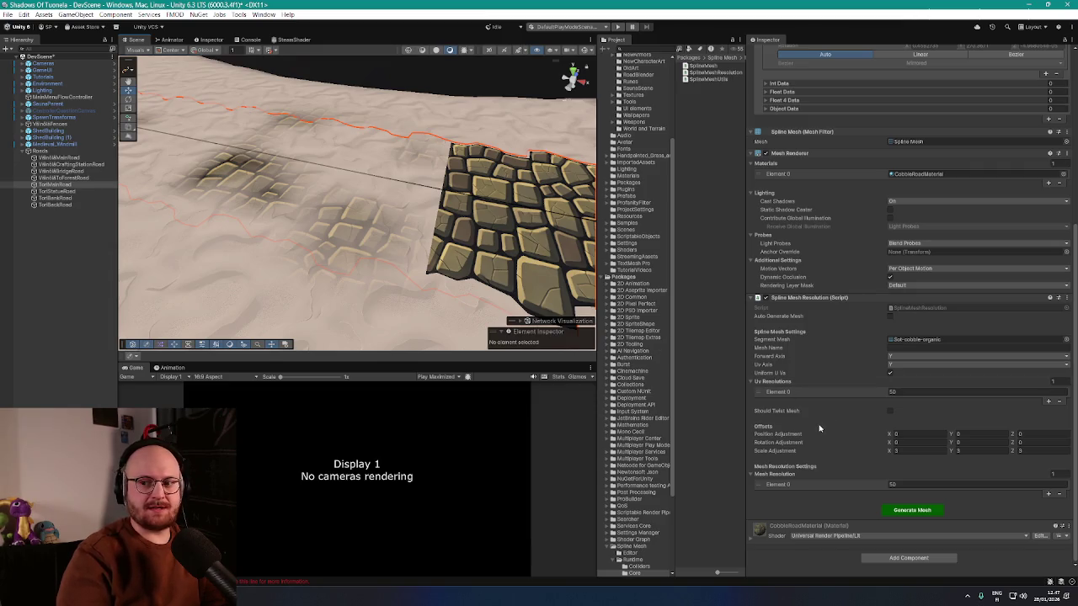
{"action": "mouse_move", "coordinate": [503, 245]}
{"action": "left_mouse_down"}
{"action": "mouse_move", "coordinate": [387, 239]}
{"action": "mouse_move", "coordinate": [590, 226]}
{"action": "mouse_move", "coordinate": [472, 222]}
{"action": "mouse_move", "coordinate": [547, 224]}
{"action": "mouse_move", "coordinate": [528, 228]}
{"action": "left_mouse_up"}
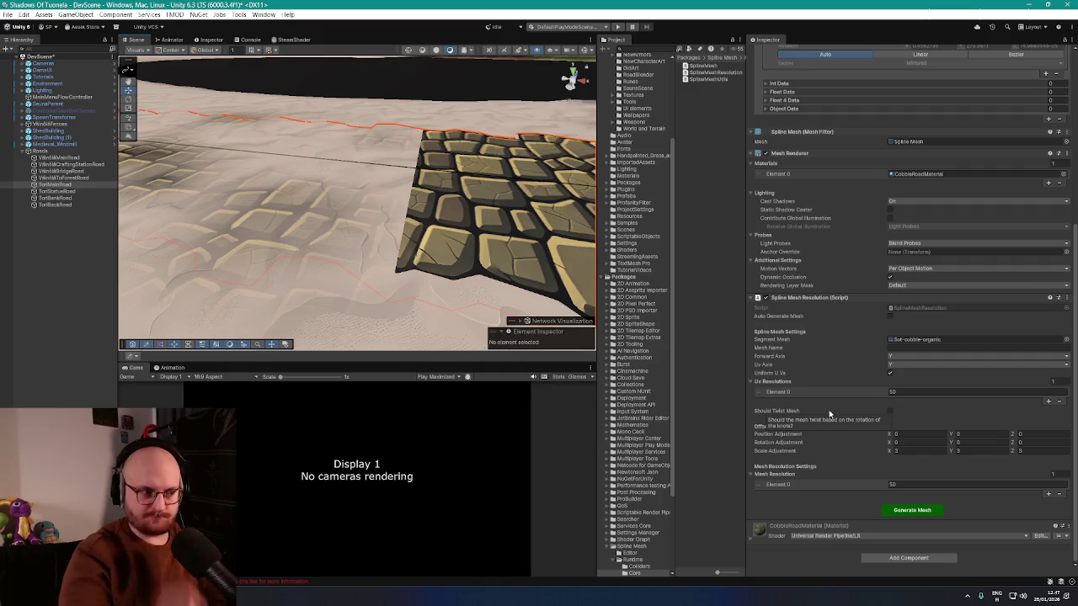
{"action": "mouse_move", "coordinate": [505, 221]}
{"action": "left_mouse_down"}
{"action": "mouse_move", "coordinate": [514, 224]}
{"action": "mouse_move", "coordinate": [446, 248]}
{"action": "mouse_move", "coordinate": [474, 247]}
{"action": "mouse_move", "coordinate": [480, 234]}
{"action": "mouse_move", "coordinate": [450, 254]}
{"action": "mouse_move", "coordinate": [465, 255]}
{"action": "left_mouse_up"}
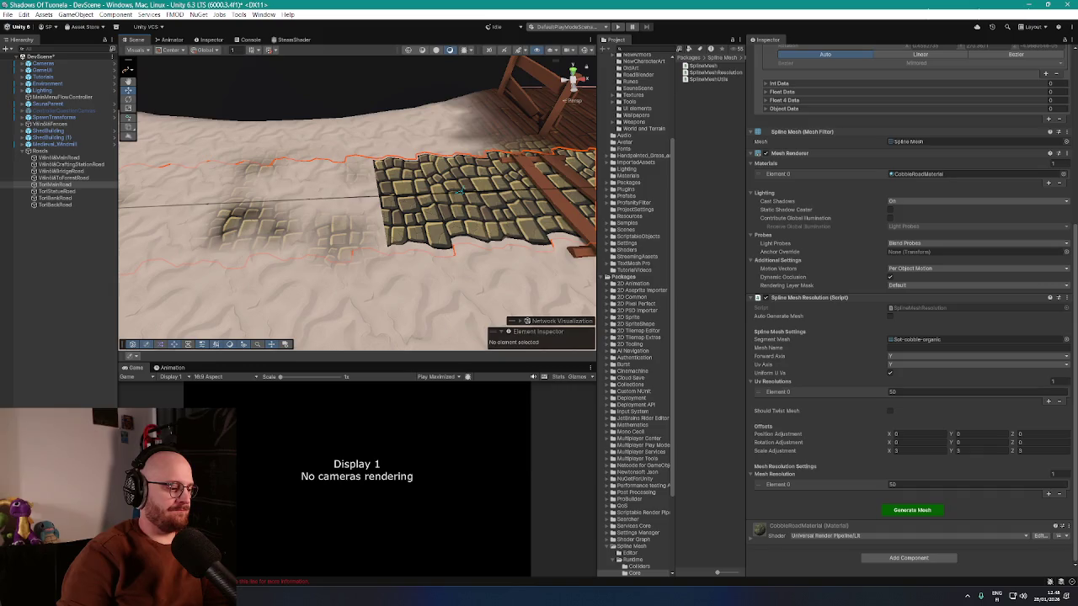
- Search YouTube for 'elex ost' and play the ELEX Full Original Soundtrack video
{"action": "key", "text": "alt+Tab"}
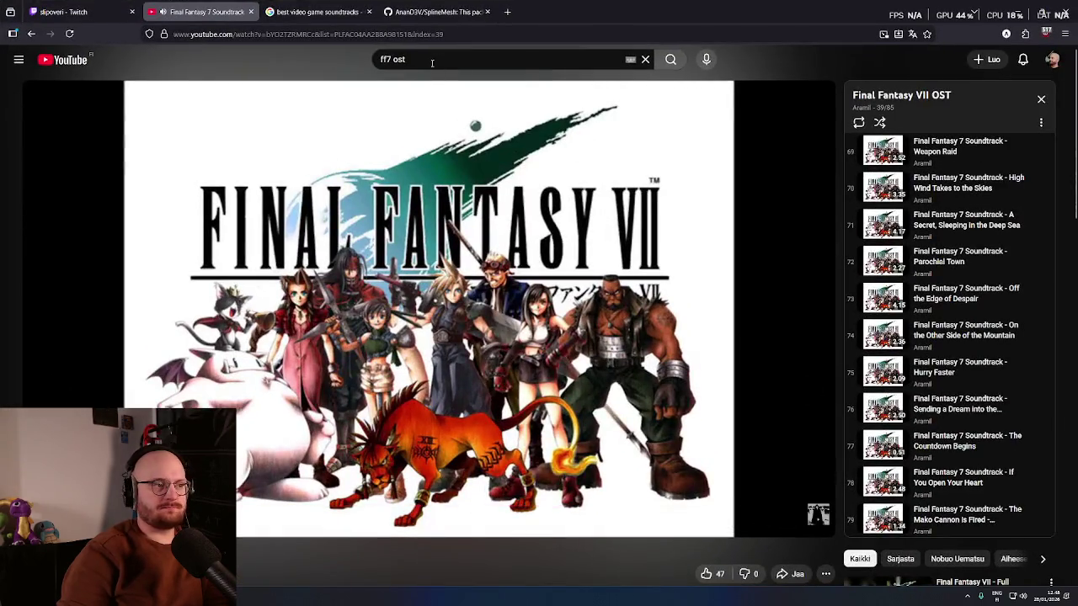
{"action": "type", "text": "/elex ost"}
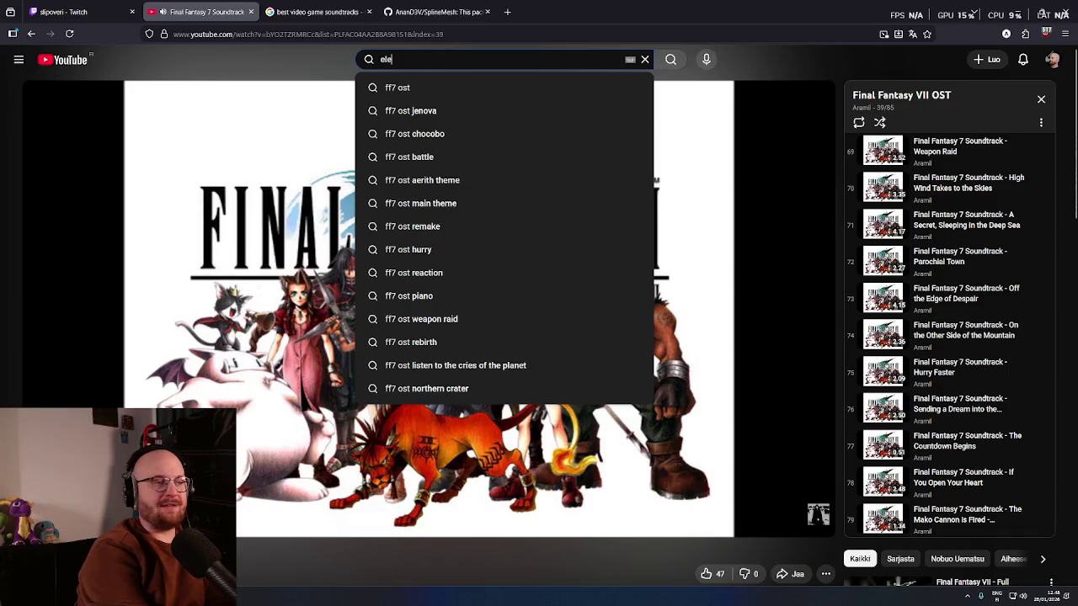
{"action": "key", "text": "Return"}
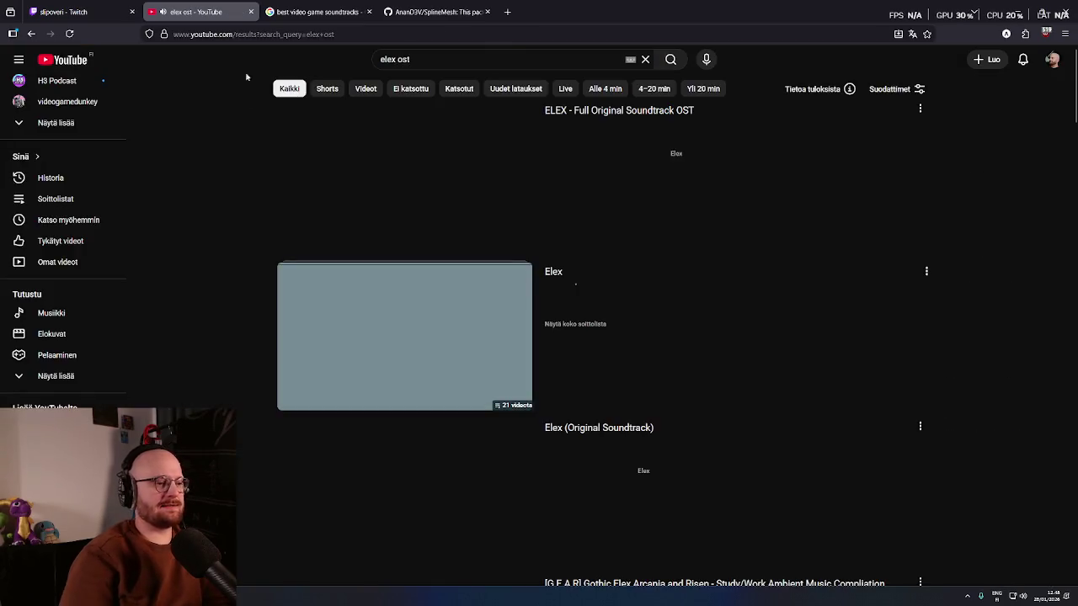
{"action": "left_click", "coordinate": [366, 191]}
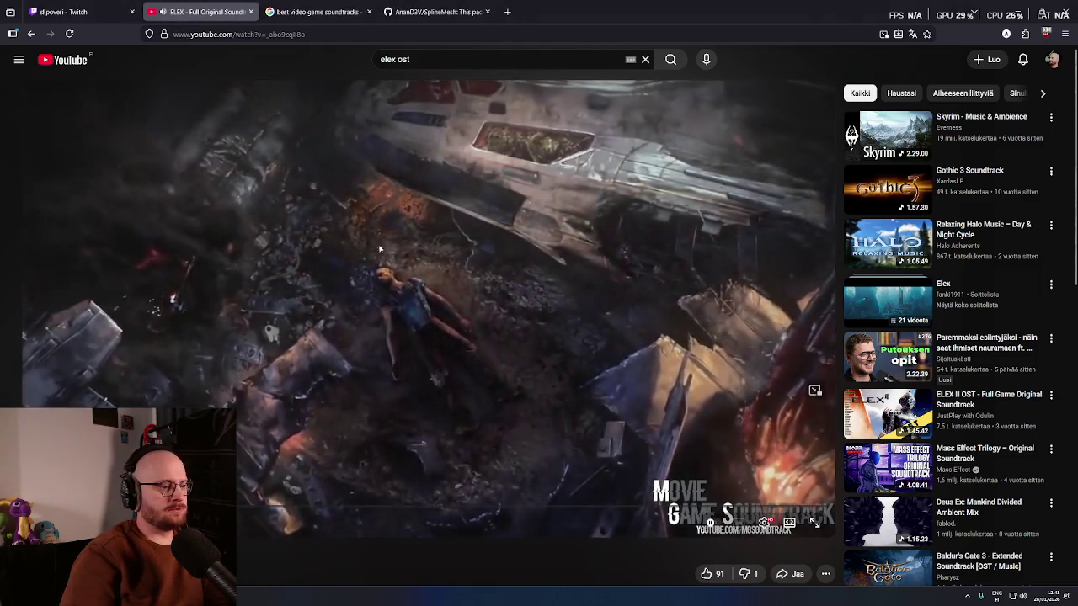
{"action": "key", "text": "alt+Tab"}
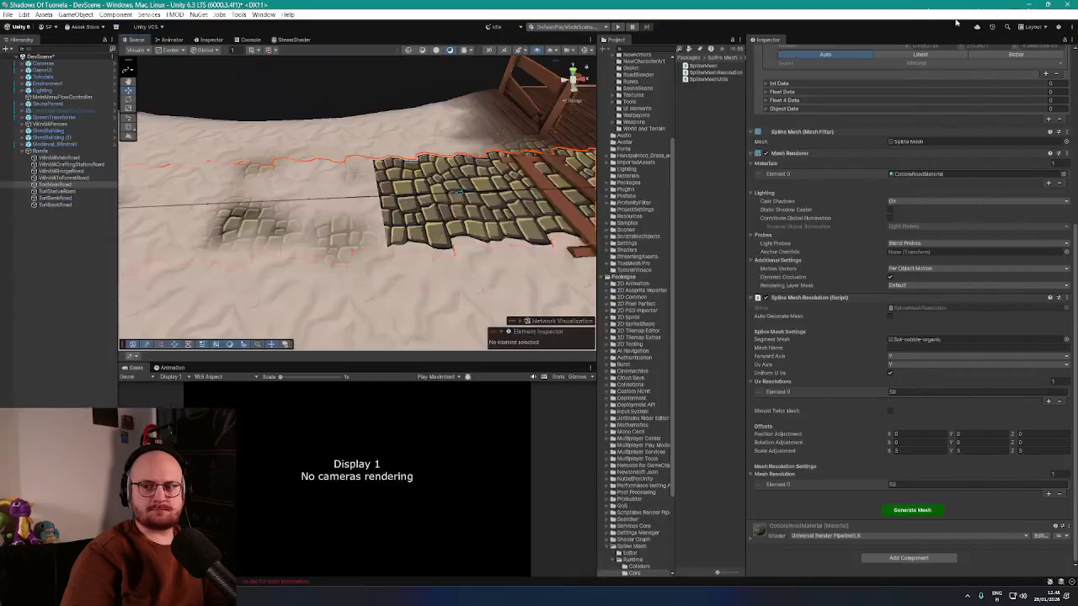
{"action": "mouse_move", "coordinate": [522, 276]}
{"action": "left_mouse_down"}
{"action": "mouse_move", "coordinate": [358, 247]}
{"action": "mouse_move", "coordinate": [426, 203]}
{"action": "mouse_move", "coordinate": [326, 264]}
{"action": "mouse_move", "coordinate": [582, 197]}
{"action": "mouse_move", "coordinate": [642, 207]}
{"action": "left_mouse_up"}
{"action": "scroll", "coordinate": [475, 240], "scroll_direction": "up", "scroll_amount": 5}
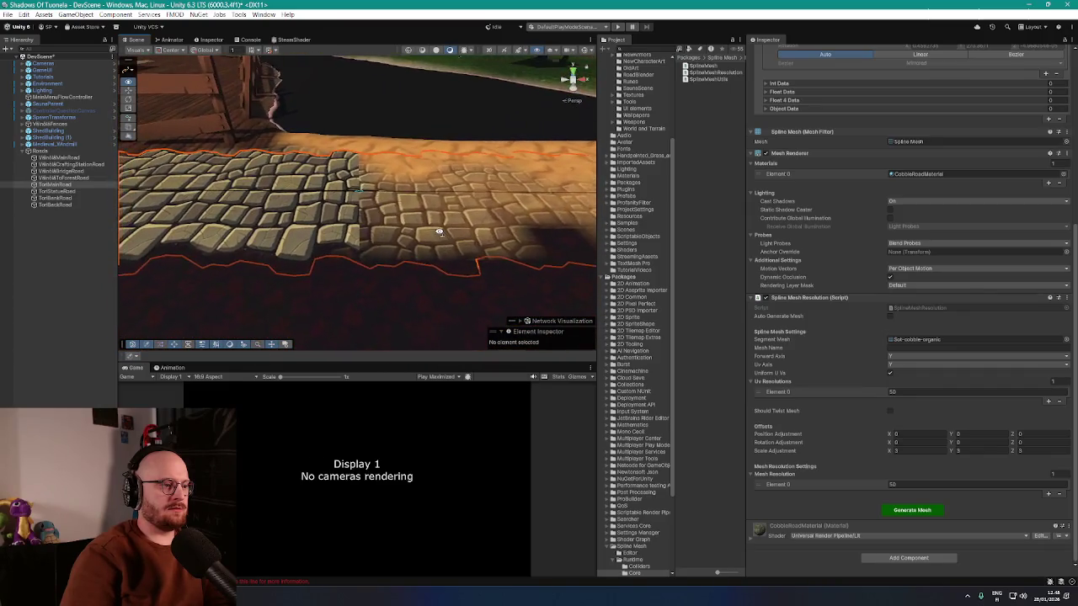
{"action": "scroll", "coordinate": [439, 233], "scroll_direction": "up", "scroll_amount": 3}
{"action": "scroll", "coordinate": [438, 232], "scroll_direction": "down", "scroll_amount": 3}
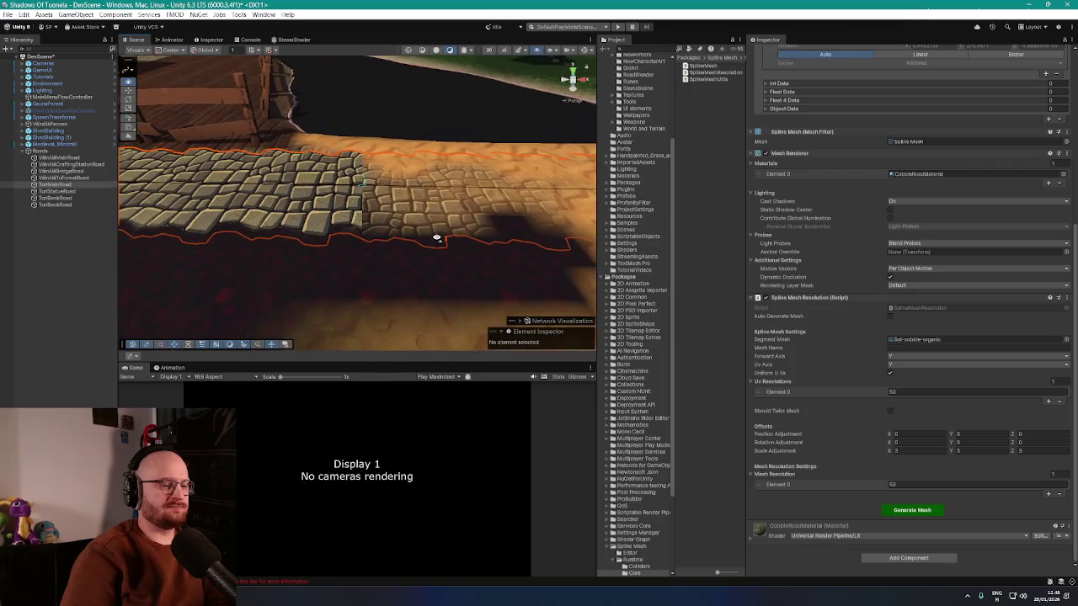
{"action": "scroll", "coordinate": [436, 238], "scroll_direction": "down", "scroll_amount": 3}
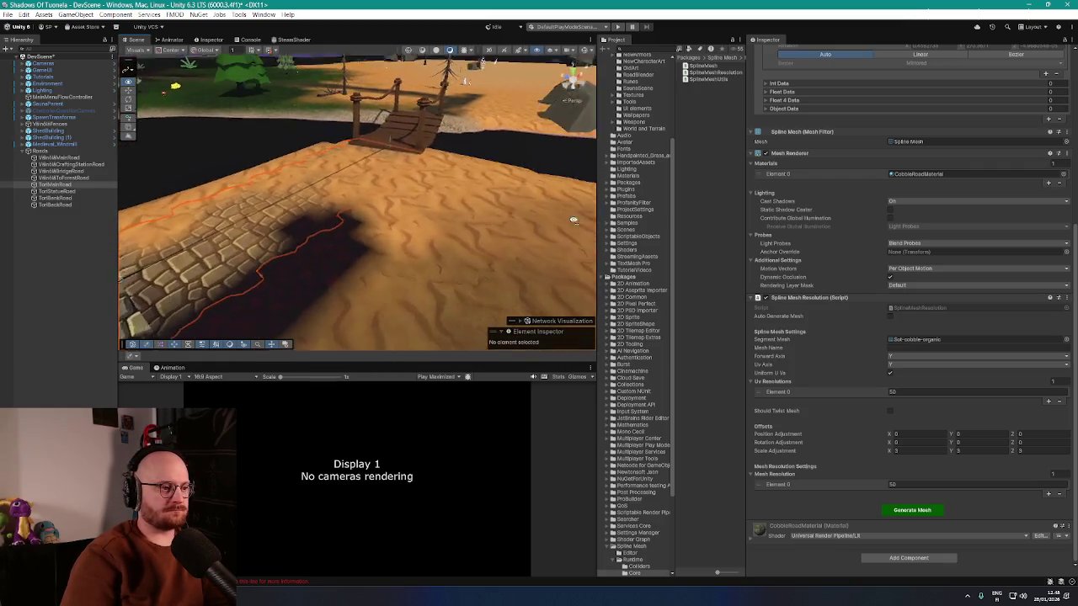
{"action": "scroll", "coordinate": [427, 237], "scroll_direction": "up", "scroll_amount": 3}
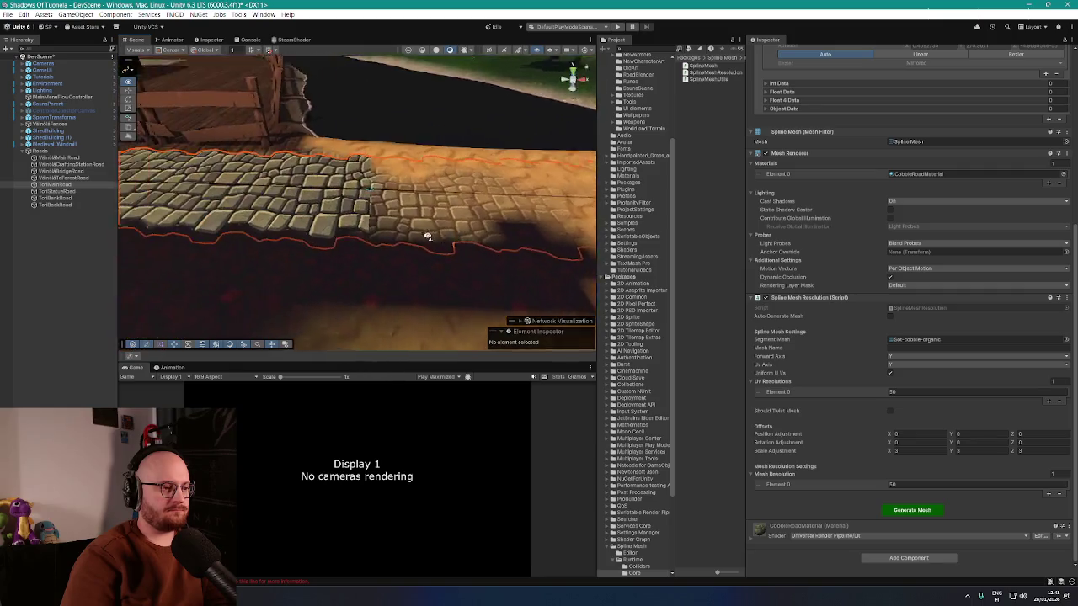
{"action": "mouse_move", "coordinate": [428, 236]}
{"action": "left_mouse_down"}
{"action": "mouse_move", "coordinate": [500, 217]}
{"action": "mouse_move", "coordinate": [582, 225]}
{"action": "mouse_move", "coordinate": [483, 240]}
{"action": "left_mouse_up"}
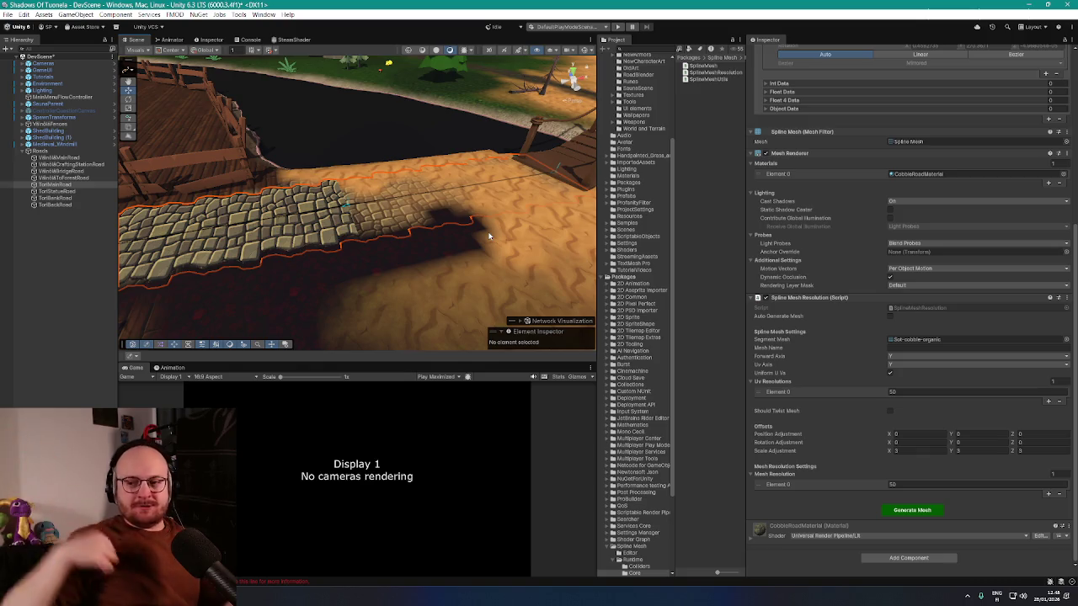
{"action": "left_click_drag", "start_coordinate": [536, 237], "coordinate": [518, 223]}
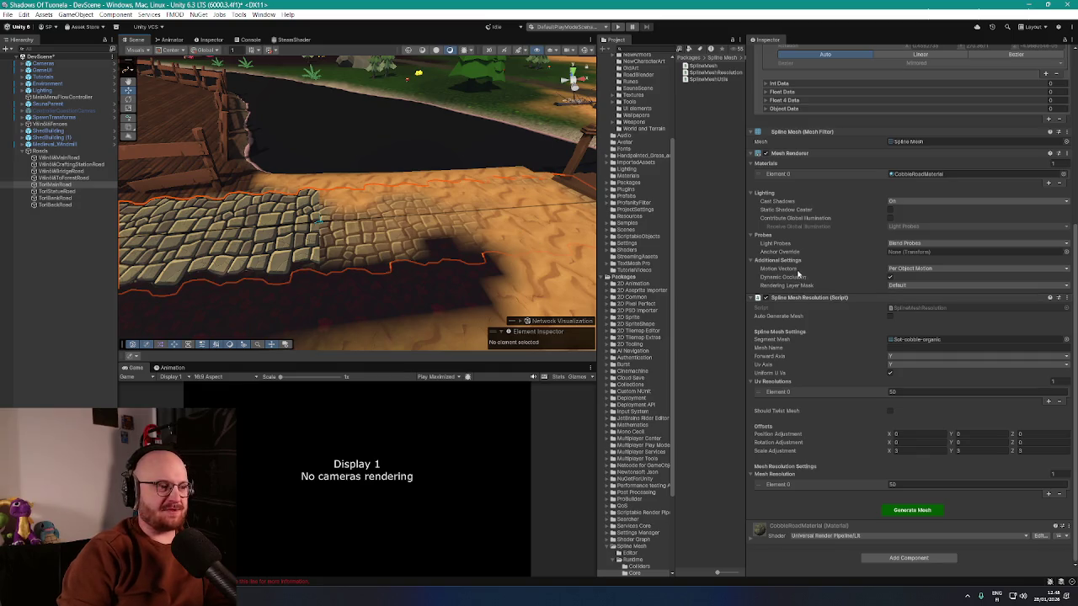
{"action": "scroll", "coordinate": [799, 272], "scroll_direction": "up", "scroll_amount": 5}
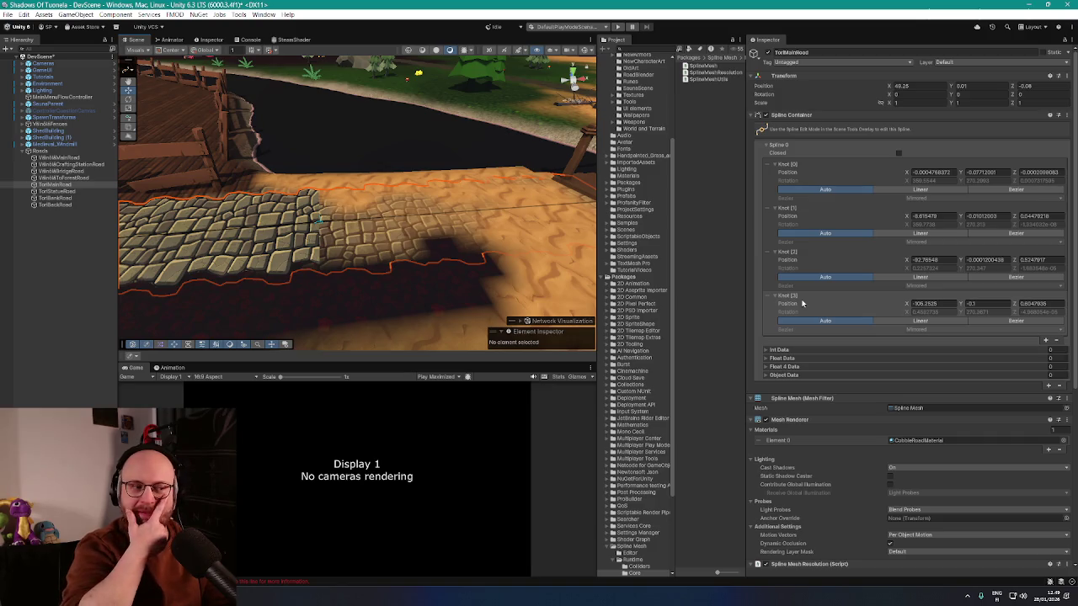
- Set the road knots' Position Y to 0 and rebuild the cobblestone road mesh
{"action": "mouse_move", "coordinate": [472, 253]}
{"action": "left_mouse_down"}
{"action": "mouse_move", "coordinate": [502, 233]}
{"action": "mouse_move", "coordinate": [565, 235]}
{"action": "mouse_move", "coordinate": [305, 217]}
{"action": "left_mouse_up"}
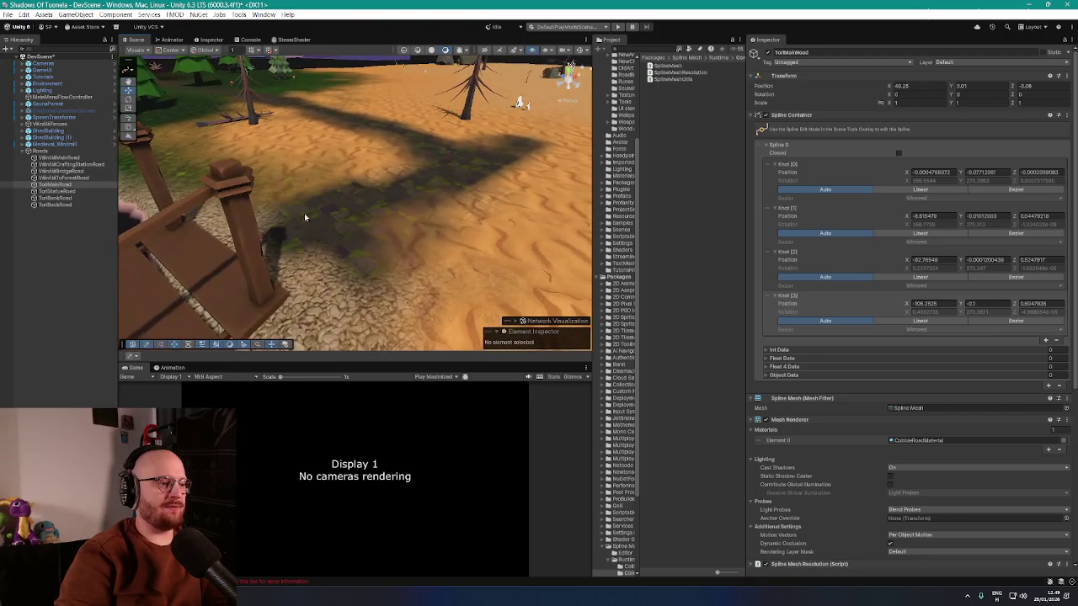
{"action": "mouse_move", "coordinate": [469, 168]}
{"action": "left_mouse_down"}
{"action": "mouse_move", "coordinate": [278, 219]}
{"action": "mouse_move", "coordinate": [330, 224]}
{"action": "mouse_move", "coordinate": [354, 243]}
{"action": "mouse_move", "coordinate": [341, 236]}
{"action": "left_mouse_up"}
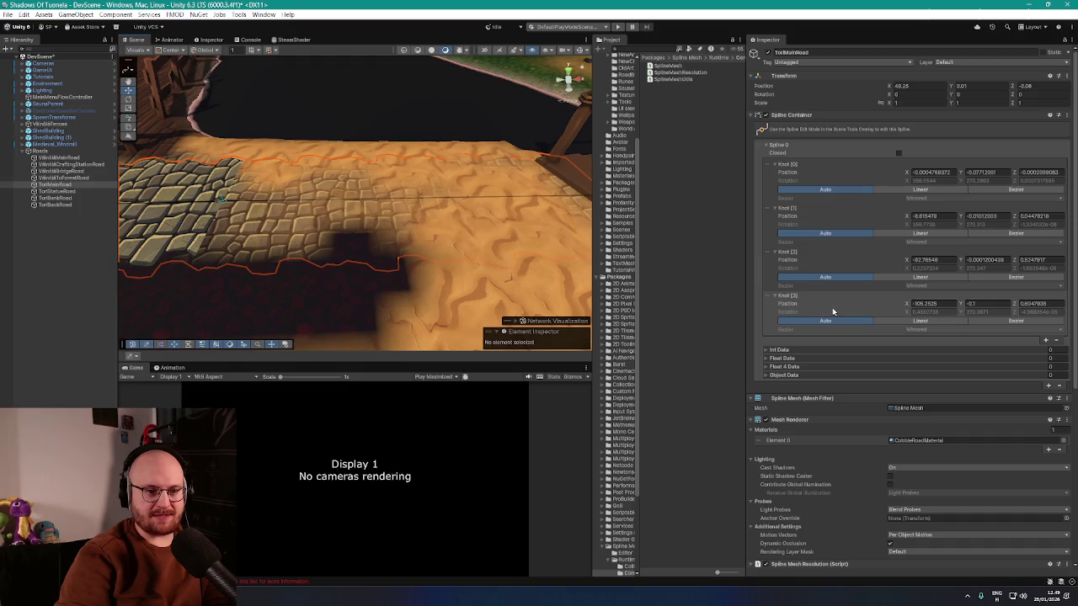
{"action": "left_click", "coordinate": [1003, 171]}
{"action": "type", "text": "0"}
{"action": "left_click", "coordinate": [1002, 216]}
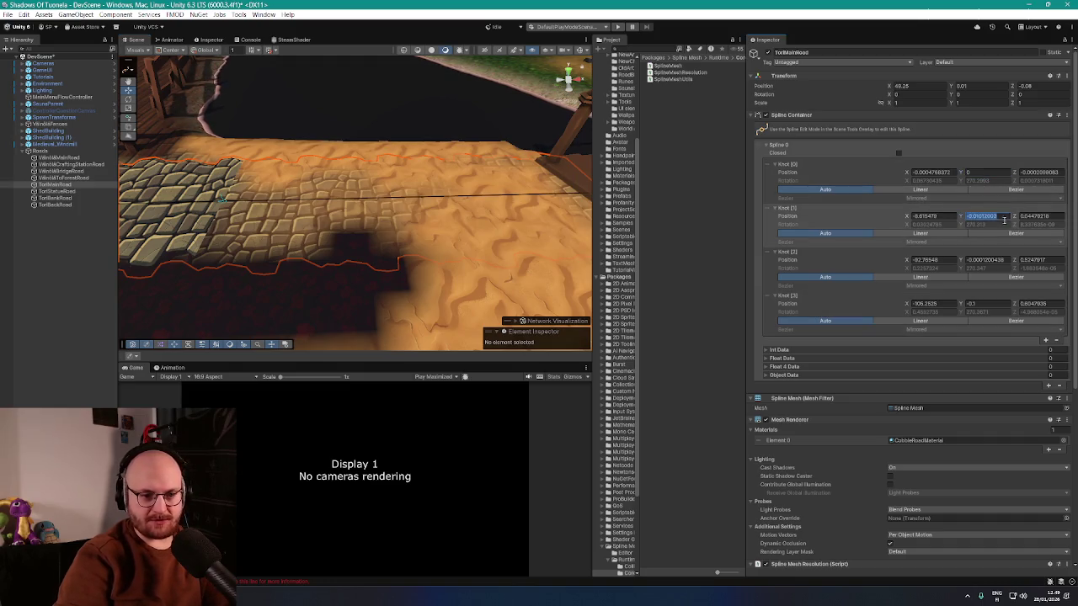
{"action": "type", "text": "0"}
{"action": "left_click", "coordinate": [1007, 260]}
{"action": "left_click", "coordinate": [996, 305]}
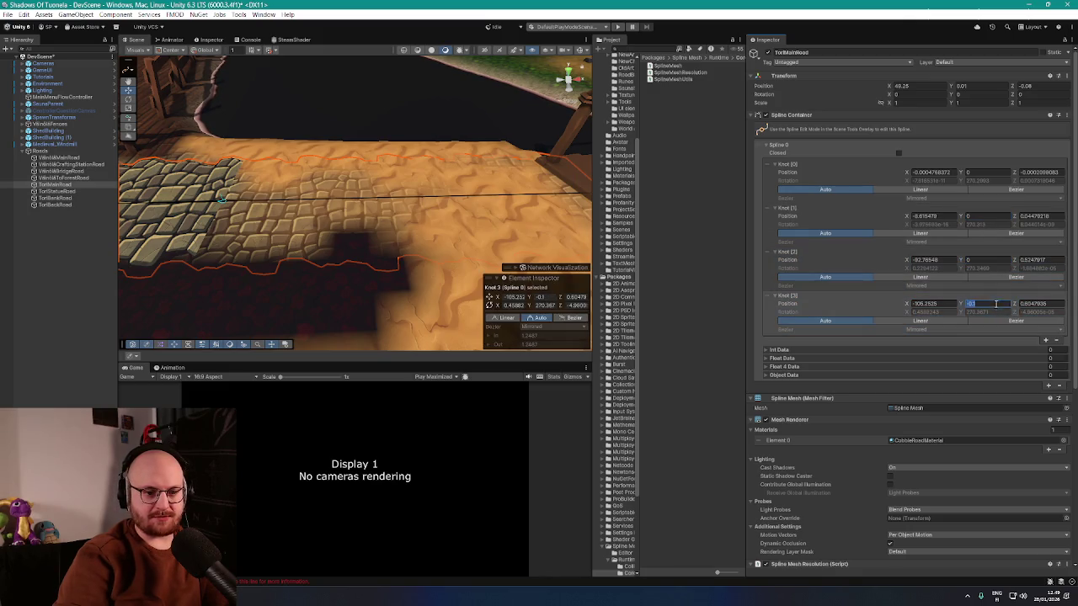
{"action": "type", "text": "0"}
{"action": "scroll", "coordinate": [916, 425], "scroll_direction": "down", "scroll_amount": 5}
{"action": "left_click", "coordinate": [911, 510]}
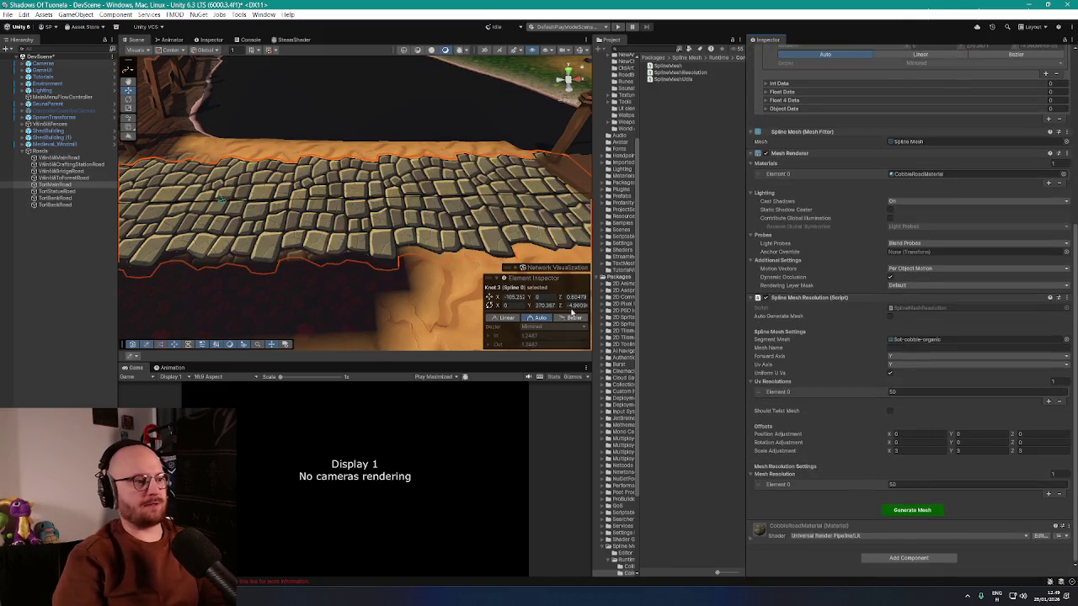
{"action": "mouse_move", "coordinate": [380, 256]}
{"action": "left_mouse_down"}
{"action": "mouse_move", "coordinate": [289, 211]}
{"action": "mouse_move", "coordinate": [277, 217]}
{"action": "mouse_move", "coordinate": [353, 233]}
{"action": "mouse_move", "coordinate": [256, 210]}
{"action": "mouse_move", "coordinate": [247, 221]}
{"action": "left_mouse_up"}
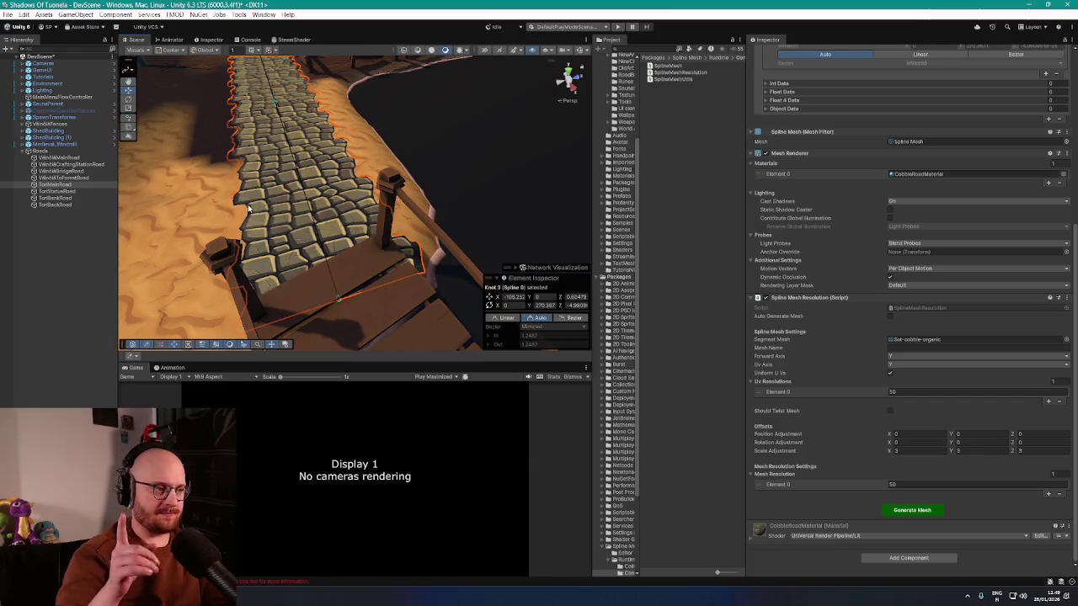
{"action": "mouse_move", "coordinate": [249, 209]}
{"action": "left_mouse_down"}
{"action": "mouse_move", "coordinate": [295, 185]}
{"action": "mouse_move", "coordinate": [340, 189]}
{"action": "mouse_move", "coordinate": [335, 196]}
{"action": "left_mouse_up"}
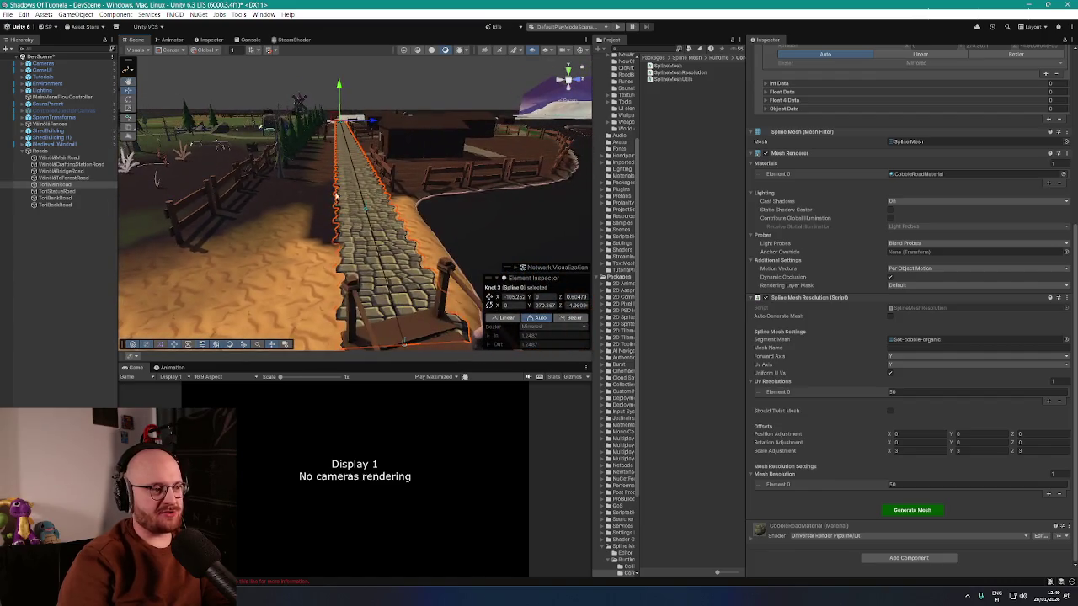
{"action": "left_click_drag", "start_coordinate": [483, 246], "coordinate": [438, 275]}
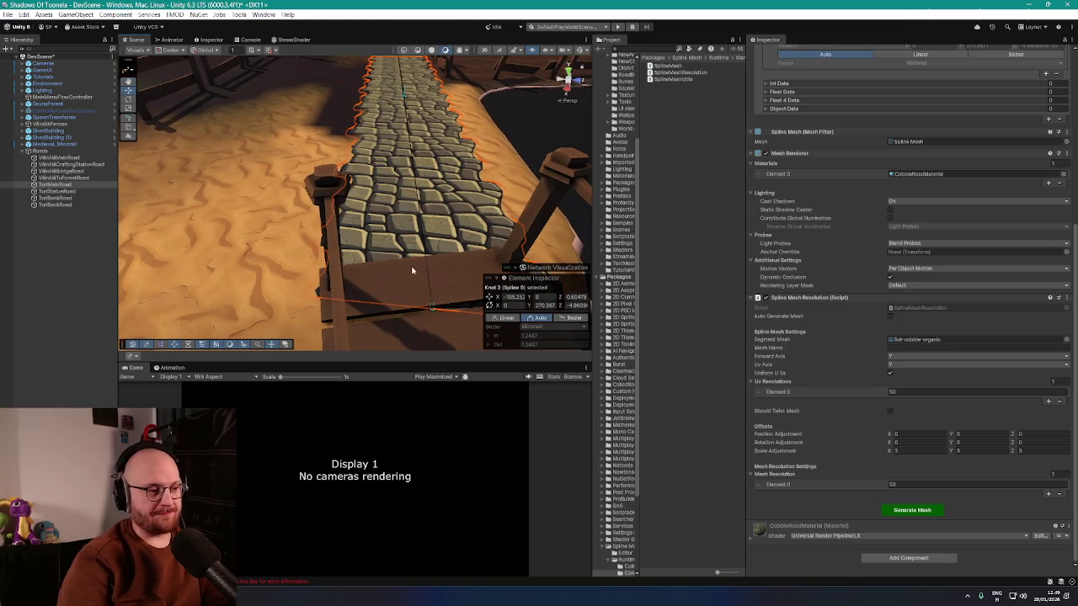
{"action": "mouse_move", "coordinate": [365, 228]}
{"action": "left_mouse_down"}
{"action": "mouse_move", "coordinate": [352, 225]}
{"action": "mouse_move", "coordinate": [449, 190]}
{"action": "mouse_move", "coordinate": [172, 210]}
{"action": "mouse_move", "coordinate": [310, 192]}
{"action": "mouse_move", "coordinate": [474, 222]}
{"action": "mouse_move", "coordinate": [501, 238]}
{"action": "mouse_move", "coordinate": [382, 220]}
{"action": "left_mouse_up"}
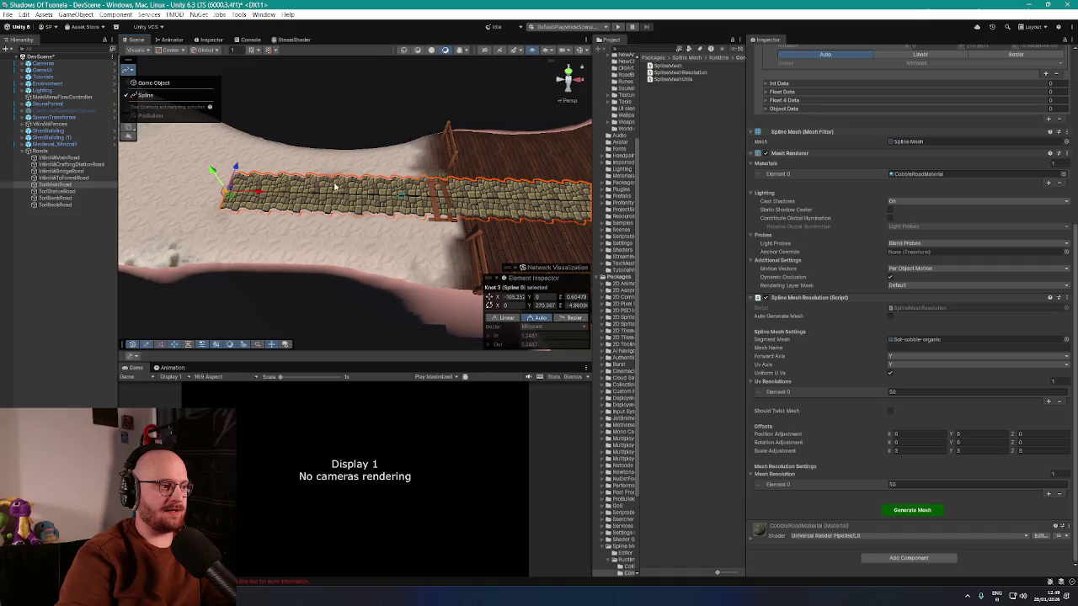
- Regenerate the road mesh with the end knot at X -88.65548, ending on the bridge planks
{"action": "mouse_move", "coordinate": [334, 186]}
{"action": "left_mouse_down"}
{"action": "mouse_move", "coordinate": [347, 191]}
{"action": "mouse_move", "coordinate": [231, 173]}
{"action": "mouse_move", "coordinate": [243, 191]}
{"action": "left_mouse_up"}
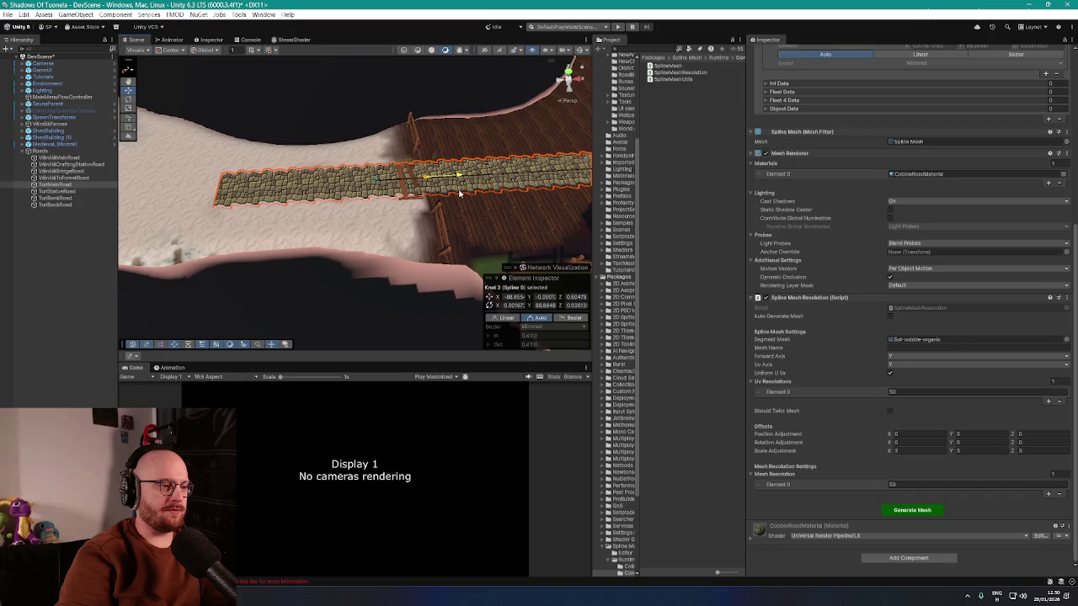
{"action": "mouse_move", "coordinate": [459, 193]}
{"action": "left_mouse_down"}
{"action": "mouse_move", "coordinate": [421, 156]}
{"action": "mouse_move", "coordinate": [442, 166]}
{"action": "left_mouse_up"}
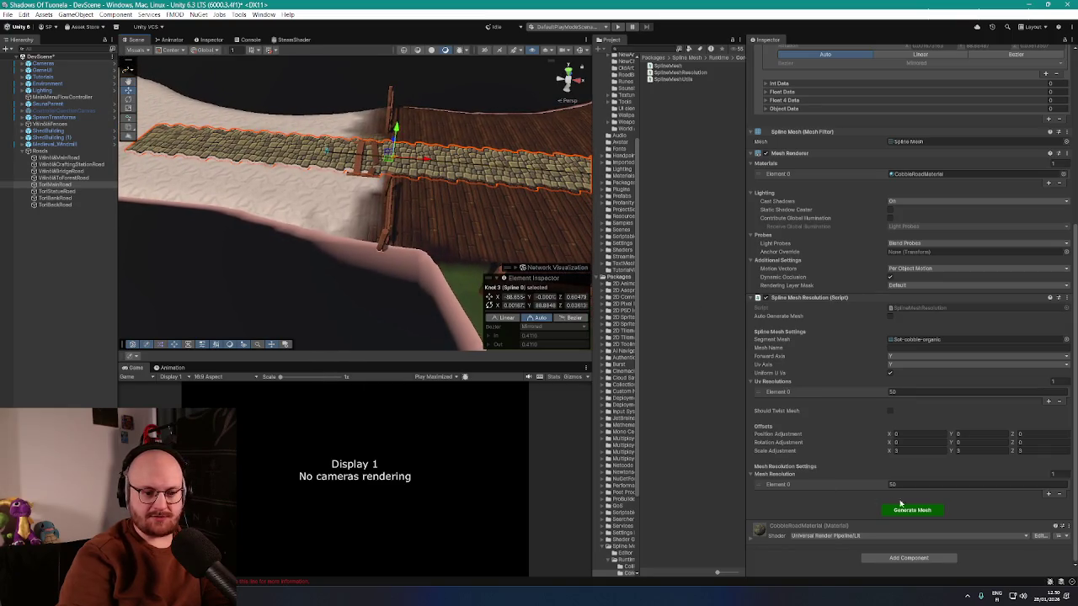
{"action": "left_click", "coordinate": [914, 510]}
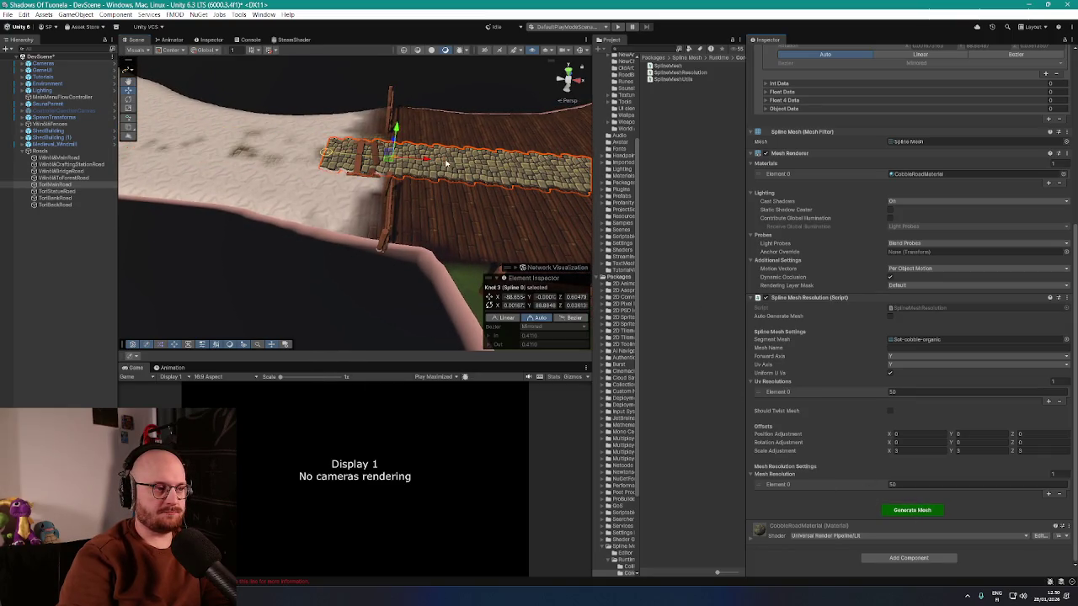
{"action": "mouse_move", "coordinate": [326, 156]}
{"action": "left_mouse_down"}
{"action": "mouse_move", "coordinate": [508, 146]}
{"action": "mouse_move", "coordinate": [419, 136]}
{"action": "mouse_move", "coordinate": [471, 143]}
{"action": "left_mouse_up"}
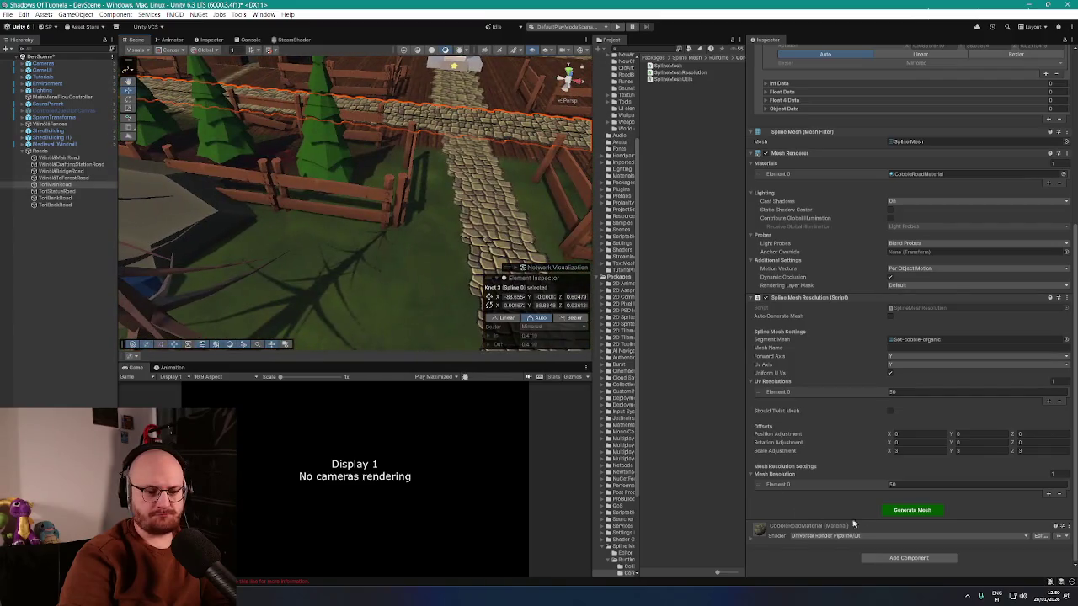
{"action": "mouse_move", "coordinate": [354, 219]}
{"action": "left_mouse_down"}
{"action": "mouse_move", "coordinate": [298, 216]}
{"action": "mouse_move", "coordinate": [370, 247]}
{"action": "left_mouse_up"}
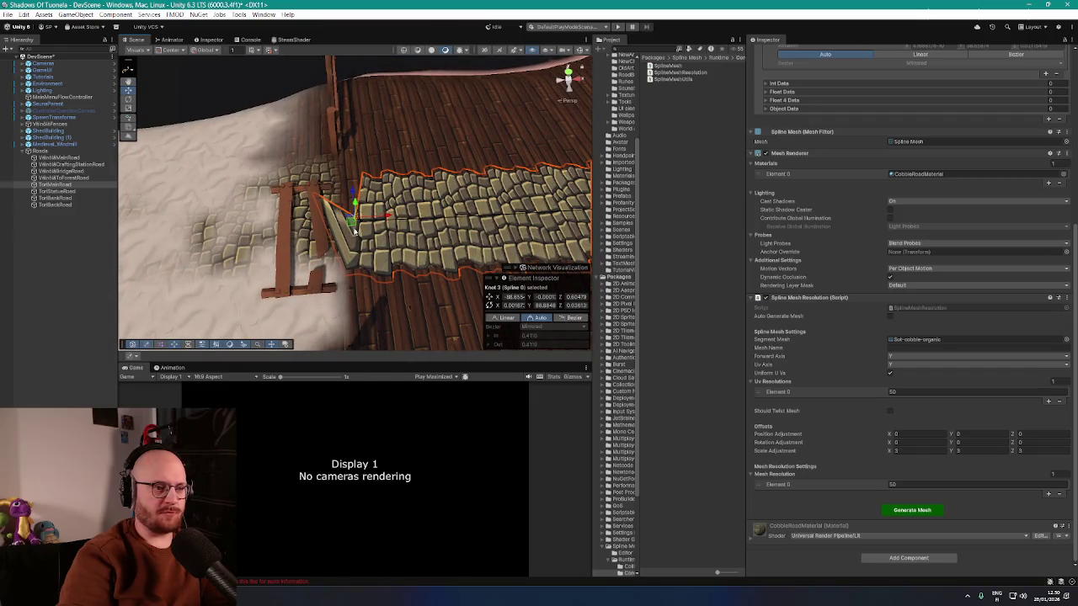
{"action": "scroll", "coordinate": [842, 320], "scroll_direction": "up", "scroll_amount": 5}
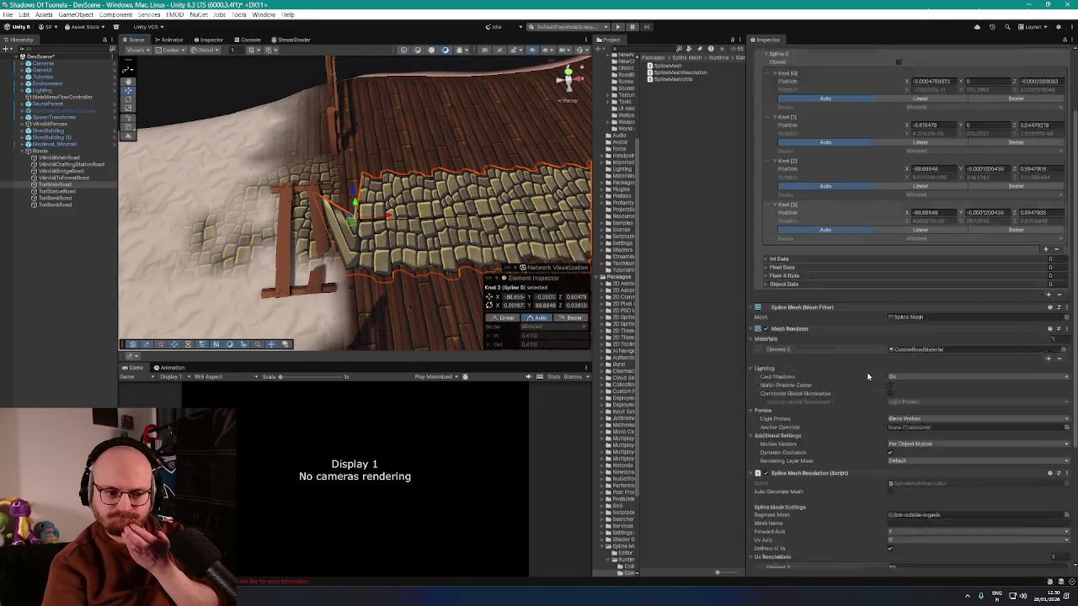
{"action": "scroll", "coordinate": [868, 376], "scroll_direction": "down", "scroll_amount": 3}
{"action": "scroll", "coordinate": [868, 376], "scroll_direction": "down", "scroll_amount": 3}
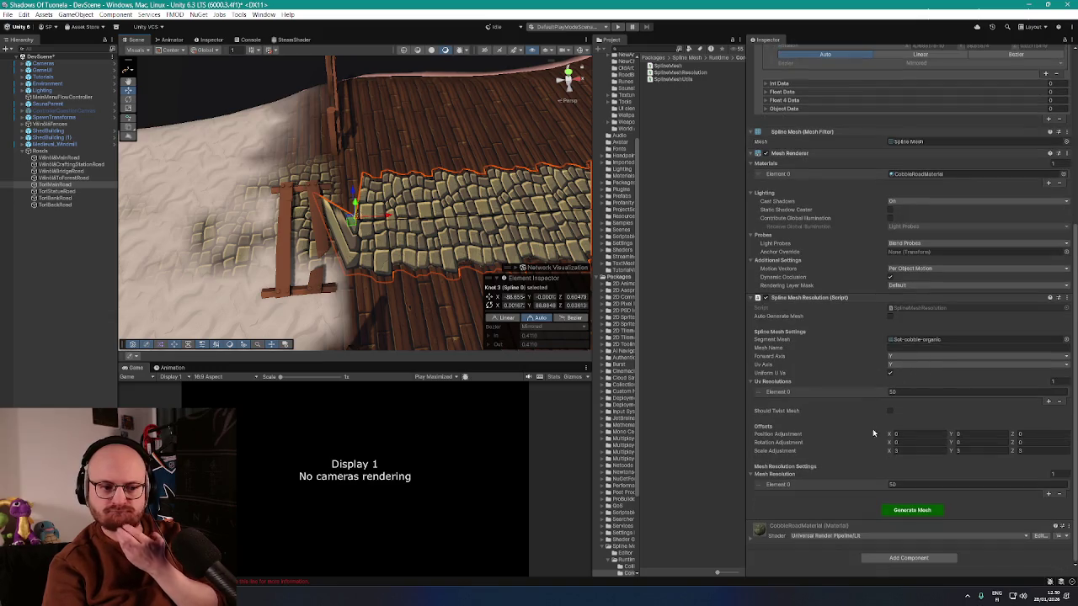
{"action": "scroll", "coordinate": [863, 416], "scroll_direction": "up", "scroll_amount": 12}
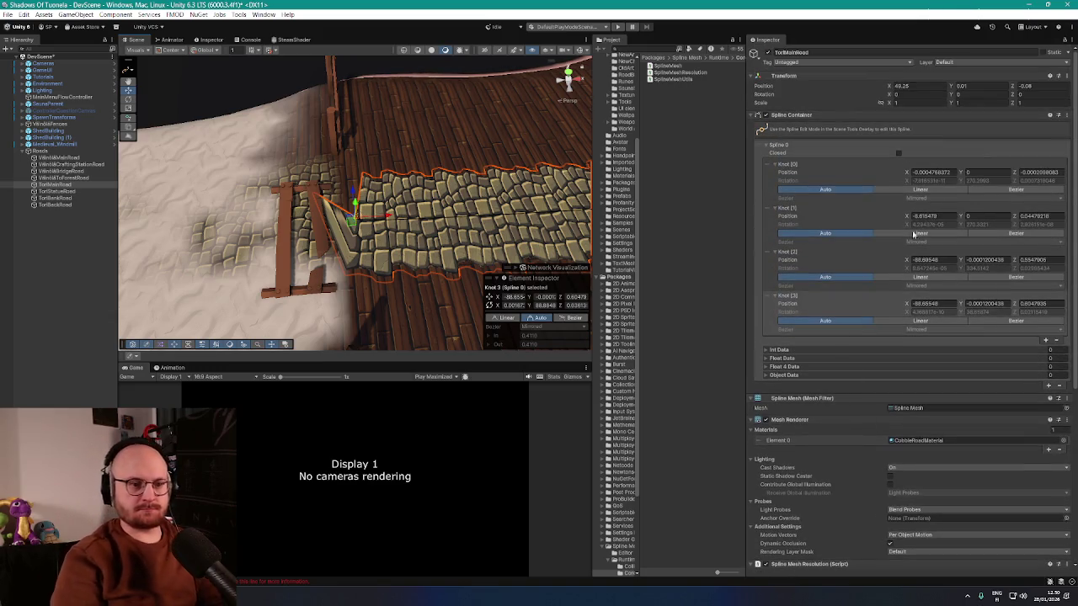
- Inspect the road spline's knots, framing the first, last and third points in view
{"action": "mouse_move", "coordinate": [438, 219]}
{"action": "left_mouse_down"}
{"action": "mouse_move", "coordinate": [362, 202]}
{"action": "mouse_move", "coordinate": [410, 227]}
{"action": "mouse_move", "coordinate": [370, 235]}
{"action": "mouse_move", "coordinate": [404, 244]}
{"action": "left_mouse_up"}
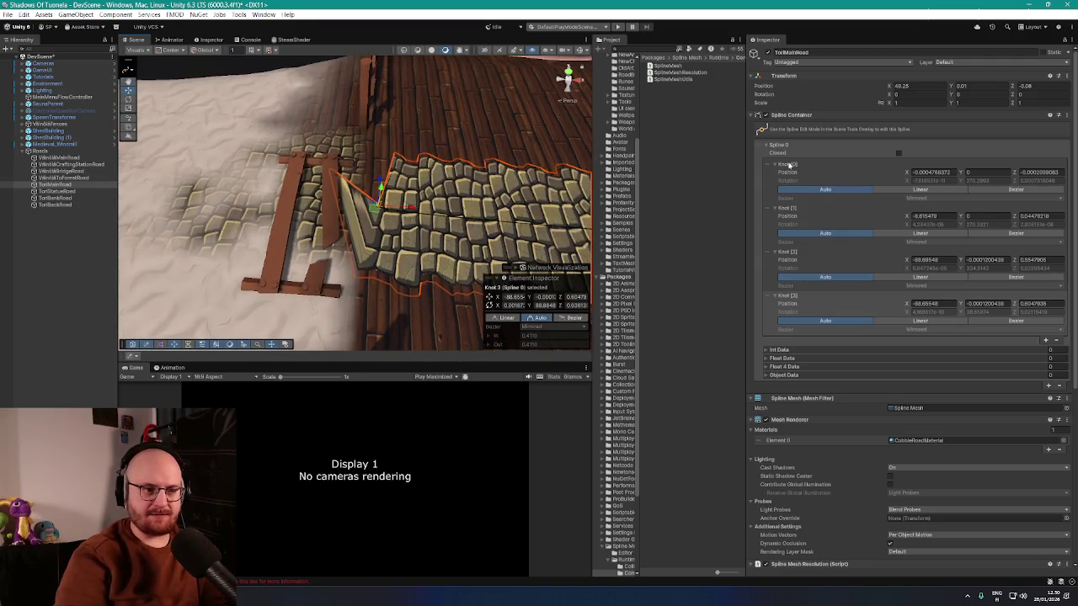
{"action": "left_click", "coordinate": [767, 169]}
{"action": "left_click", "coordinate": [767, 210]}
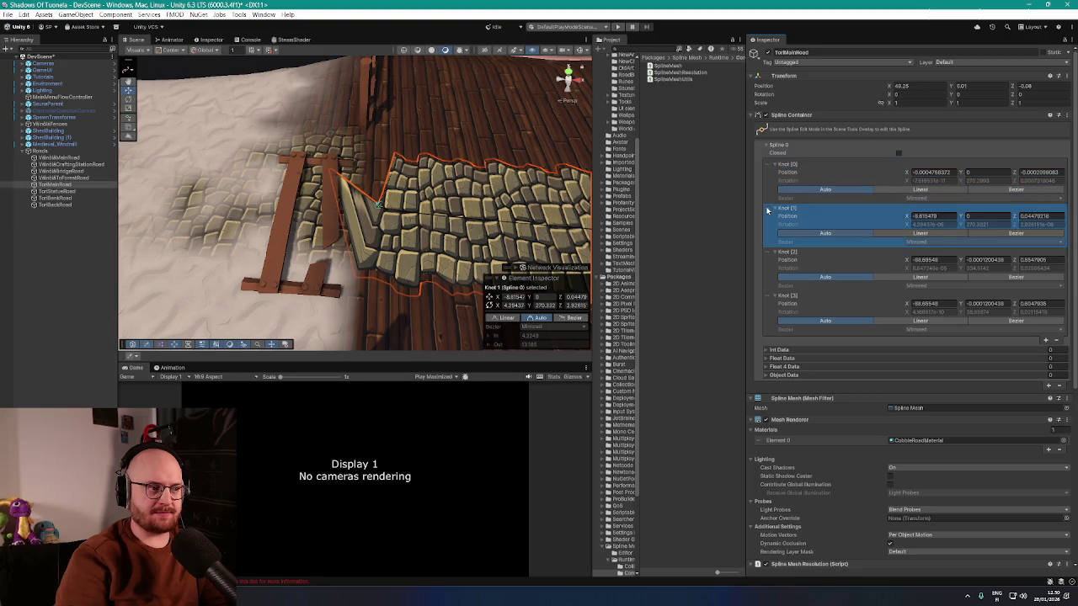
{"action": "left_click", "coordinate": [769, 167]}
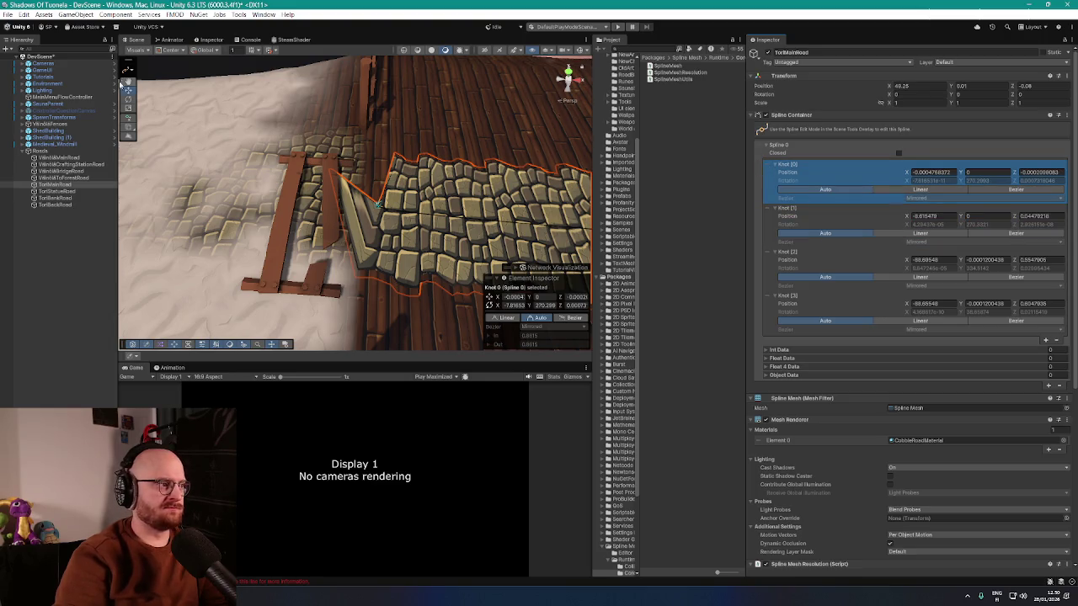
{"action": "key", "text": "f"}
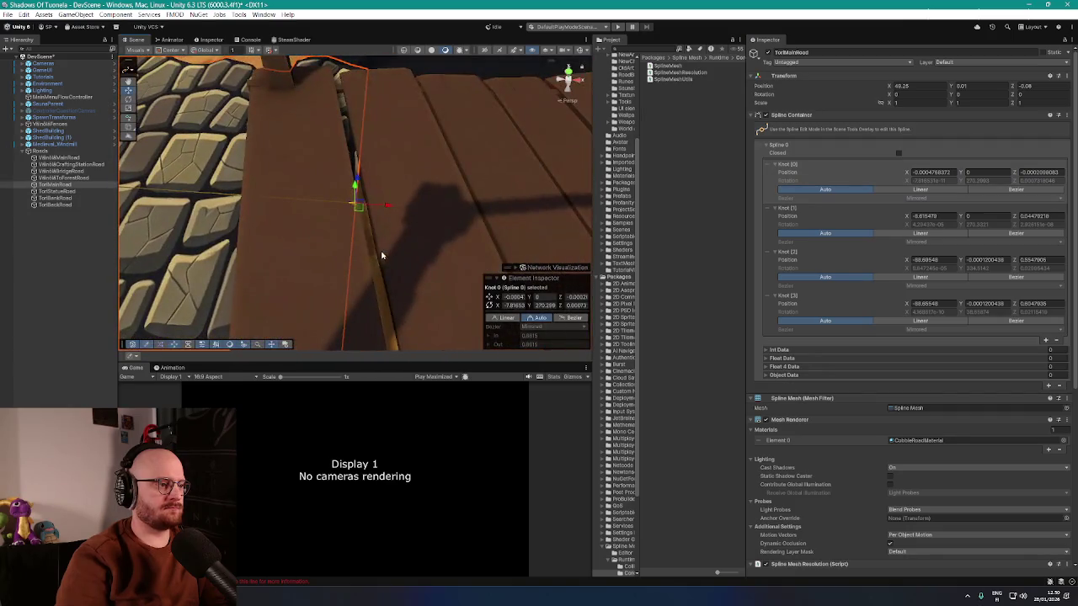
{"action": "left_click", "coordinate": [769, 298]}
{"action": "key", "text": "f"}
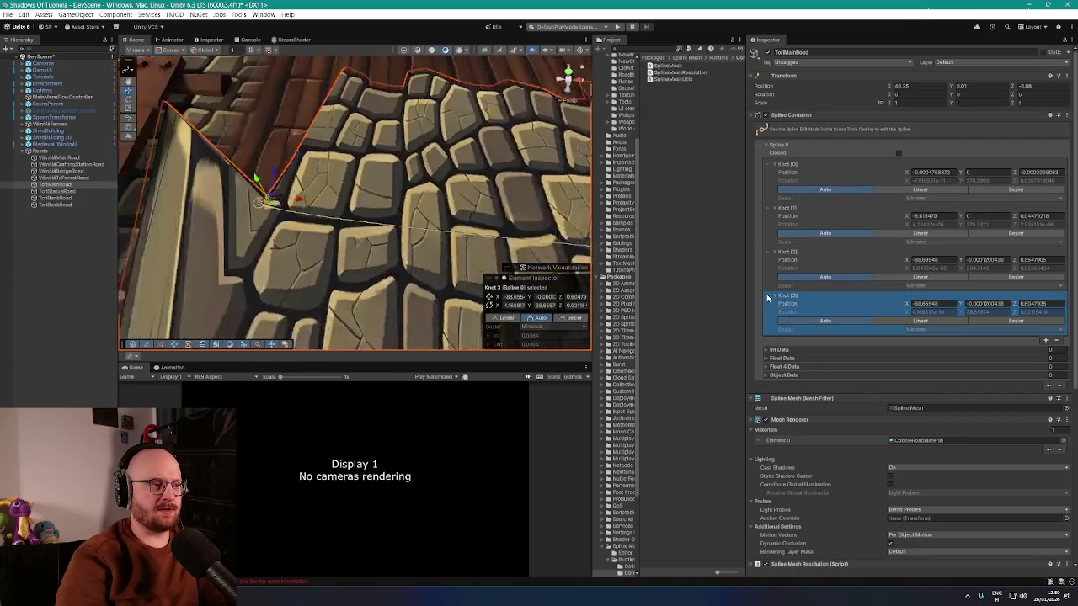
{"action": "left_click", "coordinate": [766, 255]}
{"action": "key", "text": "f"}
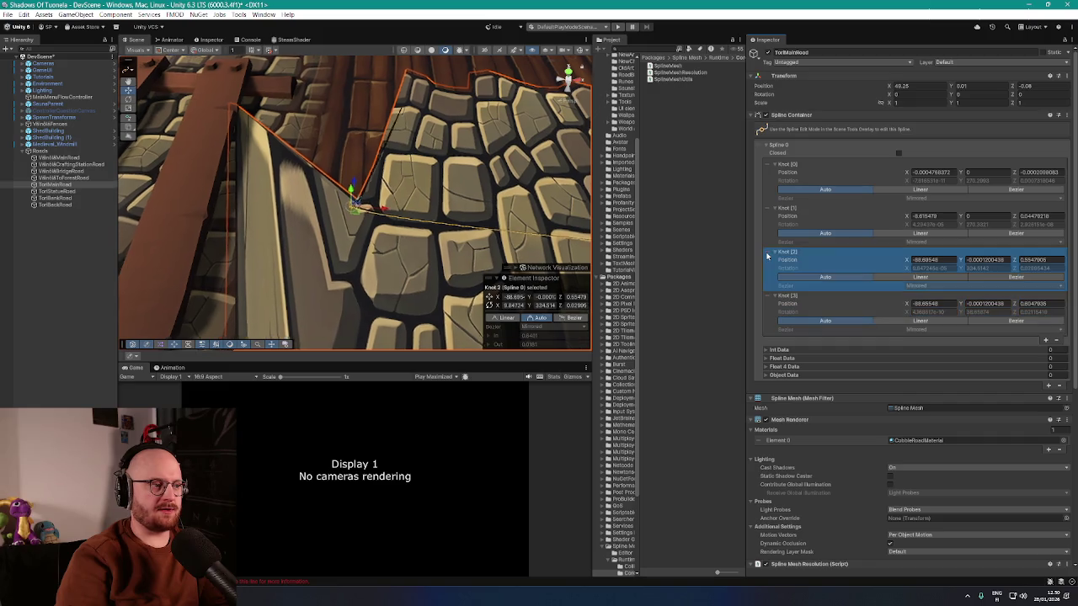
- Delete the third road knot and regenerate the mesh so it stops at the bridge deck
{"action": "key", "text": "Delete"}
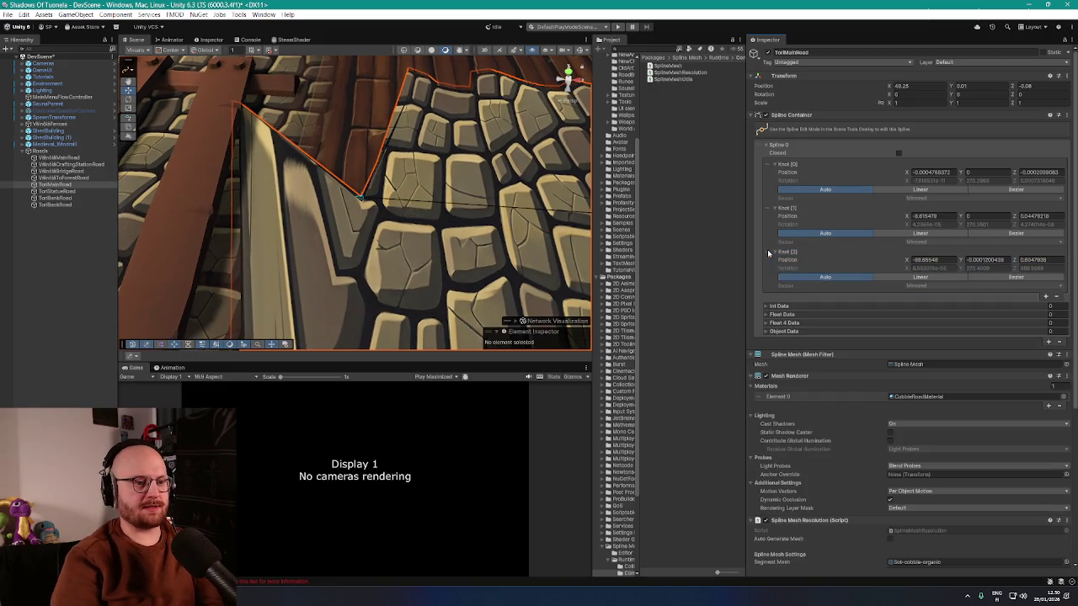
{"action": "scroll", "coordinate": [791, 276], "scroll_direction": "down", "scroll_amount": 5}
{"action": "left_click", "coordinate": [912, 510]}
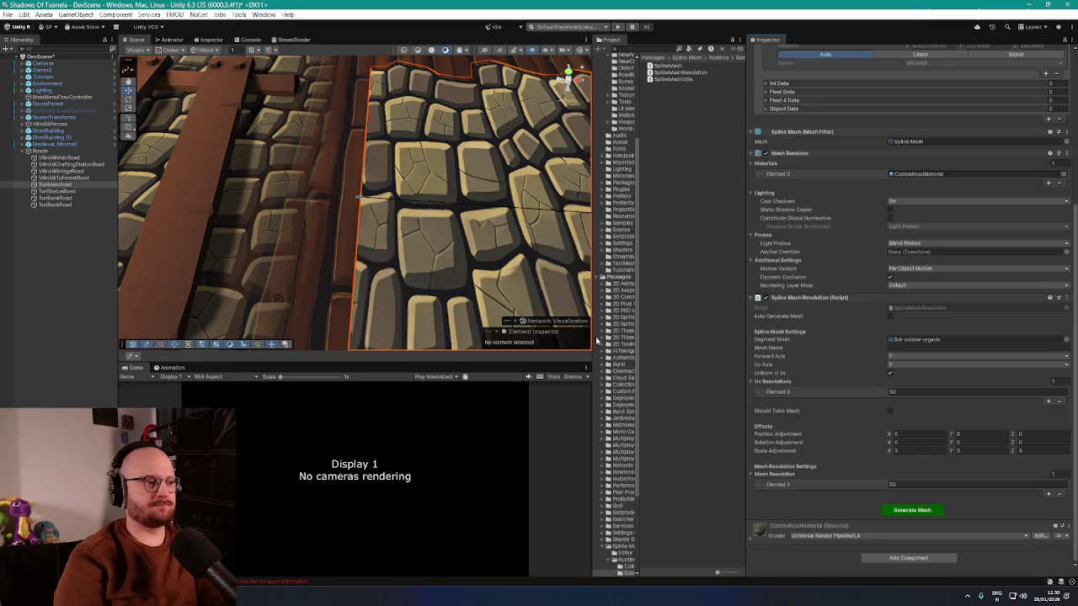
{"action": "scroll", "coordinate": [442, 196], "scroll_direction": "down", "scroll_amount": 5}
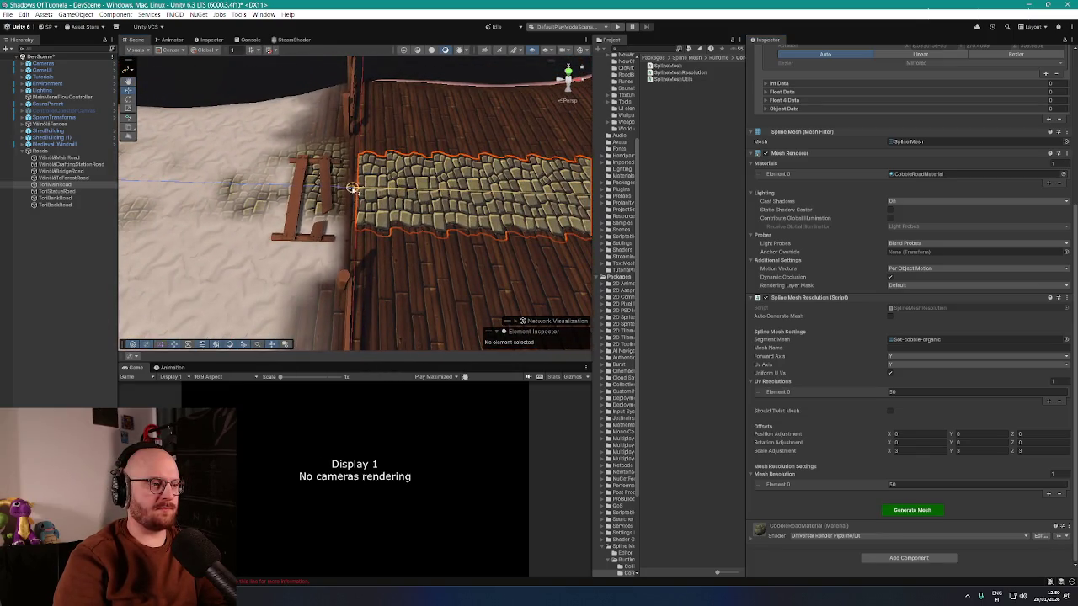
{"action": "left_click", "coordinate": [911, 510]}
{"action": "mouse_move", "coordinate": [396, 280]}
{"action": "left_mouse_down"}
{"action": "mouse_move", "coordinate": [290, 193]}
{"action": "mouse_move", "coordinate": [315, 211]}
{"action": "mouse_move", "coordinate": [551, 219]}
{"action": "mouse_move", "coordinate": [478, 251]}
{"action": "left_mouse_up"}
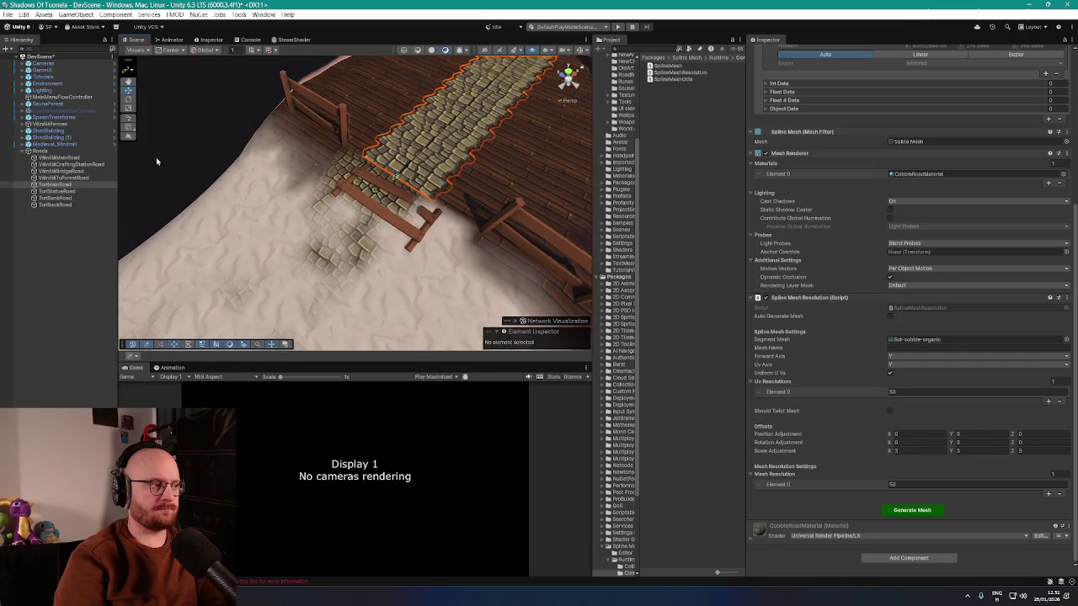
{"action": "mouse_move", "coordinate": [143, 87]}
{"action": "left_mouse_down"}
{"action": "mouse_move", "coordinate": [168, 87]}
{"action": "mouse_move", "coordinate": [149, 97]}
{"action": "left_mouse_up"}
{"action": "key", "text": "alt+Tab"}
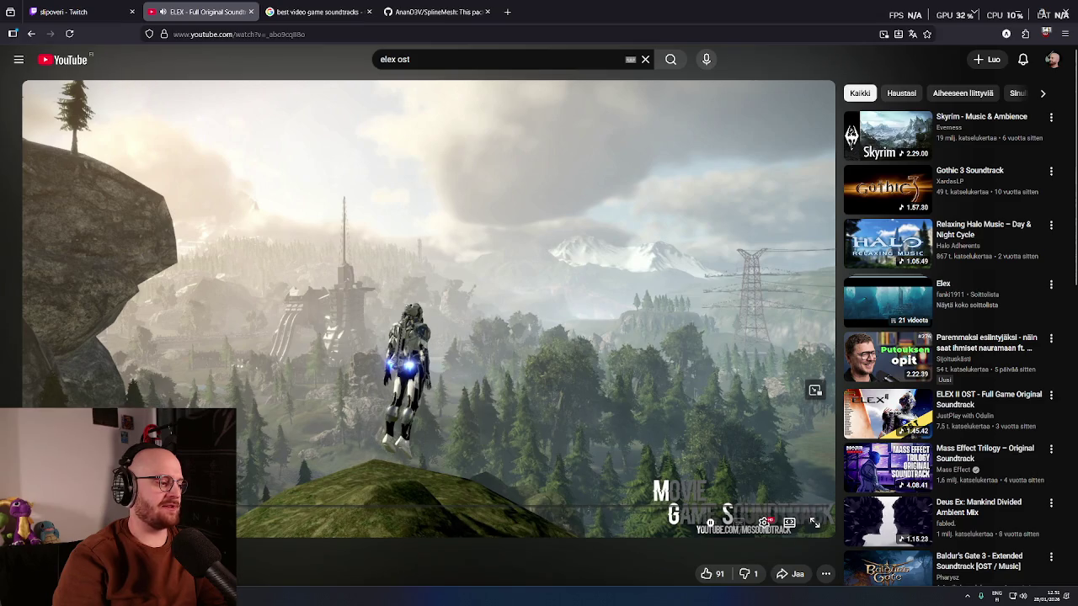
{"action": "key", "text": "alt+Tab"}
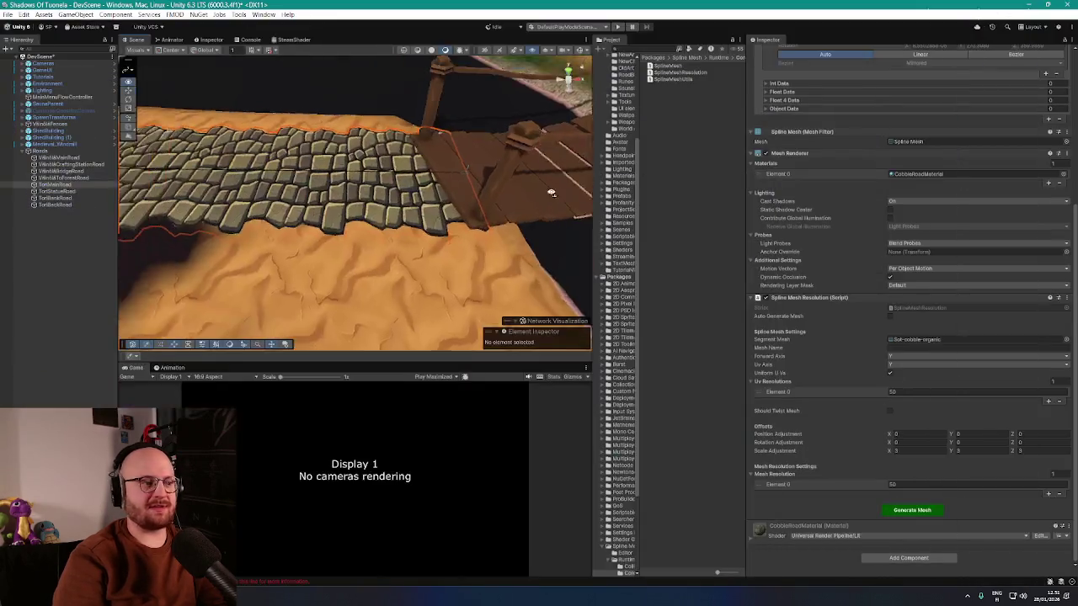
{"action": "mouse_move", "coordinate": [526, 190]}
{"action": "left_mouse_down"}
{"action": "mouse_move", "coordinate": [336, 212]}
{"action": "mouse_move", "coordinate": [361, 211]}
{"action": "mouse_move", "coordinate": [357, 133]}
{"action": "mouse_move", "coordinate": [440, 174]}
{"action": "mouse_move", "coordinate": [488, 173]}
{"action": "mouse_move", "coordinate": [561, 77]}
{"action": "mouse_move", "coordinate": [559, 185]}
{"action": "mouse_move", "coordinate": [577, 211]}
{"action": "left_mouse_up"}
- Select the island's ground terrain and orbit in close to the fences and cobblestone path
{"action": "double_click", "coordinate": [41, 116]}
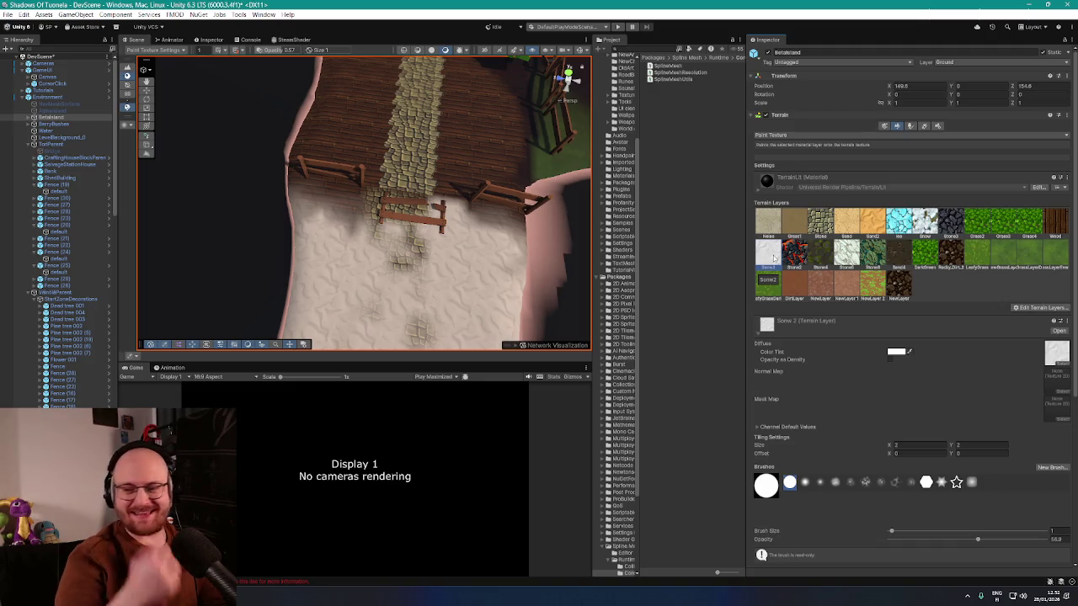
{"action": "mouse_move", "coordinate": [460, 271]}
{"action": "left_mouse_down"}
{"action": "mouse_move", "coordinate": [410, 241]}
{"action": "mouse_move", "coordinate": [369, 195]}
{"action": "left_mouse_up"}
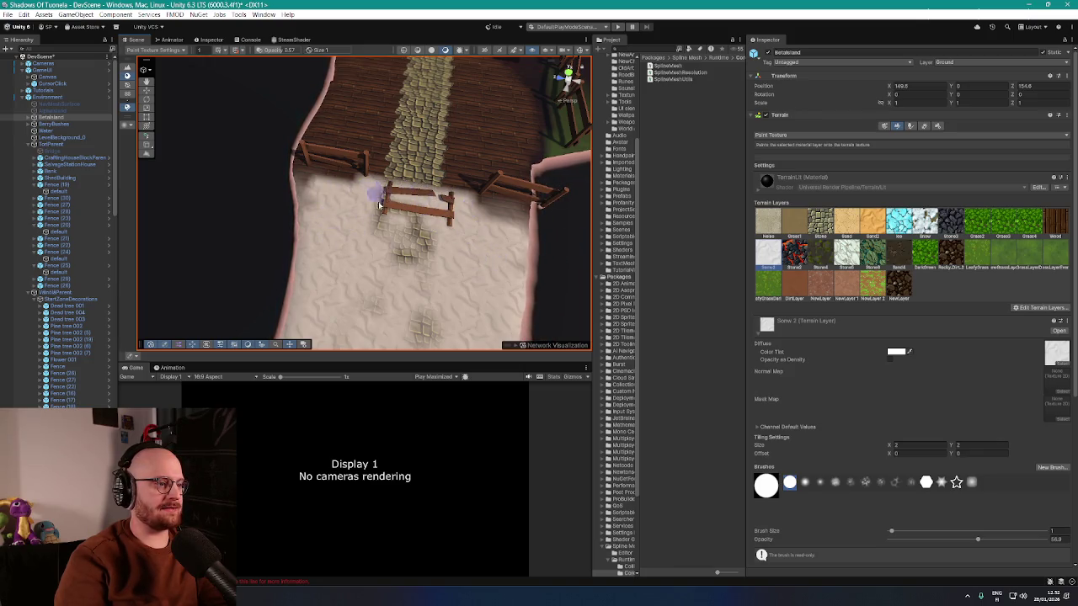
{"action": "mouse_move", "coordinate": [350, 271]}
{"action": "left_mouse_down"}
{"action": "mouse_move", "coordinate": [328, 267]}
{"action": "mouse_move", "coordinate": [345, 286]}
{"action": "mouse_move", "coordinate": [326, 269]}
{"action": "mouse_move", "coordinate": [317, 197]}
{"action": "mouse_move", "coordinate": [356, 173]}
{"action": "mouse_move", "coordinate": [315, 196]}
{"action": "mouse_move", "coordinate": [357, 167]}
{"action": "mouse_move", "coordinate": [349, 158]}
{"action": "mouse_move", "coordinate": [349, 173]}
{"action": "mouse_move", "coordinate": [368, 177]}
{"action": "mouse_move", "coordinate": [368, 223]}
{"action": "left_mouse_up"}
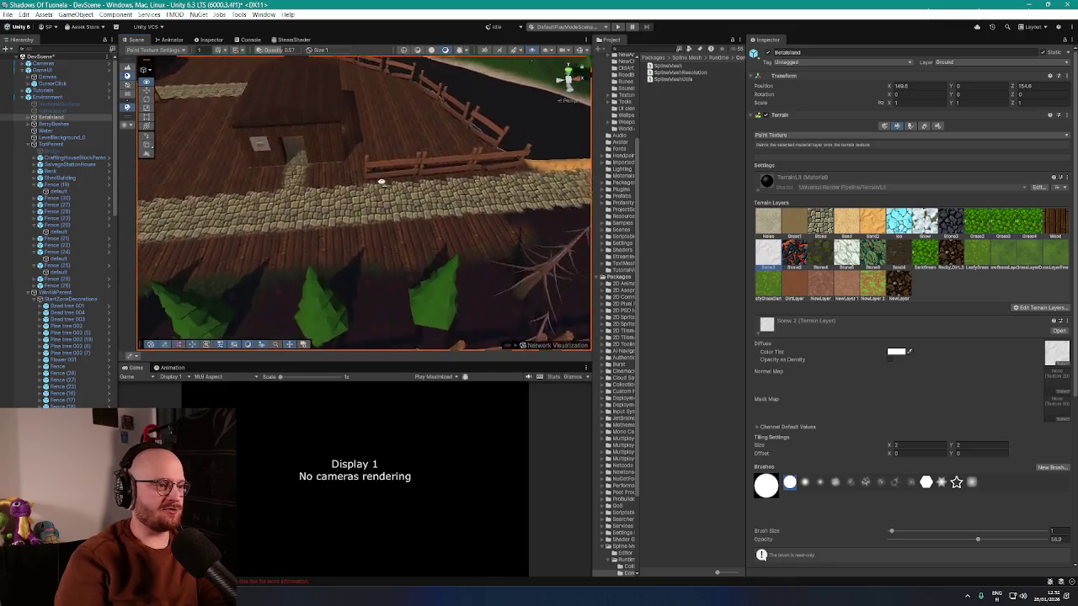
{"action": "left_click_drag", "start_coordinate": [363, 226], "coordinate": [347, 238]}
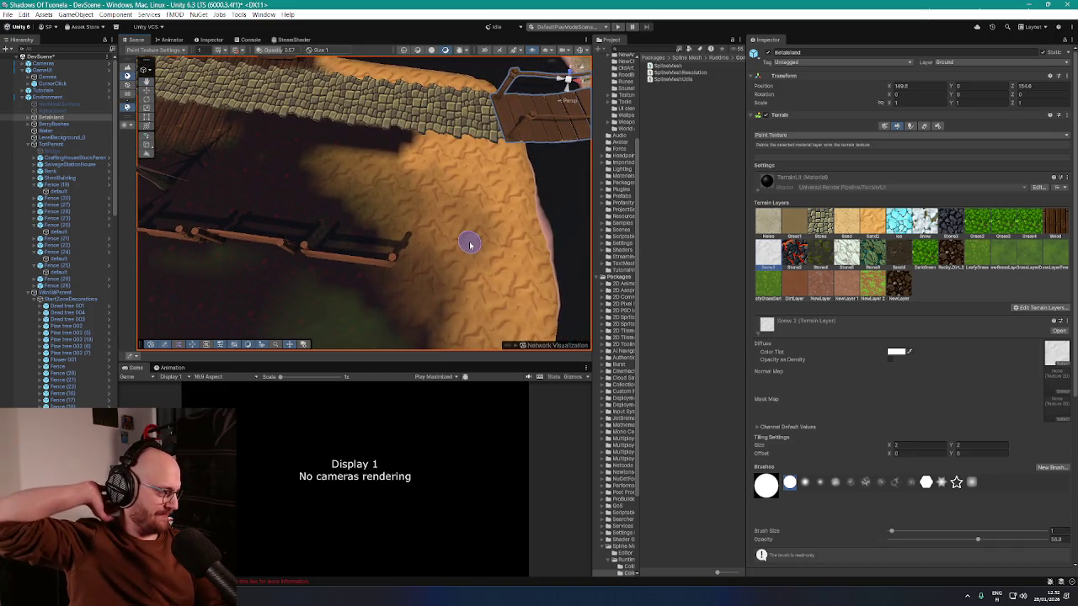
{"action": "mouse_move", "coordinate": [472, 241]}
{"action": "left_mouse_down"}
{"action": "mouse_move", "coordinate": [447, 231]}
{"action": "mouse_move", "coordinate": [428, 173]}
{"action": "mouse_move", "coordinate": [509, 242]}
{"action": "mouse_move", "coordinate": [517, 236]}
{"action": "mouse_move", "coordinate": [455, 211]}
{"action": "left_mouse_up"}
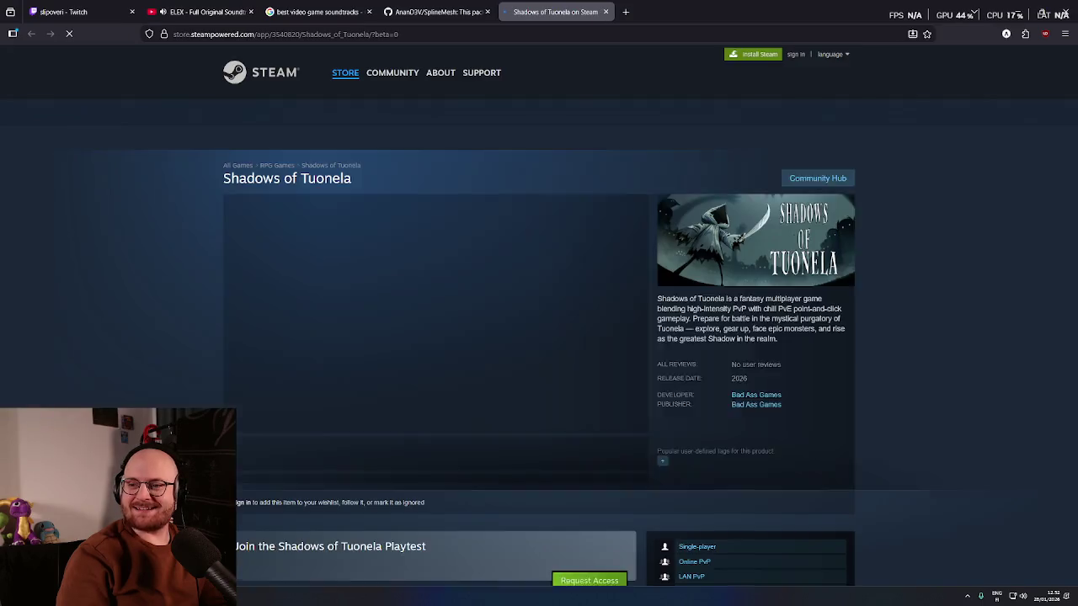
- Browse the Shadows of Tuonela gameplay screenshots in the store page carousel
{"action": "scroll", "coordinate": [701, 207], "scroll_direction": "down", "scroll_amount": 1}
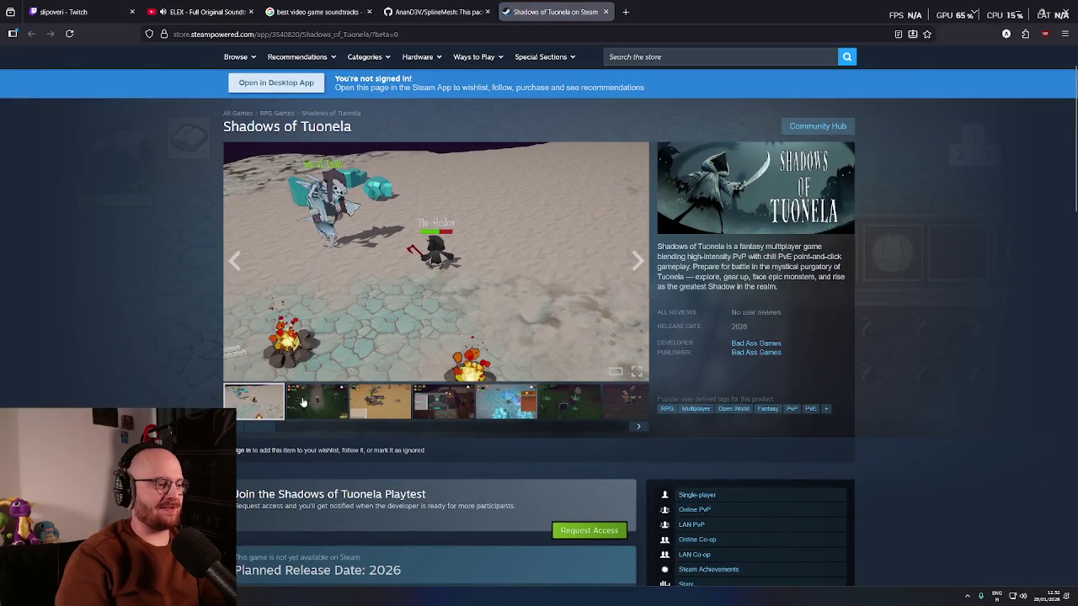
{"action": "left_click", "coordinate": [303, 401]}
{"action": "left_click", "coordinate": [384, 411]}
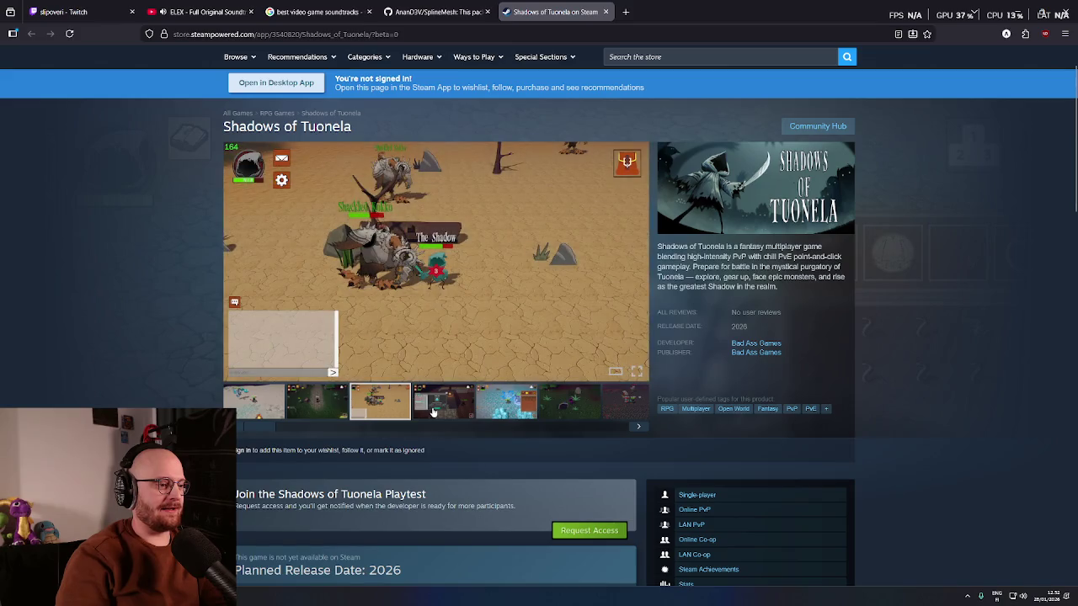
{"action": "left_click", "coordinate": [433, 412]}
{"action": "scroll", "coordinate": [433, 412], "scroll_direction": "down", "scroll_amount": 7}
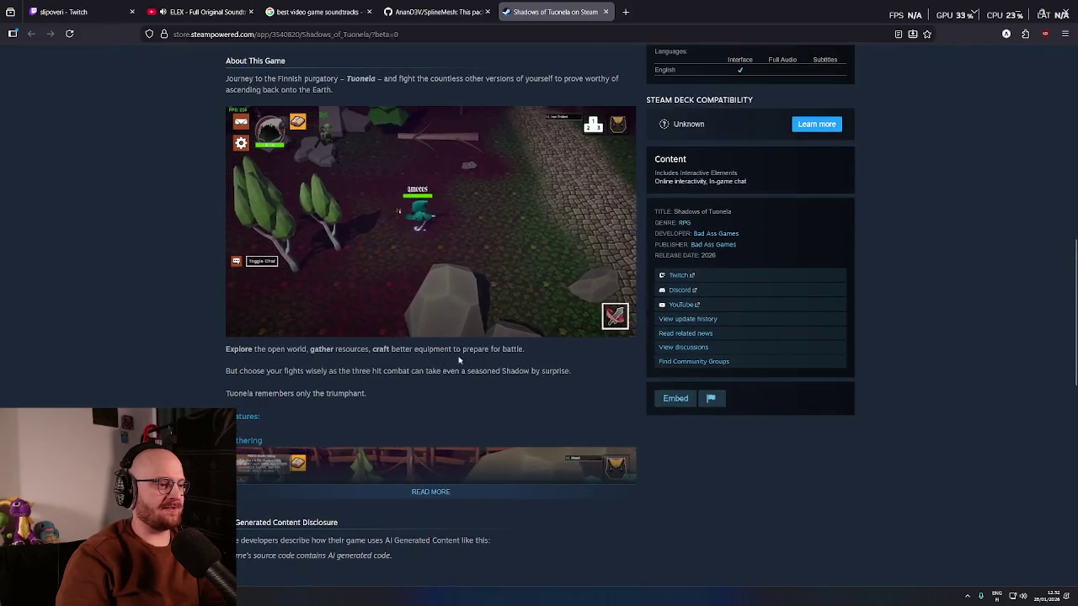
{"action": "scroll", "coordinate": [167, 299], "scroll_direction": "up", "scroll_amount": 1}
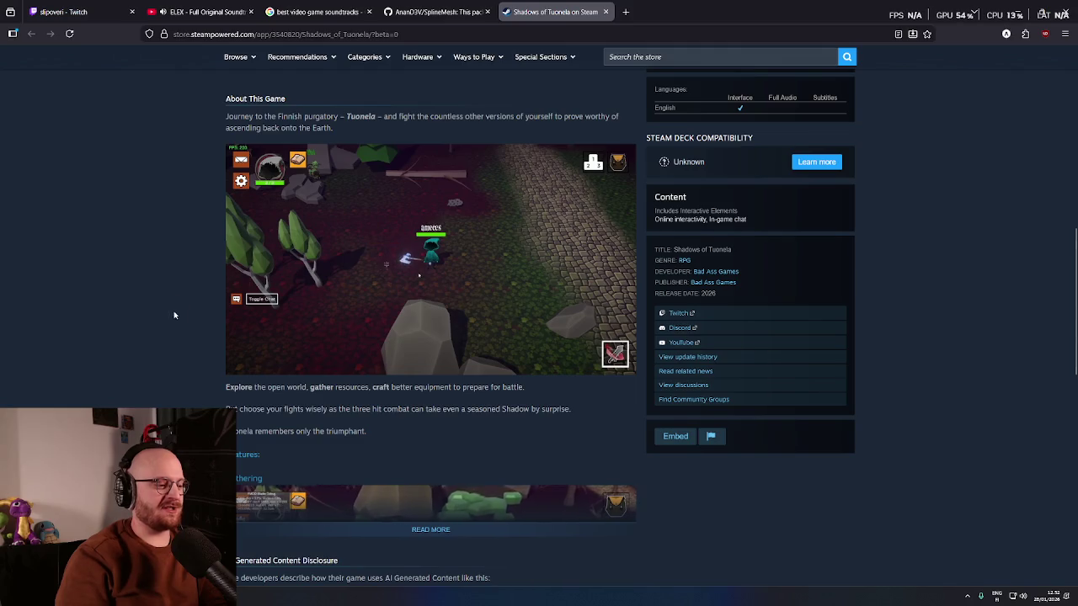
{"action": "scroll", "coordinate": [188, 348], "scroll_direction": "down", "scroll_amount": 1}
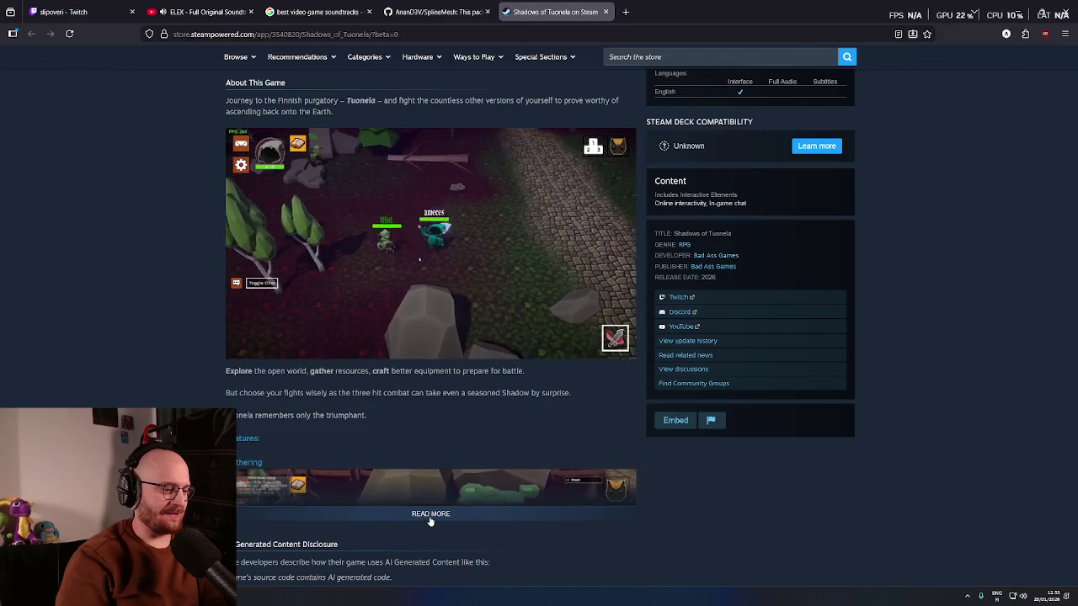
- Expand the full game description with READ MORE and scroll through it
{"action": "left_click", "coordinate": [430, 515]}
{"action": "scroll", "coordinate": [431, 505], "scroll_direction": "down", "scroll_amount": 3}
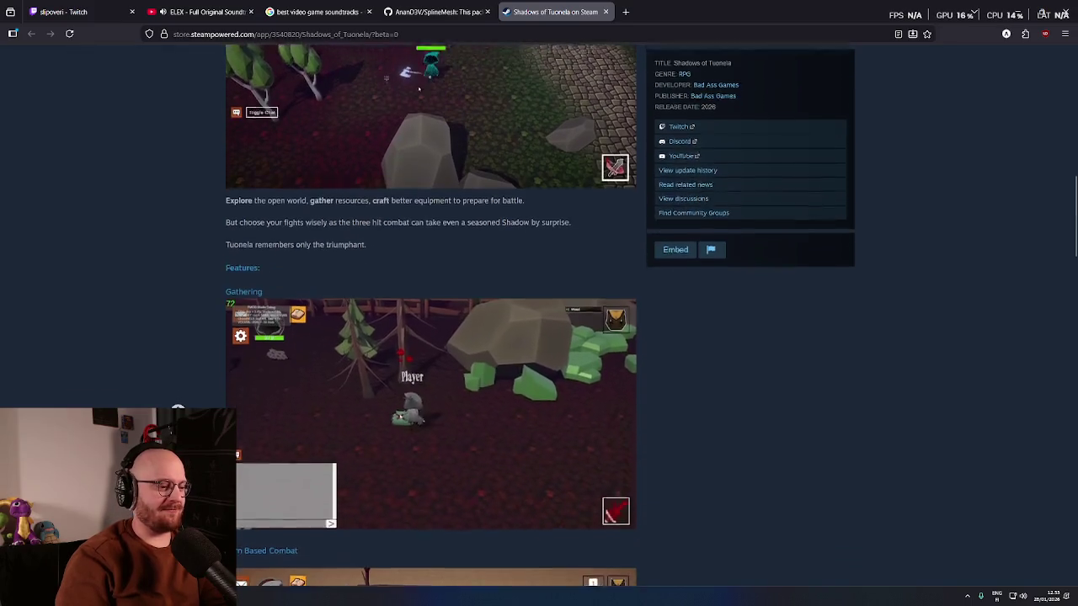
{"action": "scroll", "coordinate": [430, 337], "scroll_direction": "down", "scroll_amount": 3}
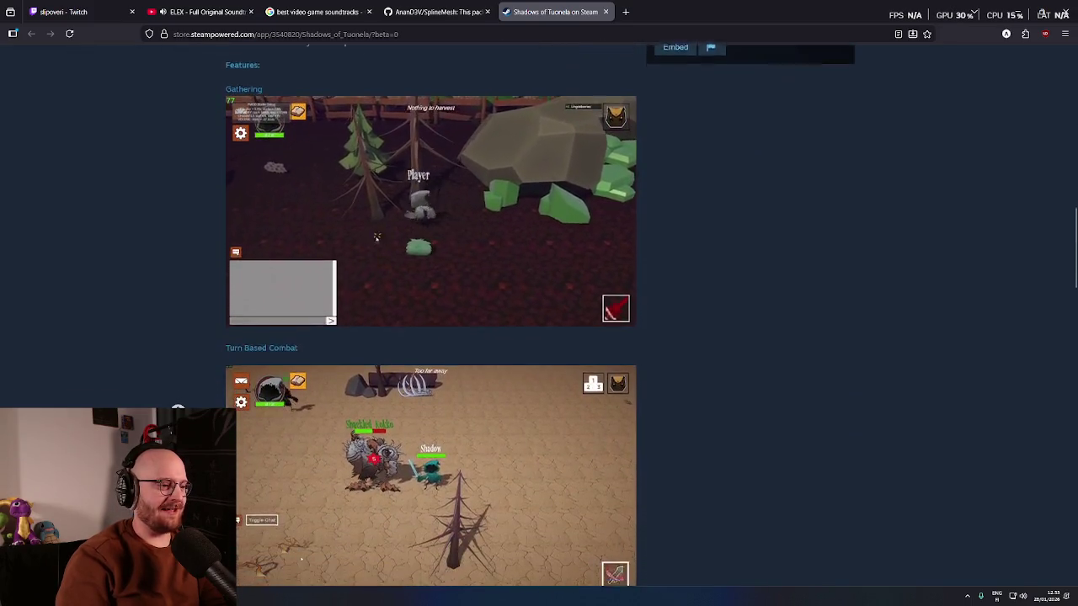
{"action": "scroll", "coordinate": [430, 337], "scroll_direction": "down", "scroll_amount": 2}
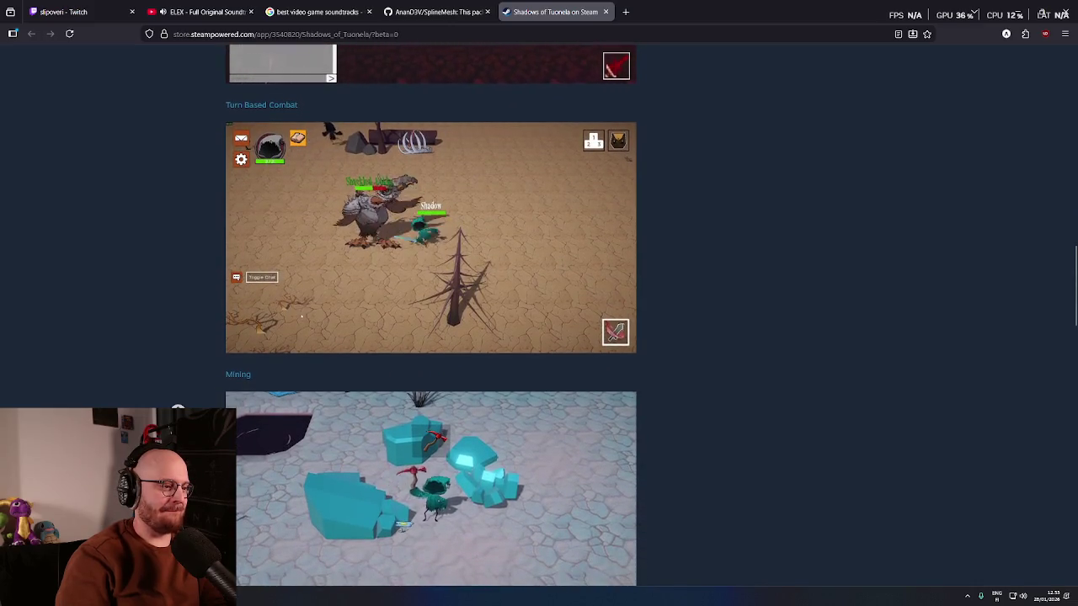
{"action": "scroll", "coordinate": [430, 337], "scroll_direction": "down", "scroll_amount": 4}
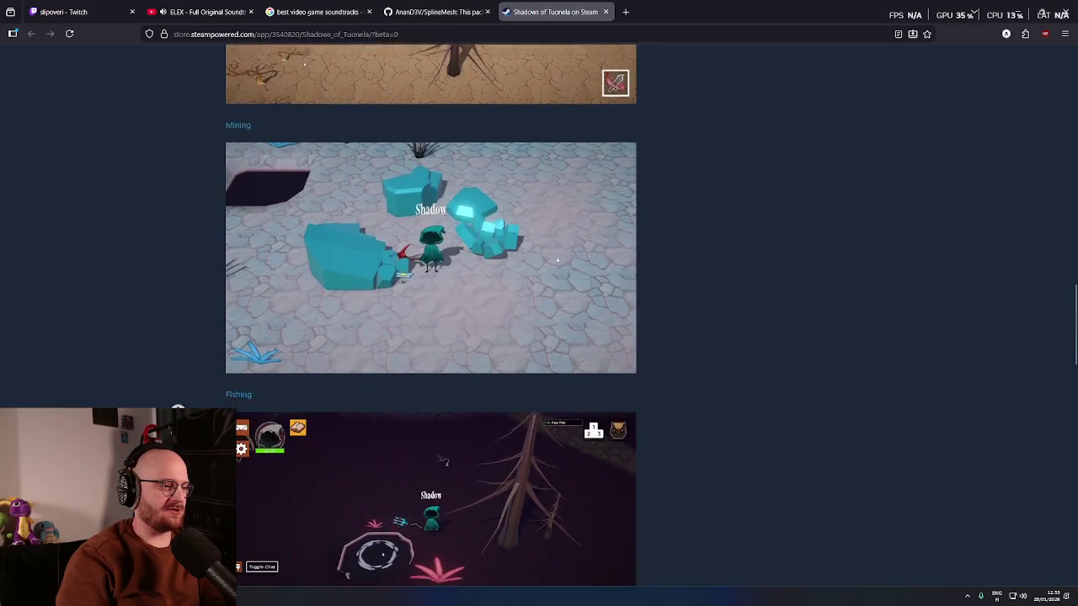
{"action": "scroll", "coordinate": [431, 337], "scroll_direction": "down", "scroll_amount": 2}
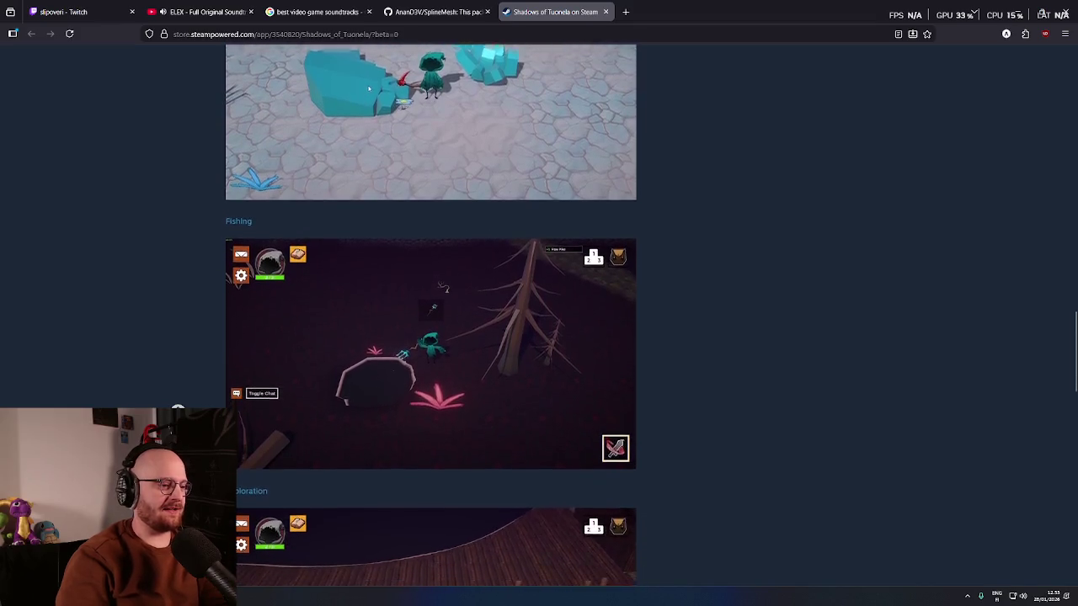
{"action": "scroll", "coordinate": [431, 337], "scroll_direction": "down", "scroll_amount": 3}
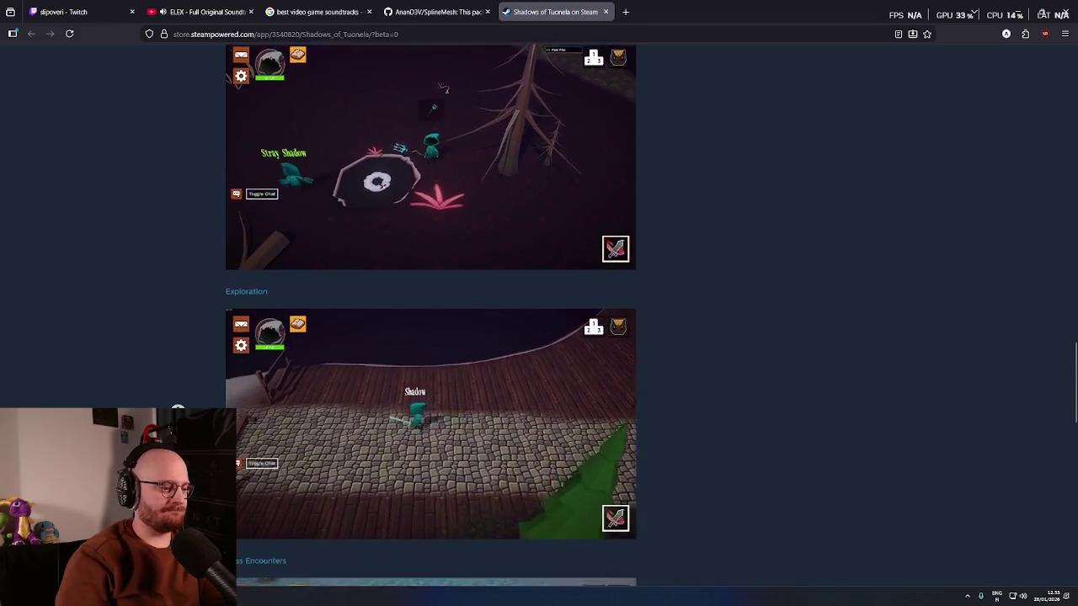
{"action": "scroll", "coordinate": [431, 337], "scroll_direction": "down", "scroll_amount": 3}
- Close the SplineMesh GitHub tab and minimize the browser
{"action": "middle_click", "coordinate": [767, 462]}
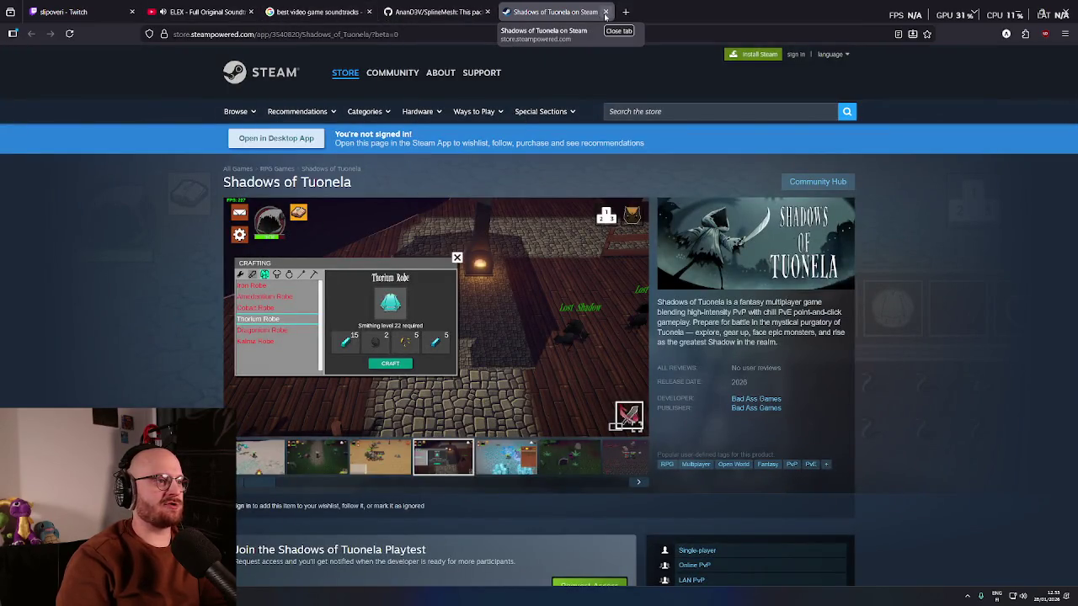
{"action": "left_click", "coordinate": [487, 11]}
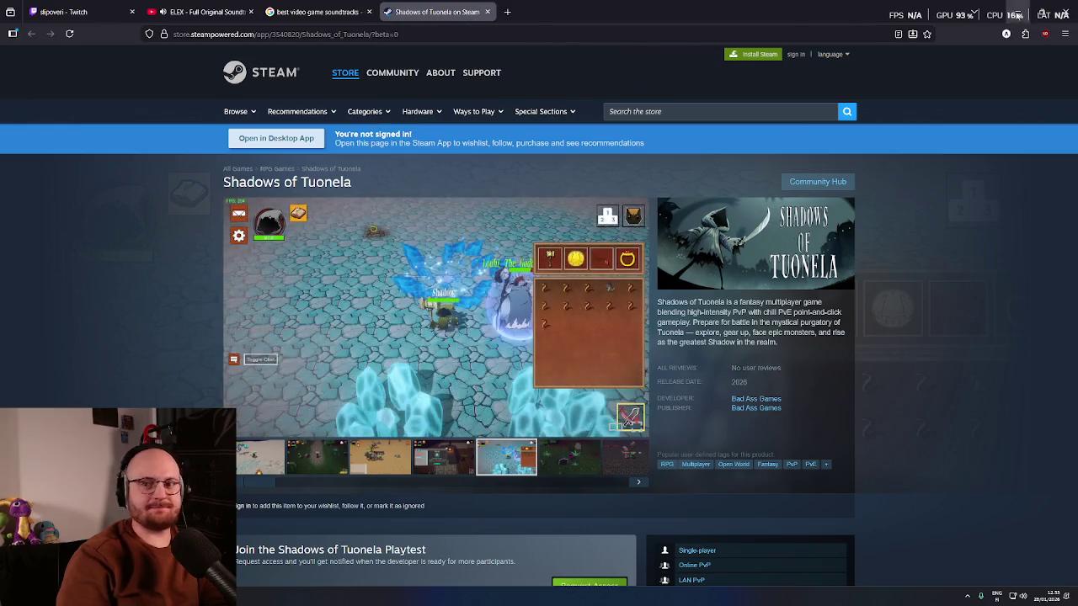
{"action": "left_click", "coordinate": [1017, 14]}
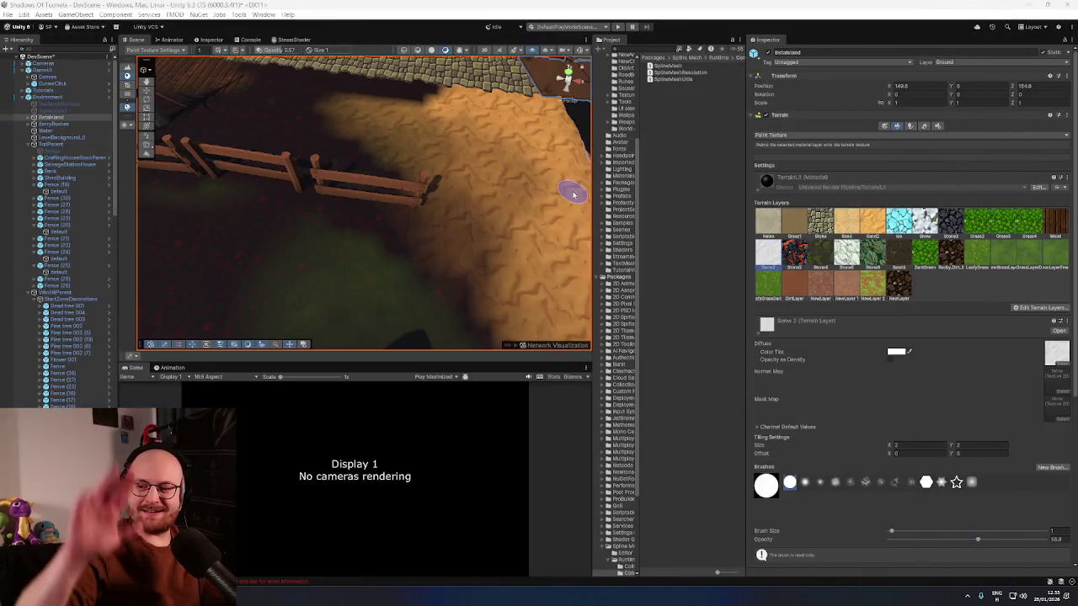
- Choose the Sand terrain layer and paint sand onto the terrain near the fence
{"action": "left_click_drag", "start_coordinate": [573, 194], "coordinate": [430, 199]}
{"action": "scroll", "coordinate": [895, 278], "scroll_direction": "down", "scroll_amount": 2}
{"action": "left_click", "coordinate": [1055, 178]}
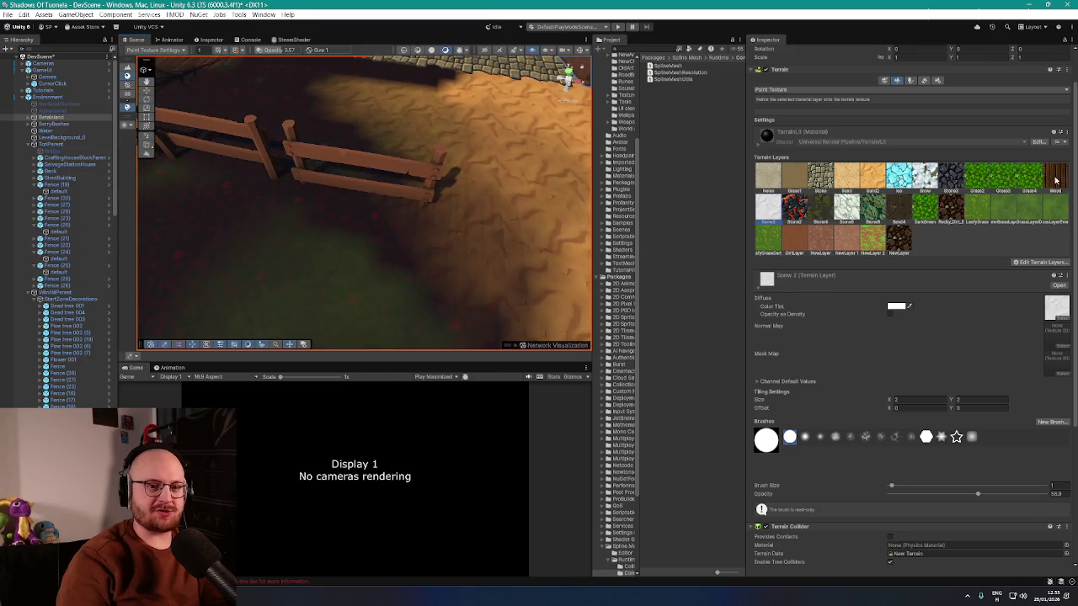
{"action": "mouse_move", "coordinate": [472, 244]}
{"action": "left_mouse_down"}
{"action": "mouse_move", "coordinate": [428, 250]}
{"action": "mouse_move", "coordinate": [522, 249]}
{"action": "left_mouse_up"}
{"action": "left_click", "coordinate": [881, 183]}
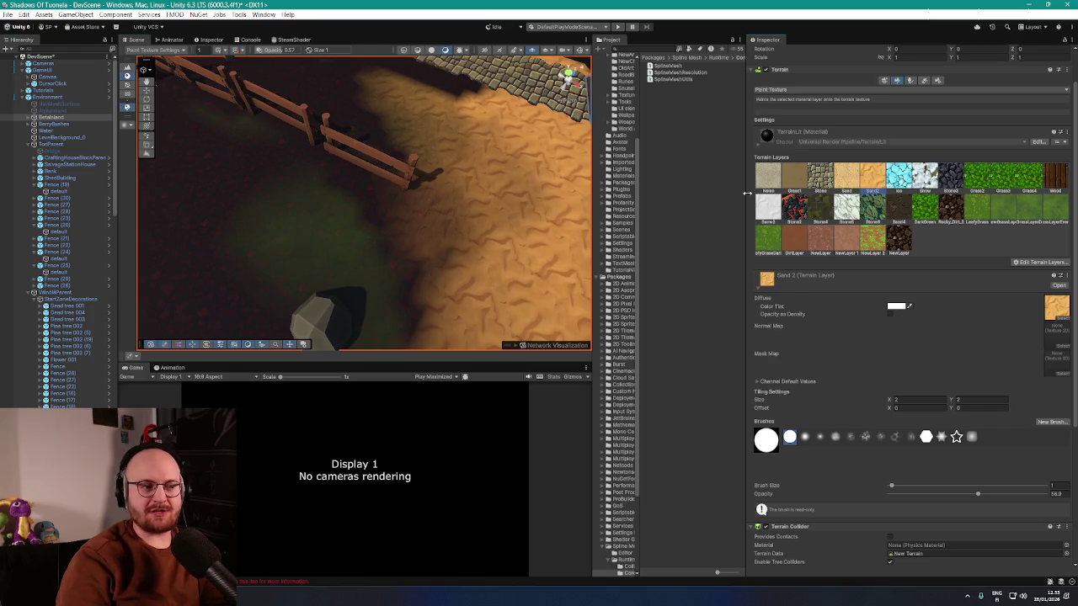
{"action": "mouse_move", "coordinate": [421, 213]}
{"action": "left_mouse_down"}
{"action": "mouse_move", "coordinate": [385, 180]}
{"action": "mouse_move", "coordinate": [445, 253]}
{"action": "mouse_move", "coordinate": [517, 224]}
{"action": "mouse_move", "coordinate": [565, 224]}
{"action": "mouse_move", "coordinate": [558, 233]}
{"action": "left_mouse_up"}
- Lower brush opacity to about 29 and blend the sand edge with a soft brush
{"action": "left_click", "coordinate": [934, 495]}
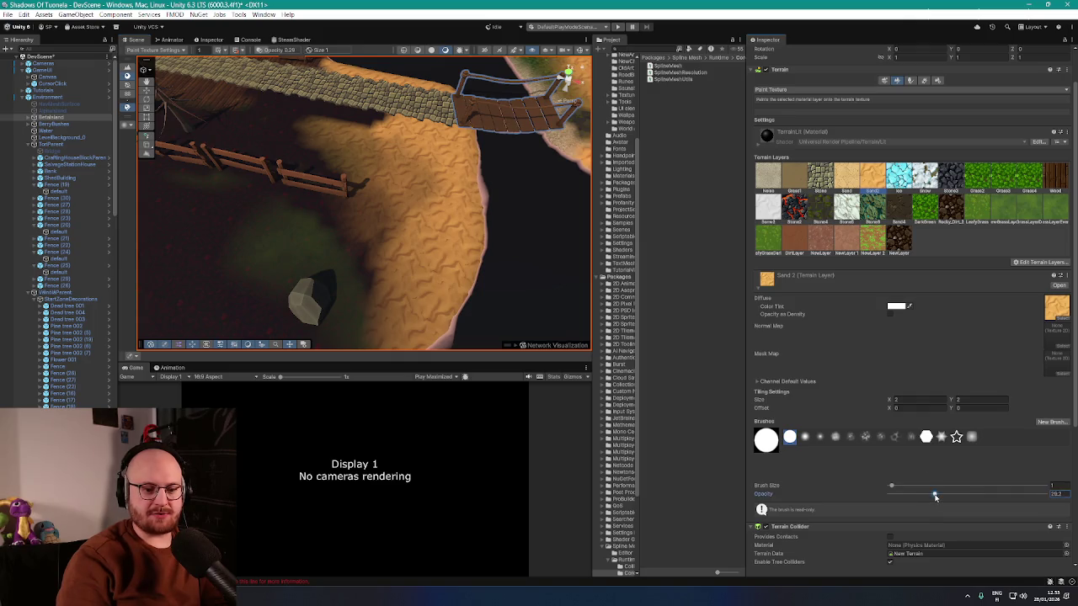
{"action": "mouse_move", "coordinate": [413, 243]}
{"action": "left_mouse_down"}
{"action": "mouse_move", "coordinate": [345, 190]}
{"action": "mouse_move", "coordinate": [404, 209]}
{"action": "left_mouse_up"}
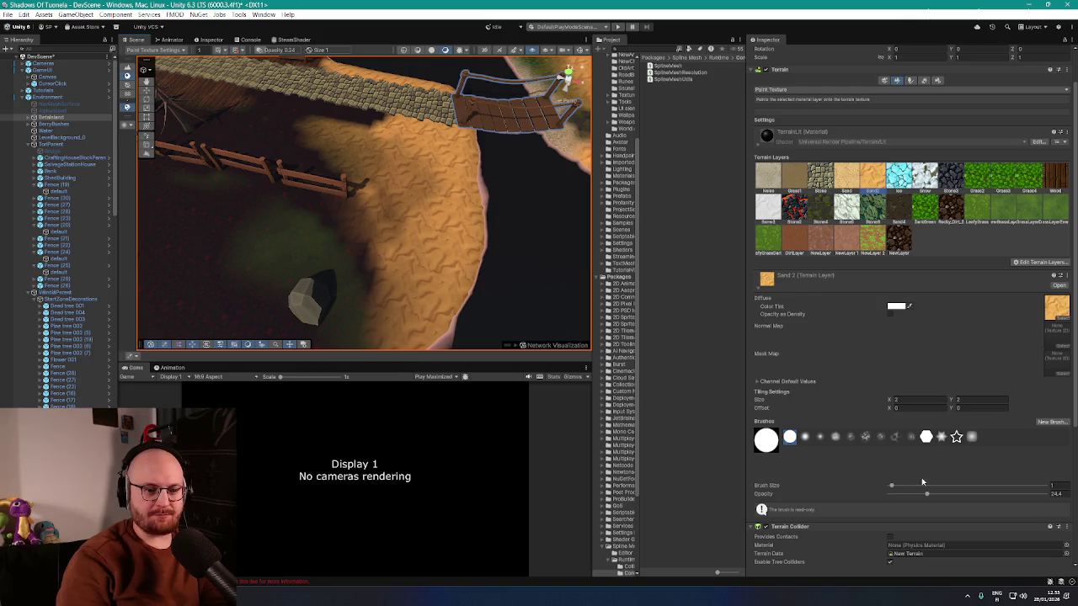
{"action": "left_click", "coordinate": [835, 436]}
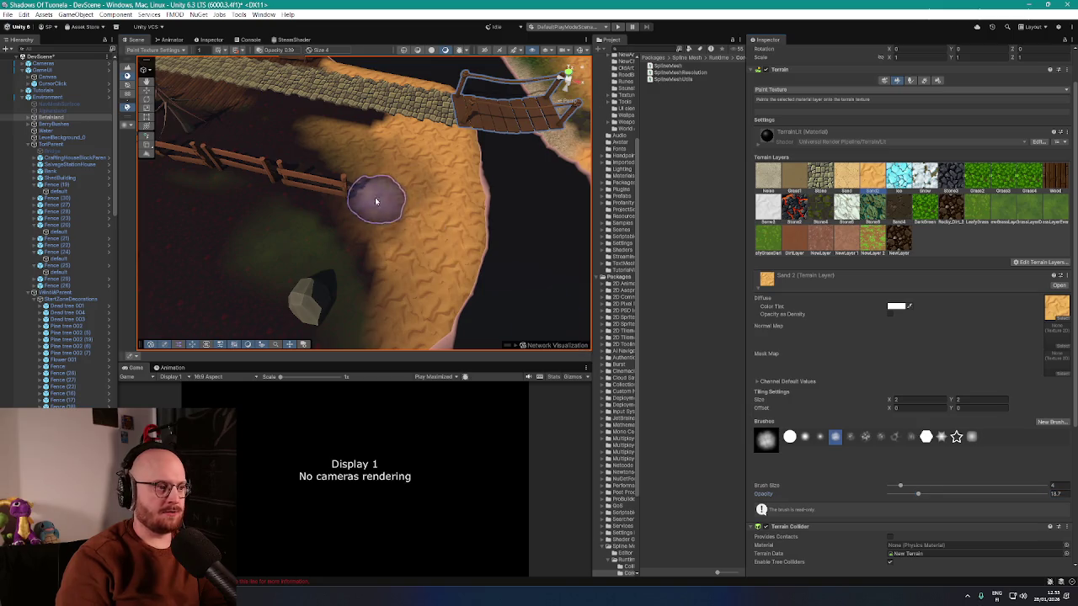
{"action": "mouse_move", "coordinate": [373, 193]}
{"action": "left_mouse_down"}
{"action": "mouse_move", "coordinate": [378, 250]}
{"action": "mouse_move", "coordinate": [399, 170]}
{"action": "mouse_move", "coordinate": [493, 212]}
{"action": "mouse_move", "coordinate": [365, 194]}
{"action": "mouse_move", "coordinate": [284, 281]}
{"action": "mouse_move", "coordinate": [481, 212]}
{"action": "mouse_move", "coordinate": [341, 259]}
{"action": "mouse_move", "coordinate": [356, 248]}
{"action": "left_mouse_up"}
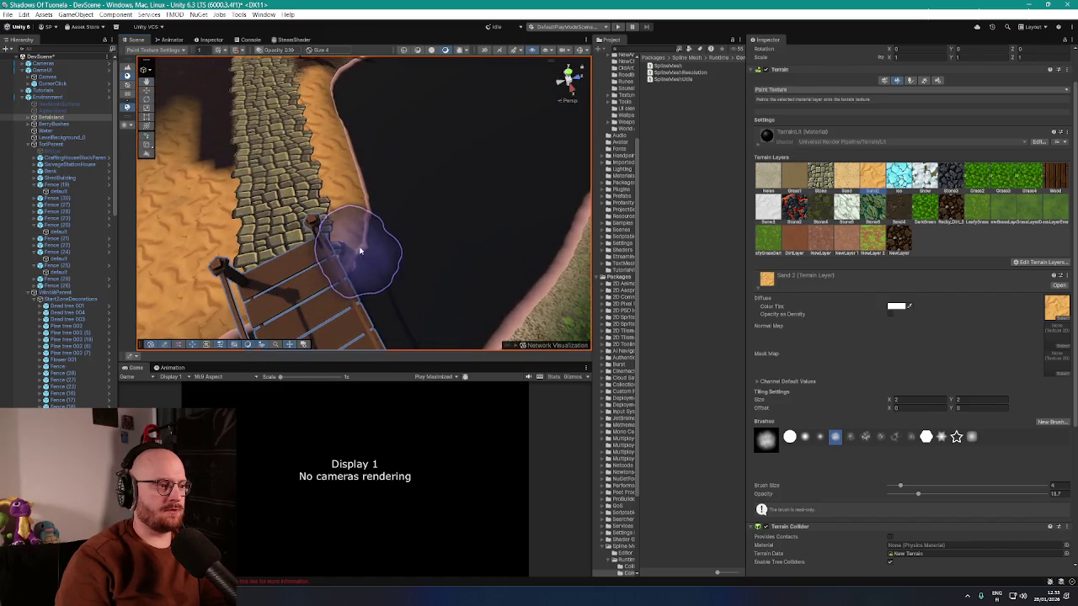
{"action": "mouse_move", "coordinate": [385, 211]}
{"action": "left_mouse_down"}
{"action": "mouse_move", "coordinate": [373, 187]}
{"action": "mouse_move", "coordinate": [396, 233]}
{"action": "mouse_move", "coordinate": [463, 287]}
{"action": "mouse_move", "coordinate": [344, 211]}
{"action": "mouse_move", "coordinate": [428, 274]}
{"action": "mouse_move", "coordinate": [471, 240]}
{"action": "mouse_move", "coordinate": [494, 289]}
{"action": "mouse_move", "coordinate": [443, 234]}
{"action": "mouse_move", "coordinate": [499, 261]}
{"action": "mouse_move", "coordinate": [512, 305]}
{"action": "mouse_move", "coordinate": [486, 259]}
{"action": "left_mouse_up"}
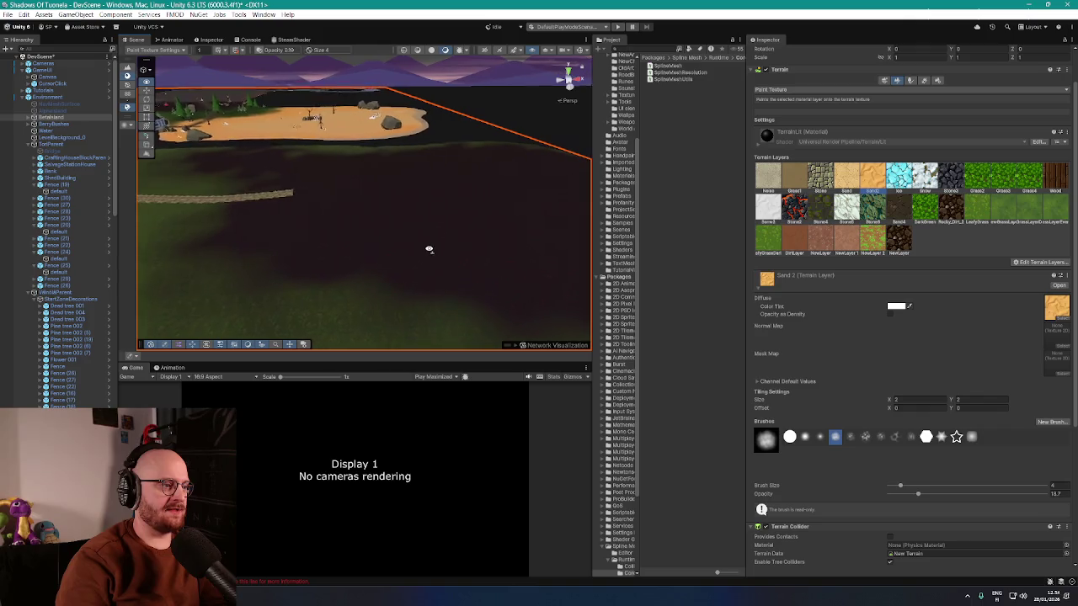
- Orbit close around the fenced dirt plot, then pick NewLayer in the Terrain Layers palette
{"action": "mouse_move", "coordinate": [349, 212]}
{"action": "left_mouse_down"}
{"action": "mouse_move", "coordinate": [353, 224]}
{"action": "mouse_move", "coordinate": [200, 216]}
{"action": "mouse_move", "coordinate": [541, 255]}
{"action": "mouse_move", "coordinate": [458, 216]}
{"action": "mouse_move", "coordinate": [272, 222]}
{"action": "mouse_move", "coordinate": [385, 234]}
{"action": "mouse_move", "coordinate": [373, 286]}
{"action": "mouse_move", "coordinate": [392, 292]}
{"action": "left_mouse_up"}
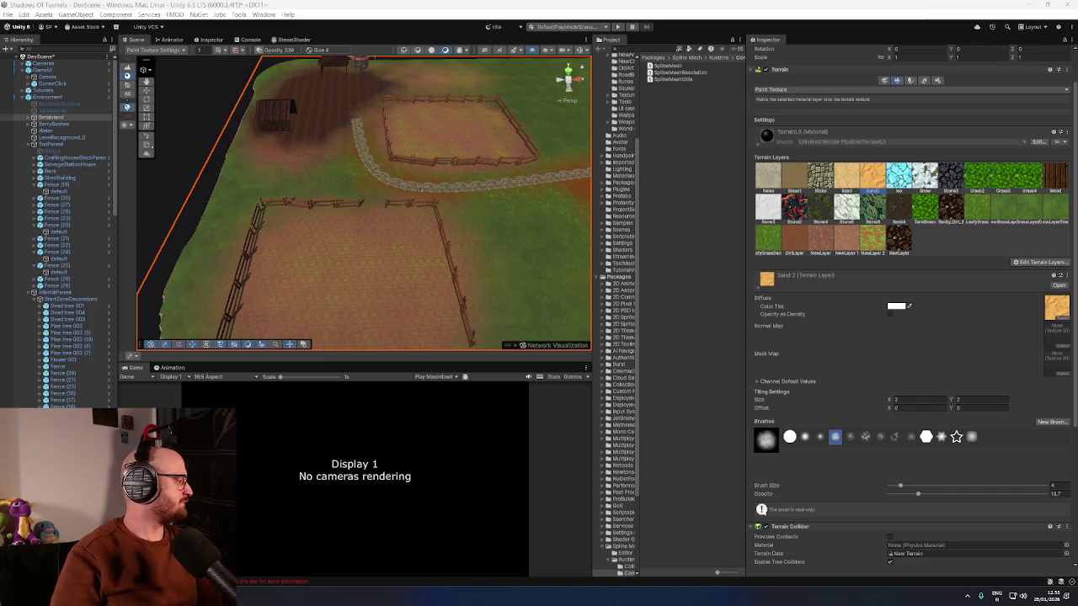
{"action": "mouse_move", "coordinate": [348, 144]}
{"action": "left_mouse_down"}
{"action": "mouse_move", "coordinate": [457, 115]}
{"action": "mouse_move", "coordinate": [524, 137]}
{"action": "mouse_move", "coordinate": [339, 178]}
{"action": "mouse_move", "coordinate": [378, 137]}
{"action": "mouse_move", "coordinate": [411, 241]}
{"action": "mouse_move", "coordinate": [442, 188]}
{"action": "left_mouse_up"}
{"action": "mouse_move", "coordinate": [325, 291]}
{"action": "left_mouse_down"}
{"action": "mouse_move", "coordinate": [441, 257]}
{"action": "mouse_move", "coordinate": [508, 272]}
{"action": "mouse_move", "coordinate": [421, 281]}
{"action": "mouse_move", "coordinate": [452, 281]}
{"action": "mouse_move", "coordinate": [419, 264]}
{"action": "mouse_move", "coordinate": [447, 268]}
{"action": "left_mouse_up"}
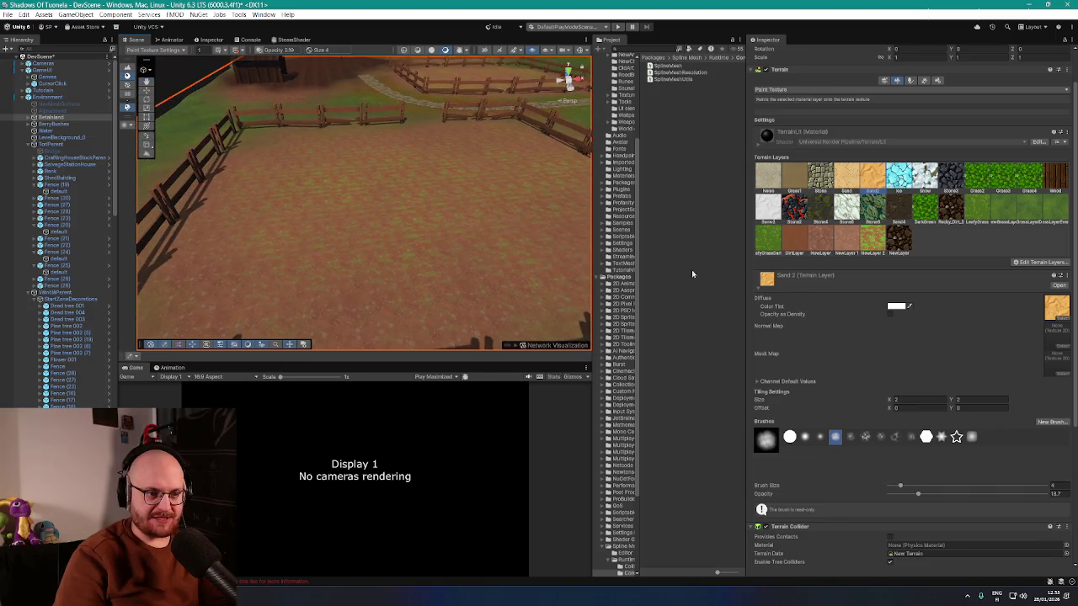
{"action": "left_click", "coordinate": [821, 242]}
- Orbit around the fenced plot to view it whole before painting
{"action": "mouse_move", "coordinate": [392, 241]}
{"action": "left_mouse_down"}
{"action": "mouse_move", "coordinate": [385, 252]}
{"action": "mouse_move", "coordinate": [392, 247]}
{"action": "left_mouse_up"}
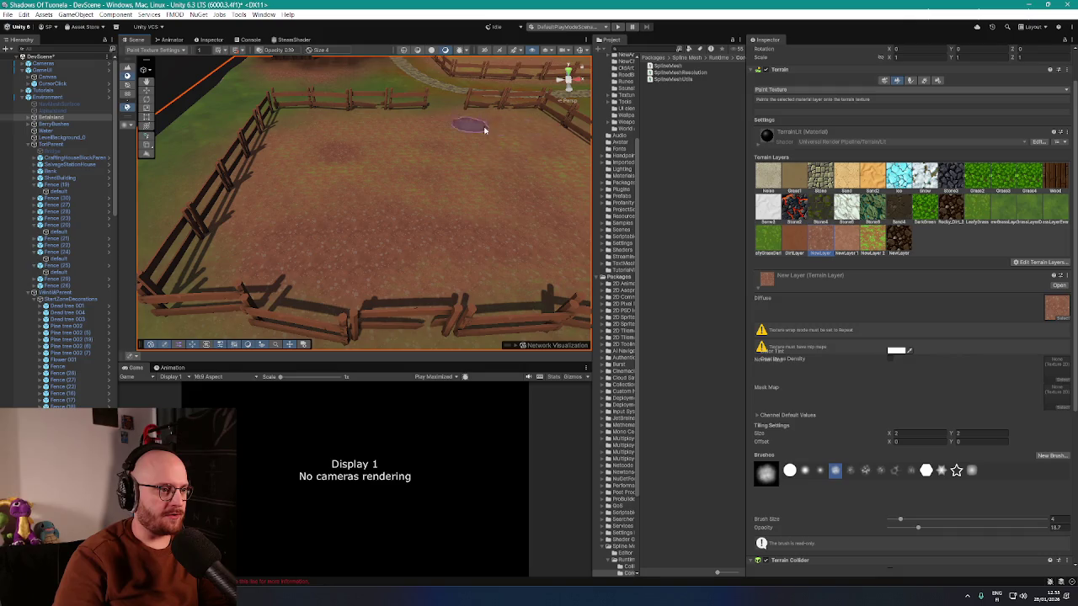
{"action": "mouse_move", "coordinate": [474, 126]}
{"action": "left_mouse_down"}
{"action": "mouse_move", "coordinate": [553, 228]}
{"action": "mouse_move", "coordinate": [491, 206]}
{"action": "left_mouse_up"}
{"action": "left_click_drag", "start_coordinate": [345, 270], "coordinate": [462, 258]}
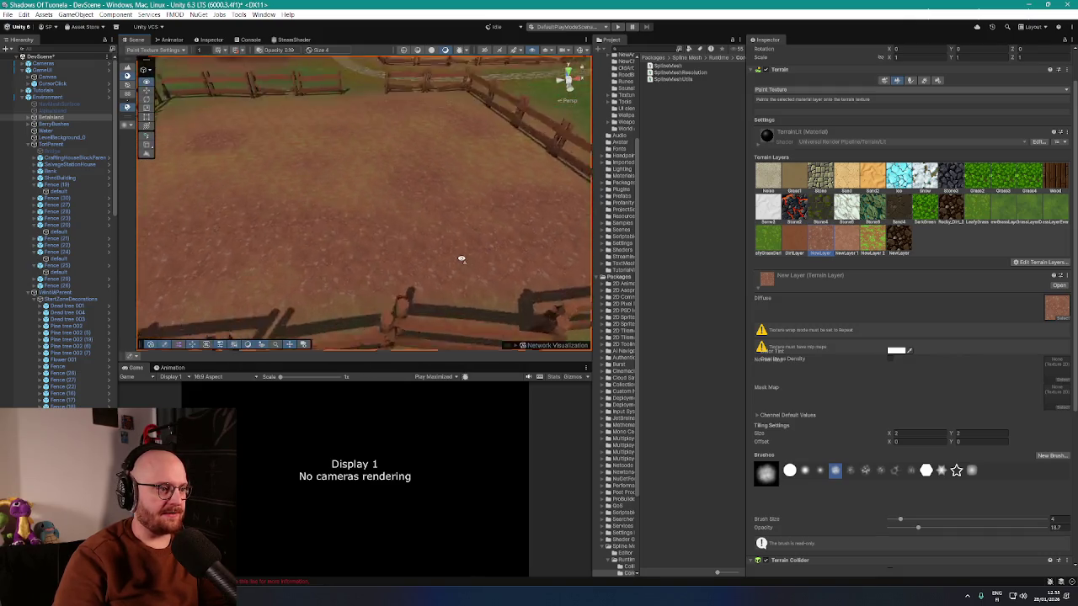
{"action": "scroll", "coordinate": [462, 257], "scroll_direction": "up", "scroll_amount": 3}
{"action": "scroll", "coordinate": [464, 261], "scroll_direction": "down", "scroll_amount": 3}
- Pick NewLayer 1 and paint reddish dirt along the road edges and fenced plots
{"action": "left_click", "coordinate": [847, 242]}
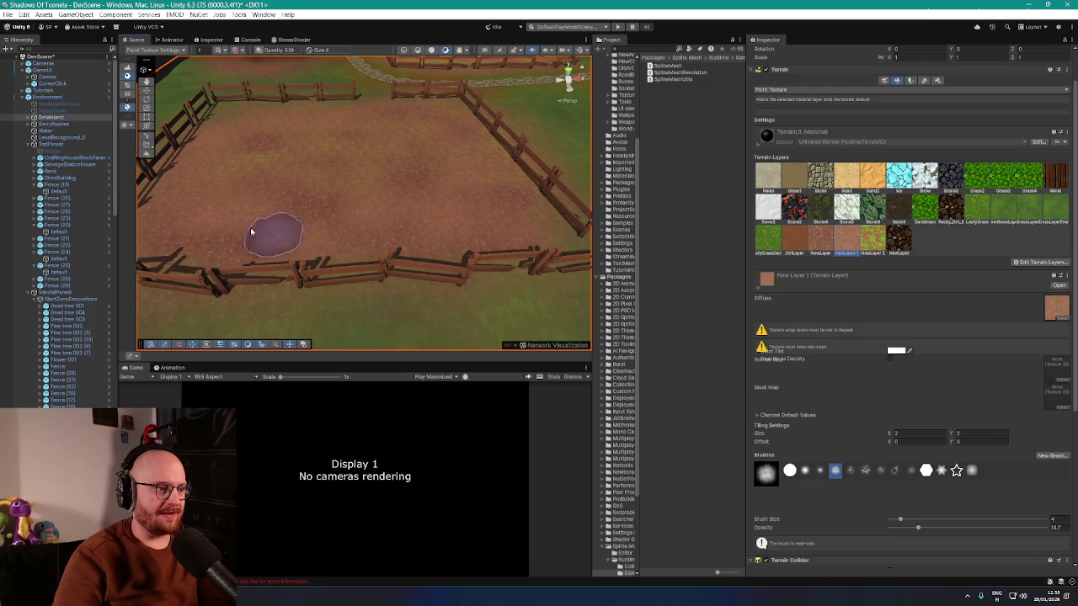
{"action": "scroll", "coordinate": [301, 222], "scroll_direction": "up", "scroll_amount": 5}
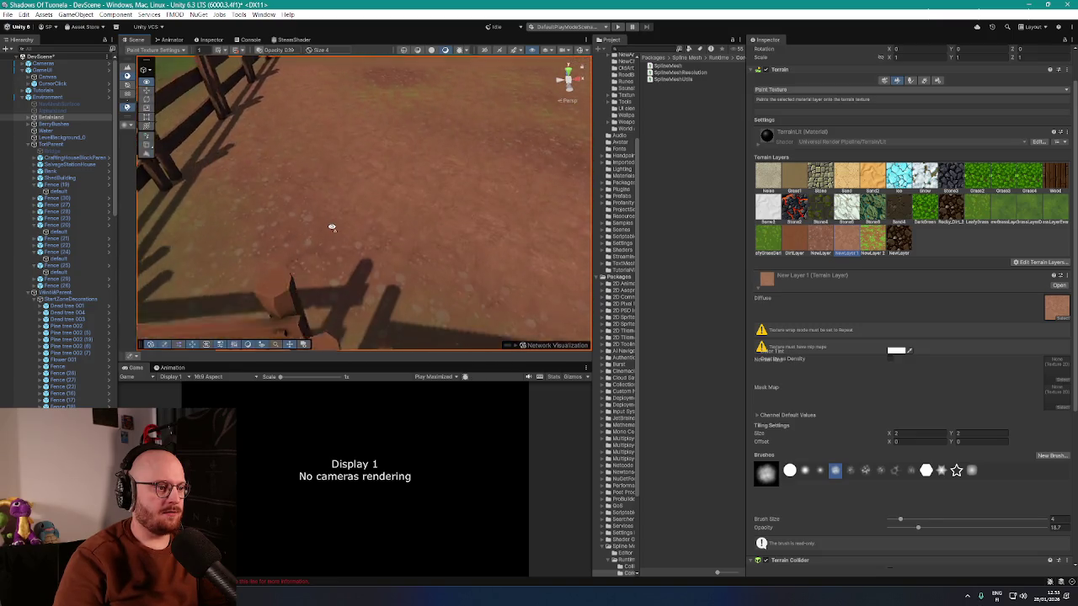
{"action": "scroll", "coordinate": [331, 227], "scroll_direction": "down", "scroll_amount": 10}
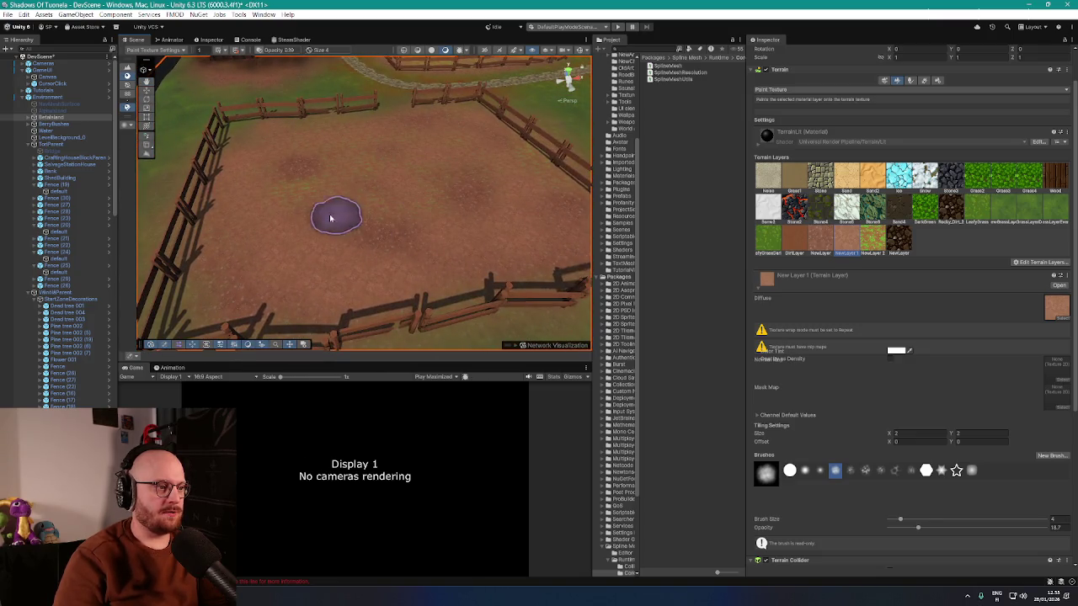
{"action": "mouse_move", "coordinate": [517, 181]}
{"action": "left_mouse_down"}
{"action": "mouse_move", "coordinate": [404, 197]}
{"action": "mouse_move", "coordinate": [513, 200]}
{"action": "left_mouse_up"}
{"action": "scroll", "coordinate": [440, 264], "scroll_direction": "up", "scroll_amount": 5}
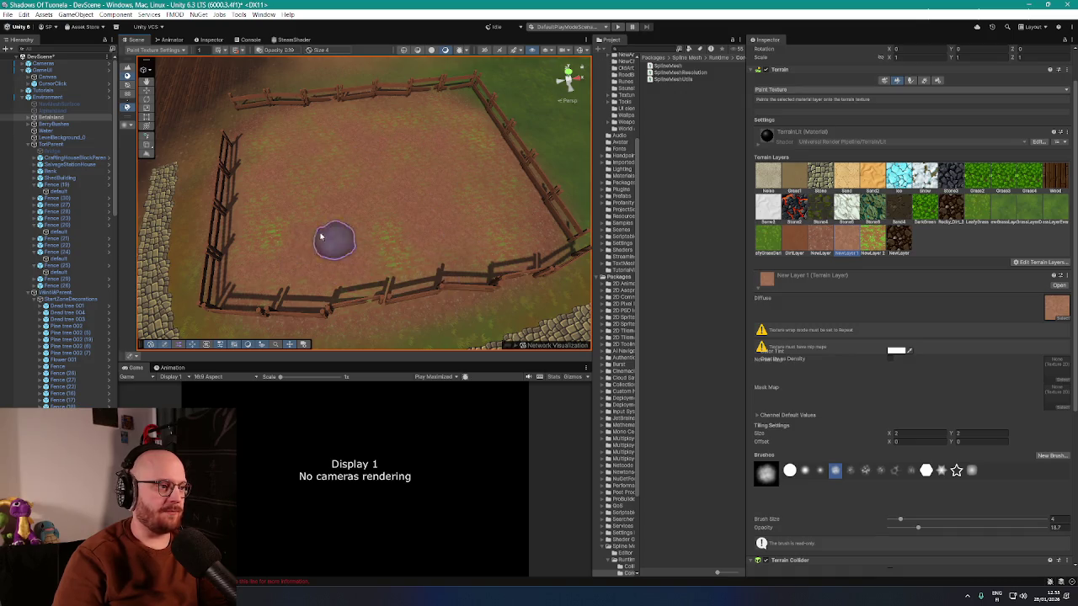
{"action": "scroll", "coordinate": [440, 199], "scroll_direction": "up", "scroll_amount": 6}
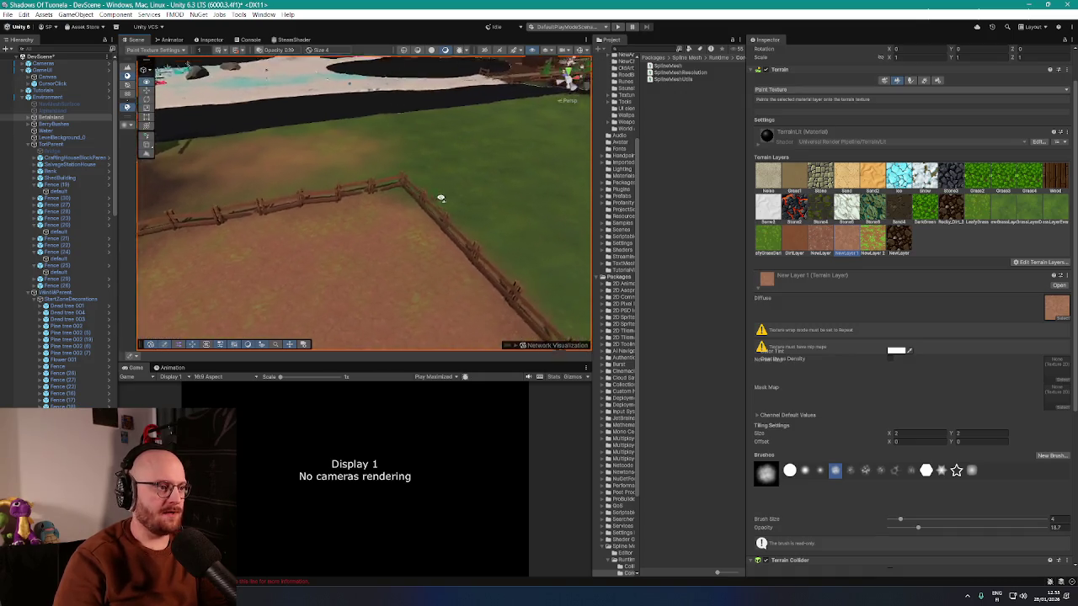
{"action": "mouse_move", "coordinate": [465, 210]}
{"action": "left_mouse_down"}
{"action": "mouse_move", "coordinate": [444, 210]}
{"action": "mouse_move", "coordinate": [469, 233]}
{"action": "mouse_move", "coordinate": [273, 211]}
{"action": "mouse_move", "coordinate": [379, 208]}
{"action": "mouse_move", "coordinate": [503, 173]}
{"action": "mouse_move", "coordinate": [289, 169]}
{"action": "mouse_move", "coordinate": [352, 189]}
{"action": "left_mouse_up"}
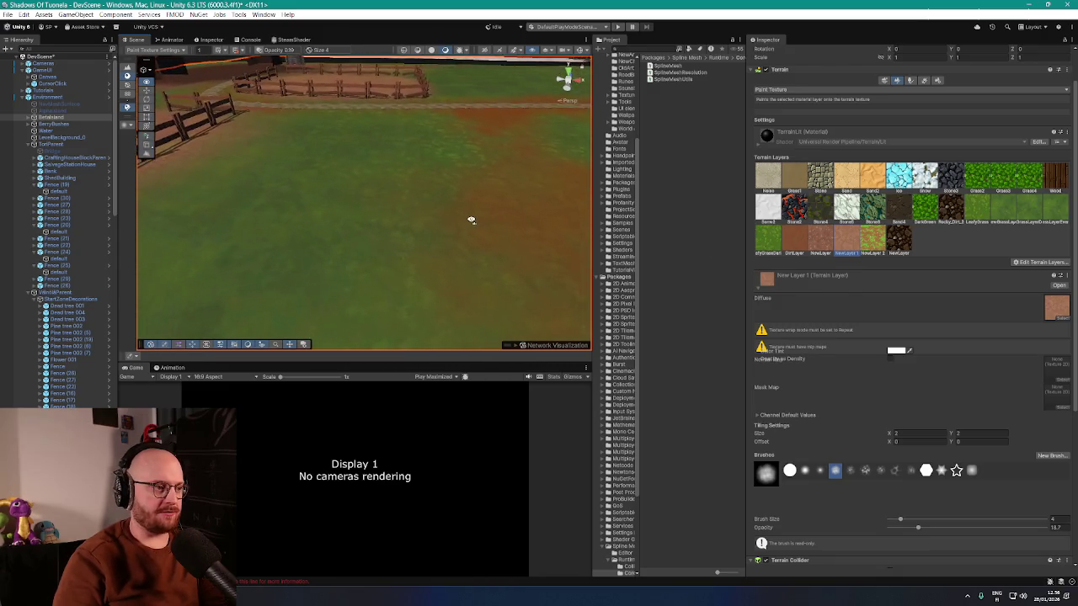
{"action": "left_click_drag", "start_coordinate": [473, 219], "coordinate": [476, 223]}
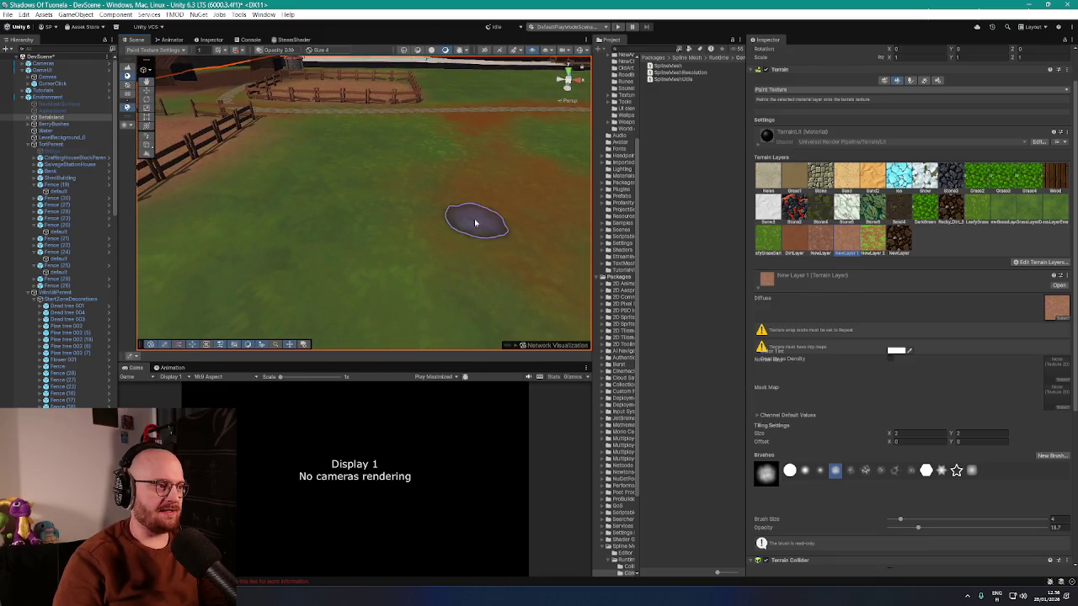
- Collapse FortParent, then select and frame the VikingParent group to look down on the village
{"action": "left_click", "coordinate": [31, 145]}
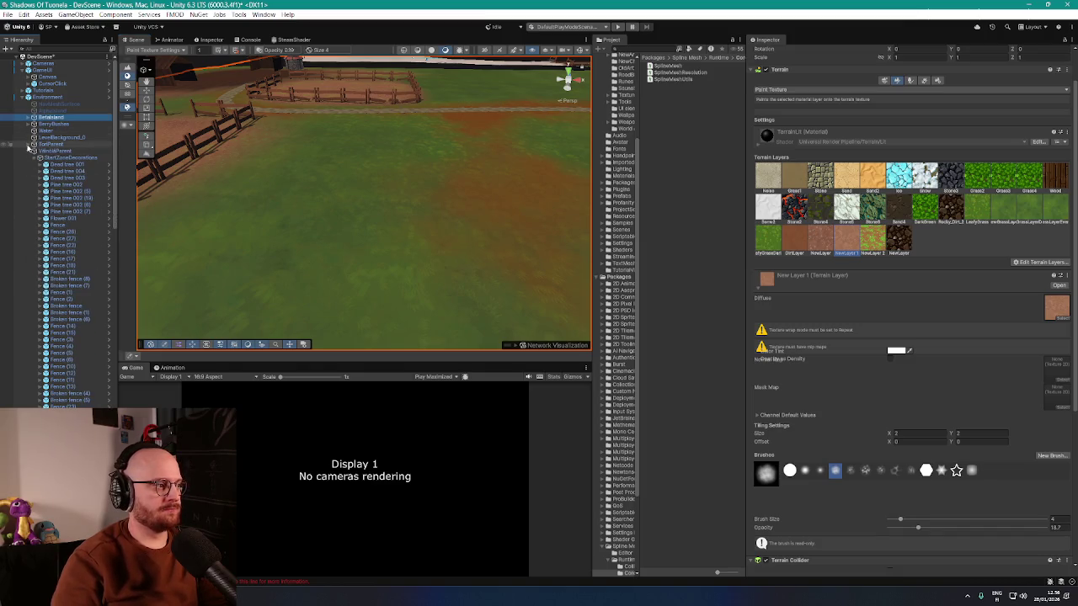
{"action": "left_click", "coordinate": [49, 151]}
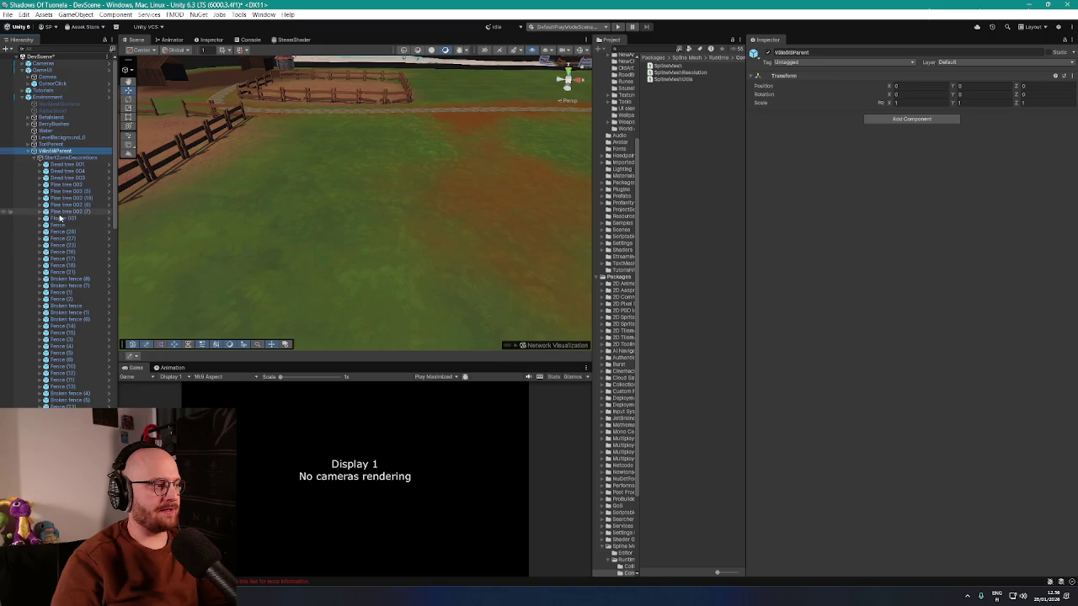
{"action": "key", "text": "f"}
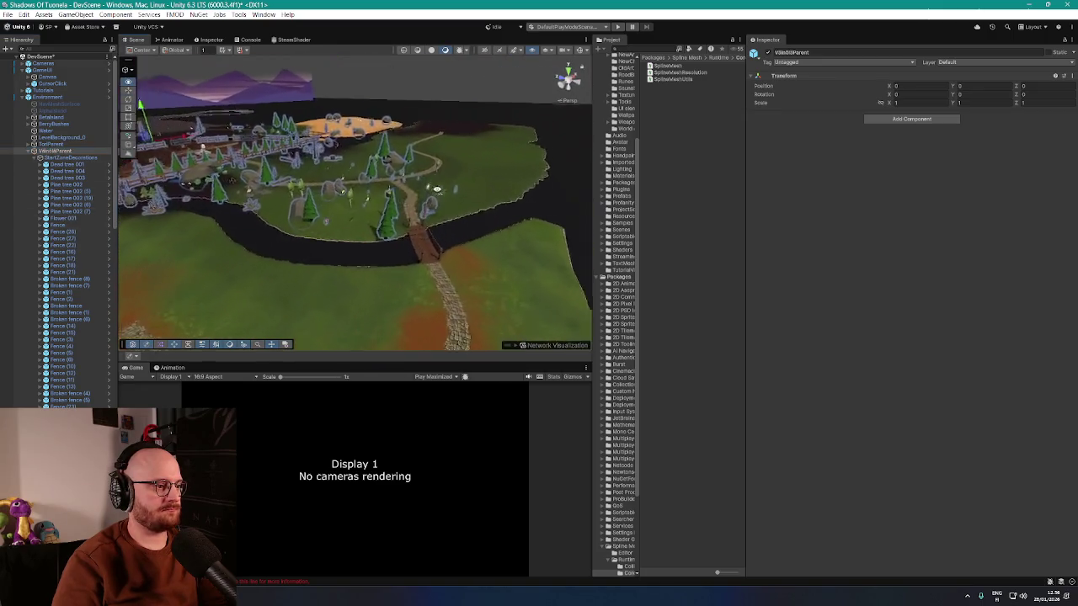
{"action": "mouse_move", "coordinate": [355, 196]}
{"action": "left_mouse_down"}
{"action": "mouse_move", "coordinate": [326, 227]}
{"action": "mouse_move", "coordinate": [305, 207]}
{"action": "mouse_move", "coordinate": [261, 205]}
{"action": "mouse_move", "coordinate": [296, 211]}
{"action": "mouse_move", "coordinate": [254, 221]}
{"action": "left_mouse_up"}
- Select four rocks beside the path in the Scene view
{"action": "left_click", "coordinate": [386, 222]}
{"action": "mouse_move", "coordinate": [385, 222]}
{"action": "left_mouse_down"}
{"action": "mouse_move", "coordinate": [325, 221]}
{"action": "mouse_move", "coordinate": [513, 168]}
{"action": "mouse_move", "coordinate": [353, 206]}
{"action": "mouse_move", "coordinate": [427, 198]}
{"action": "mouse_move", "coordinate": [421, 192]}
{"action": "mouse_move", "coordinate": [451, 171]}
{"action": "mouse_move", "coordinate": [220, 215]}
{"action": "left_mouse_up"}
{"action": "left_click", "coordinate": [362, 206]}
{"action": "left_click", "coordinate": [379, 173], "text": "ctrl"}
{"action": "left_click", "coordinate": [421, 189], "text": "ctrl"}
{"action": "left_click", "coordinate": [442, 173], "text": "ctrl"}
- Bring up the context menu for the Roads object in the Hierarchy
{"action": "scroll", "coordinate": [223, 219], "scroll_direction": "down", "scroll_amount": 10}
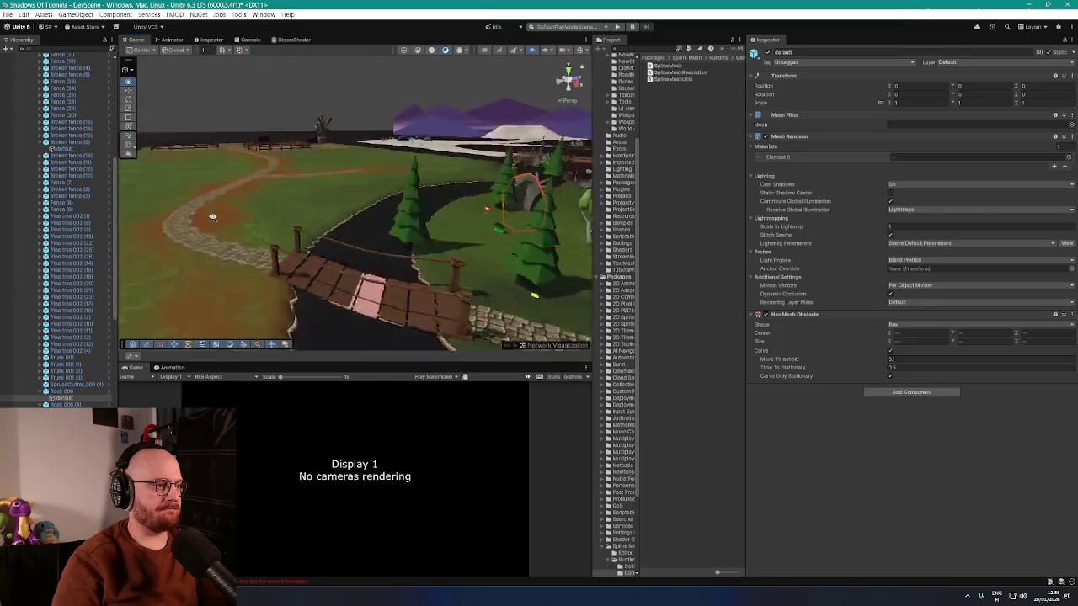
{"action": "scroll", "coordinate": [73, 338], "scroll_direction": "down", "scroll_amount": 8}
{"action": "scroll", "coordinate": [73, 339], "scroll_direction": "down", "scroll_amount": 10}
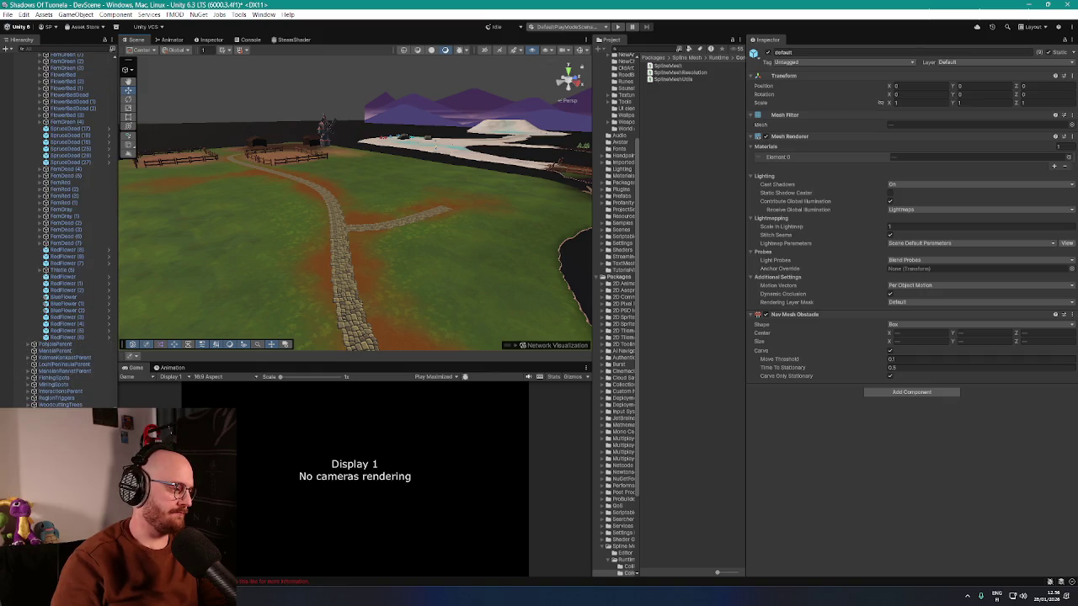
{"action": "scroll", "coordinate": [73, 338], "scroll_direction": "up", "scroll_amount": 2}
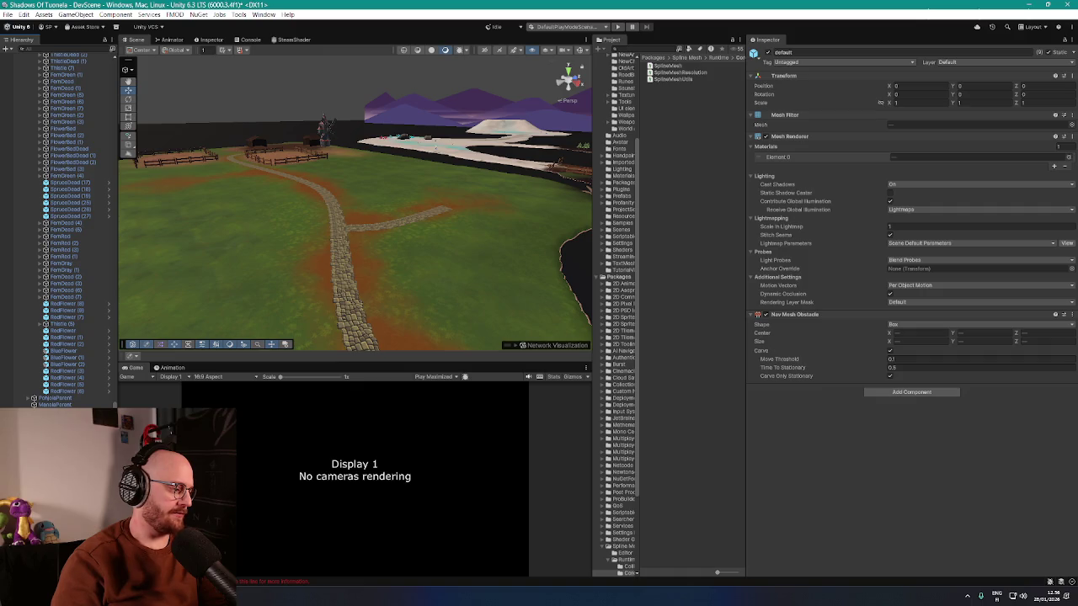
{"action": "right_click", "coordinate": [103, 391]}
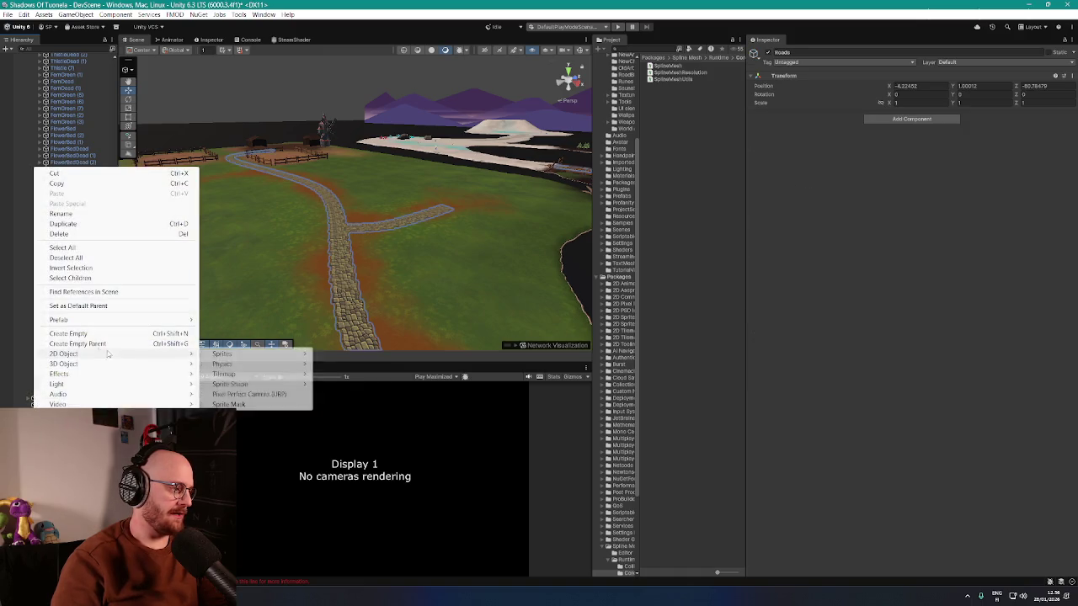
- Create the empty StartingArea object and move it to X -48.82, Y 1.00012, Z -136.72
{"action": "left_click", "coordinate": [82, 334]}
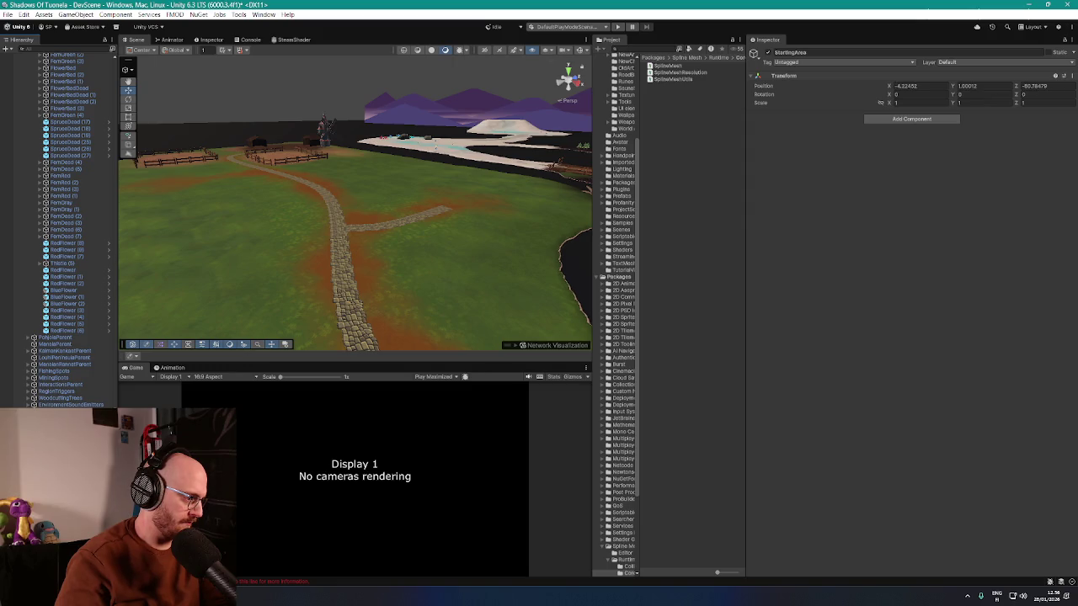
{"action": "left_click_drag", "start_coordinate": [354, 211], "coordinate": [455, 151]}
{"action": "mouse_move", "coordinate": [160, 248]}
{"action": "left_mouse_down"}
{"action": "mouse_move", "coordinate": [289, 184]}
{"action": "mouse_move", "coordinate": [385, 195]}
{"action": "left_mouse_up"}
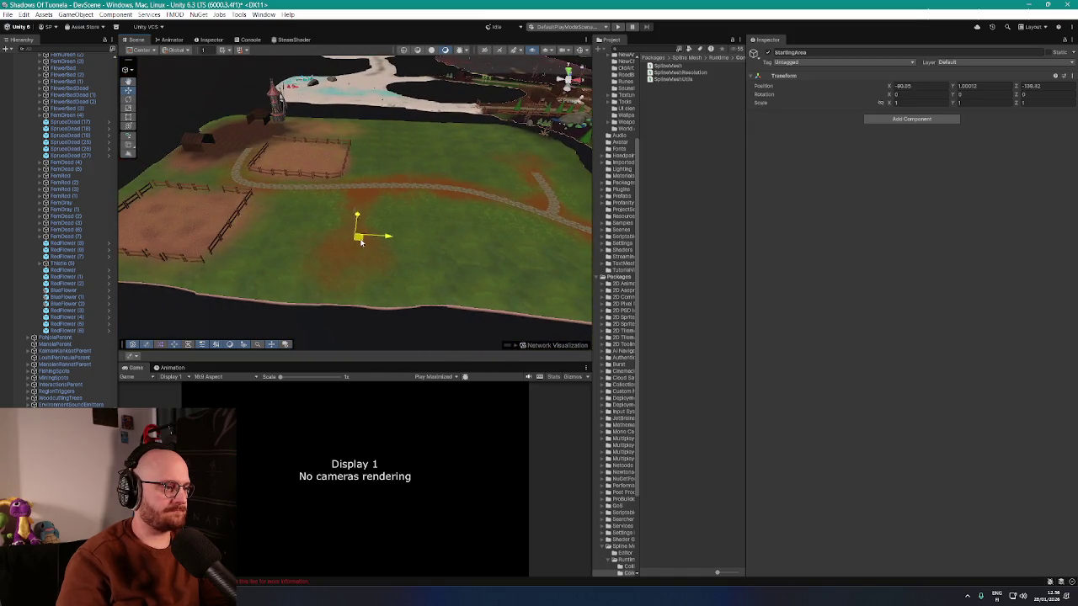
{"action": "mouse_move", "coordinate": [361, 241]}
{"action": "left_mouse_down"}
{"action": "mouse_move", "coordinate": [265, 253]}
{"action": "mouse_move", "coordinate": [481, 204]}
{"action": "mouse_move", "coordinate": [445, 228]}
{"action": "mouse_move", "coordinate": [420, 205]}
{"action": "mouse_move", "coordinate": [326, 219]}
{"action": "mouse_move", "coordinate": [339, 231]}
{"action": "left_mouse_up"}
- Select the rocks beside the grass in the Scene view and frame them
{"action": "left_click", "coordinate": [271, 219]}
{"action": "mouse_move", "coordinate": [272, 219]}
{"action": "left_mouse_down"}
{"action": "mouse_move", "coordinate": [295, 216]}
{"action": "mouse_move", "coordinate": [288, 223]}
{"action": "left_mouse_up"}
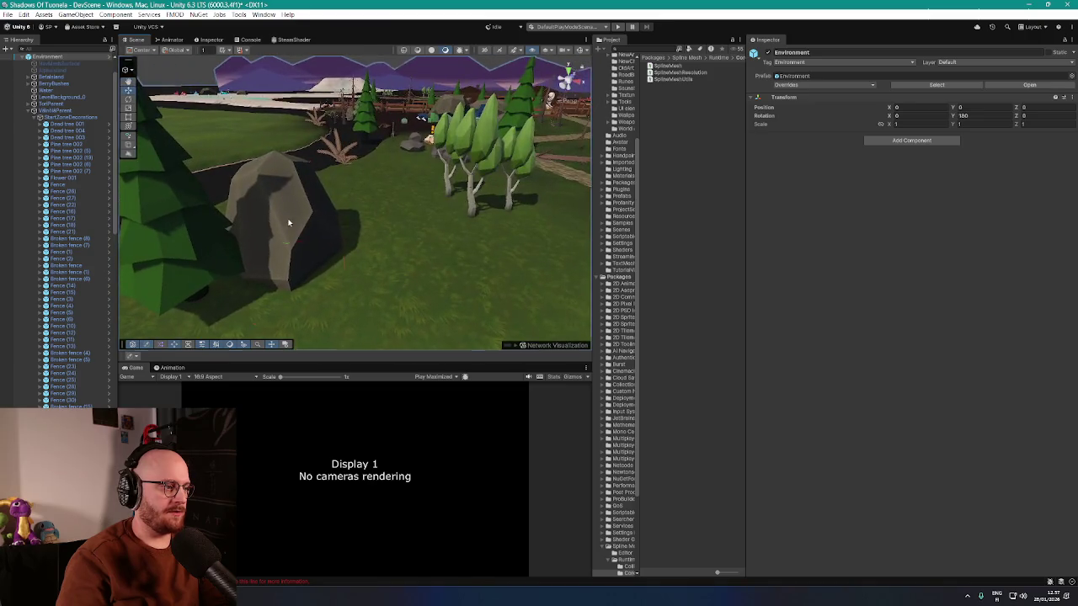
{"action": "left_click", "coordinate": [288, 223]}
{"action": "key", "text": "f"}
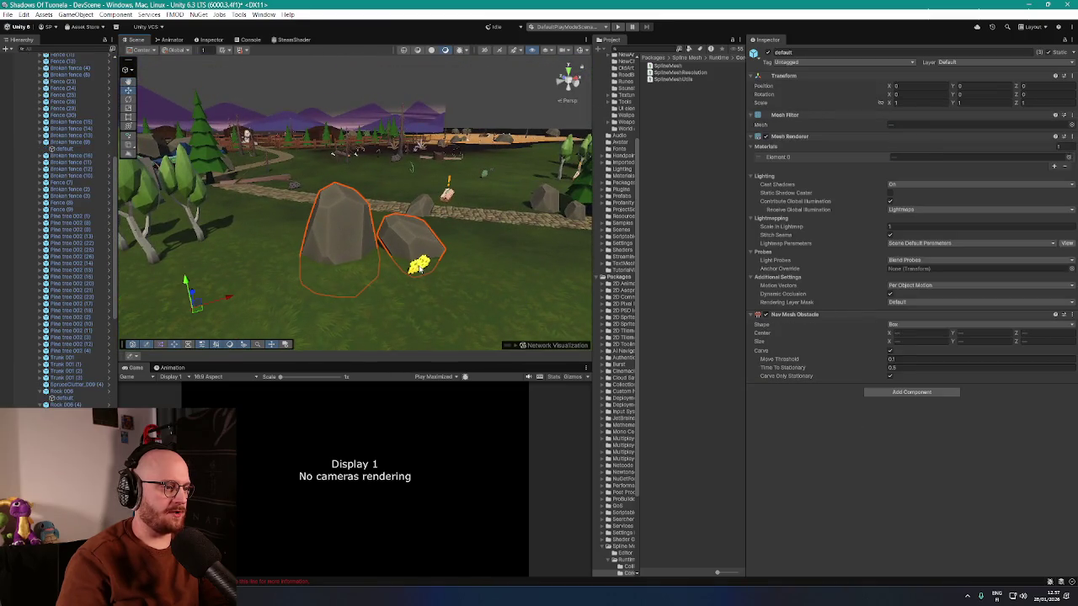
{"action": "left_click_drag", "start_coordinate": [418, 266], "coordinate": [373, 221]}
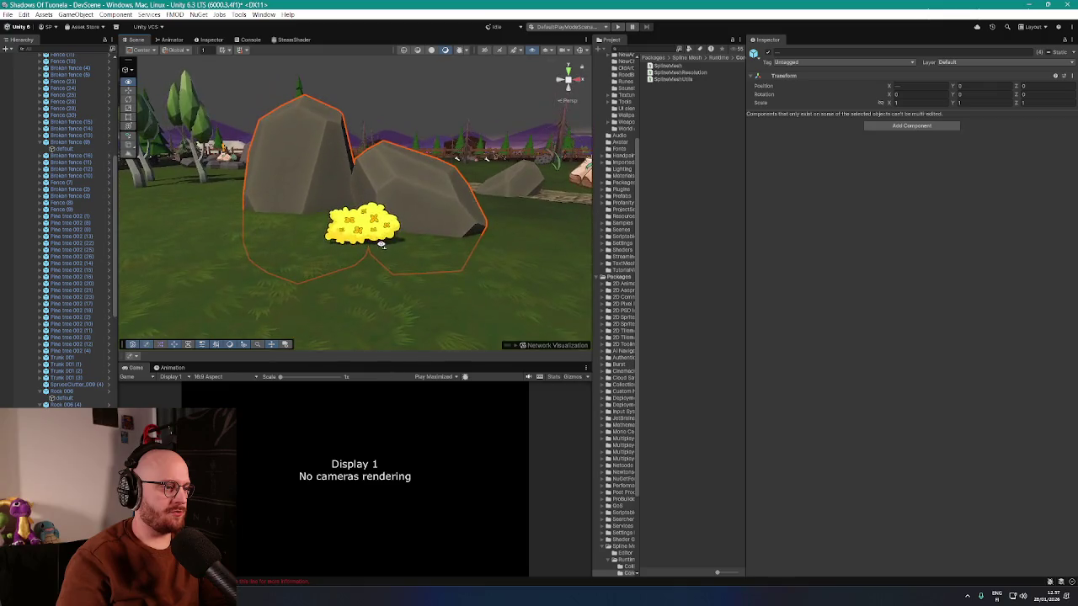
{"action": "left_click", "coordinate": [360, 230]}
{"action": "left_click", "coordinate": [359, 229]}
{"action": "left_click", "coordinate": [410, 187], "text": "ctrl"}
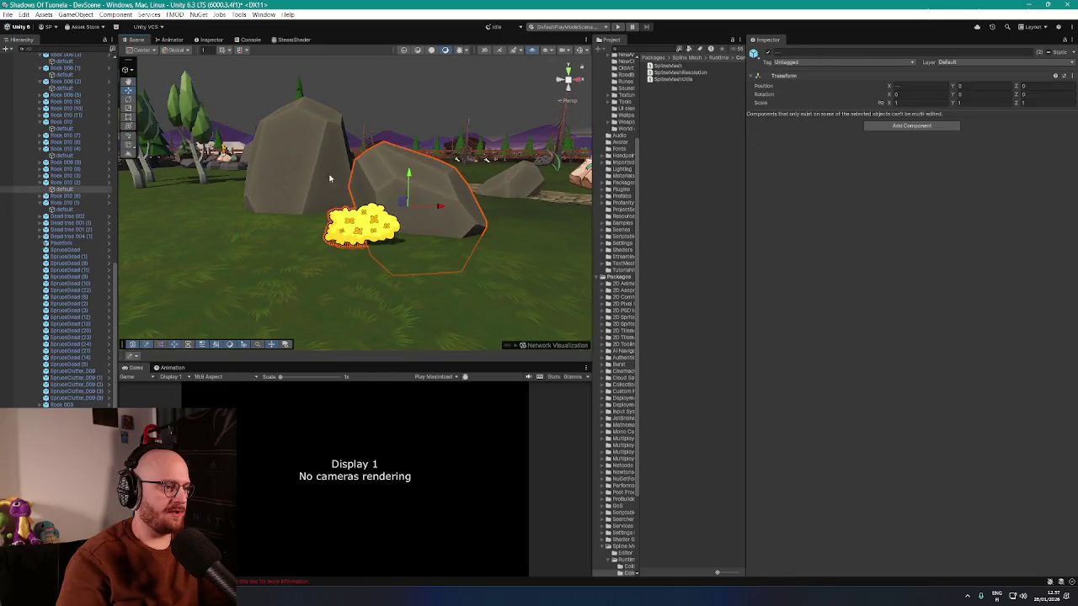
{"action": "key", "text": "f"}
{"action": "mouse_move", "coordinate": [328, 172]}
{"action": "left_mouse_down"}
{"action": "mouse_move", "coordinate": [268, 185]}
{"action": "mouse_move", "coordinate": [269, 176]}
{"action": "mouse_move", "coordinate": [497, 204]}
{"action": "mouse_move", "coordinate": [479, 229]}
{"action": "mouse_move", "coordinate": [363, 225]}
{"action": "left_mouse_up"}
{"action": "mouse_move", "coordinate": [307, 195]}
{"action": "left_mouse_down"}
{"action": "mouse_move", "coordinate": [339, 260]}
{"action": "mouse_move", "coordinate": [330, 255]}
{"action": "mouse_move", "coordinate": [384, 233]}
{"action": "mouse_move", "coordinate": [536, 247]}
{"action": "mouse_move", "coordinate": [426, 266]}
{"action": "mouse_move", "coordinate": [455, 257]}
{"action": "left_mouse_up"}
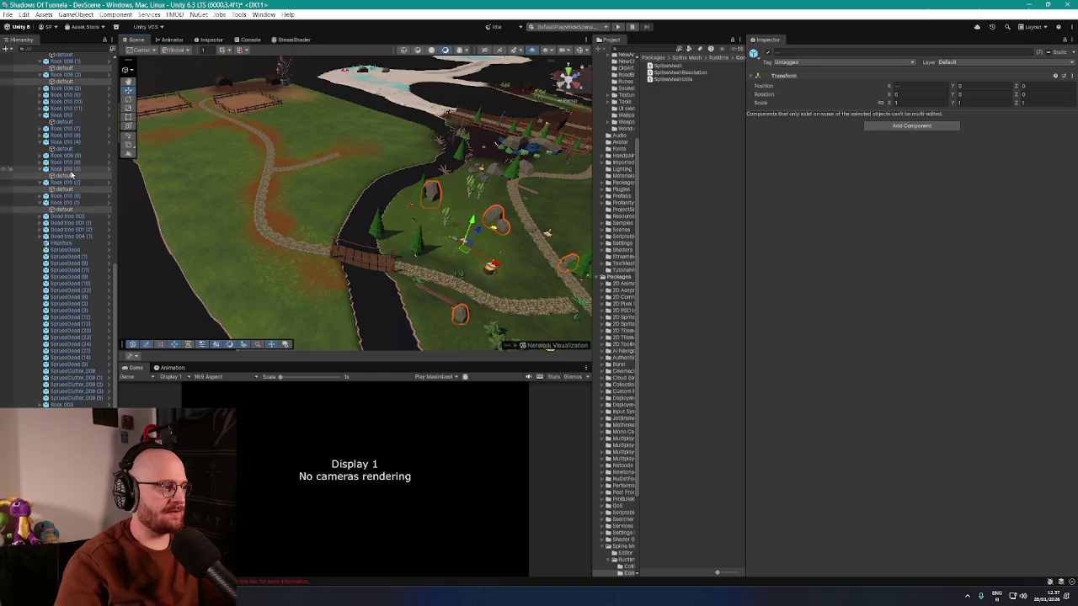
- Add Rock 006 and the flower bed sprite to the selection from the Hierarchy
{"action": "scroll", "coordinate": [71, 174], "scroll_direction": "up", "scroll_amount": 2}
{"action": "scroll", "coordinate": [75, 132], "scroll_direction": "up", "scroll_amount": 6}
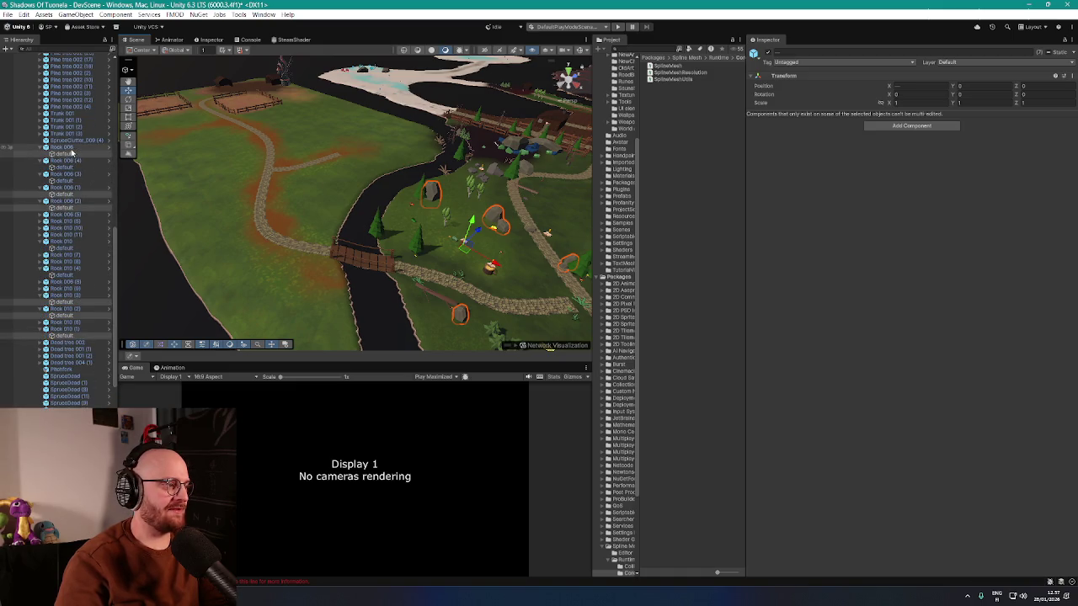
{"action": "left_click", "coordinate": [70, 149], "text": "ctrl"}
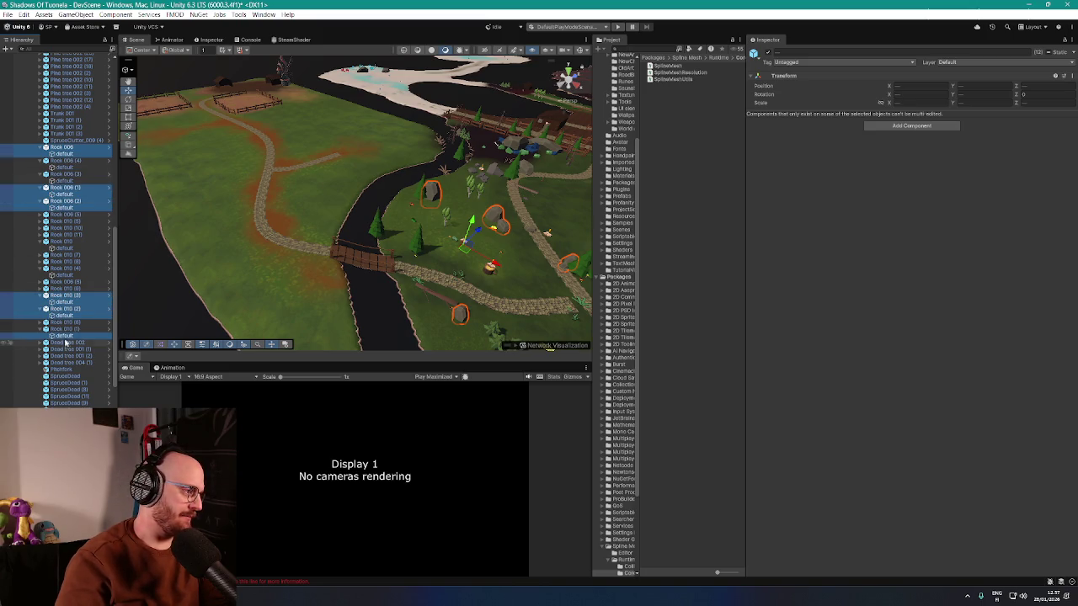
{"action": "scroll", "coordinate": [67, 354], "scroll_direction": "down", "scroll_amount": 10}
{"action": "left_click", "coordinate": [70, 371], "text": "ctrl"}
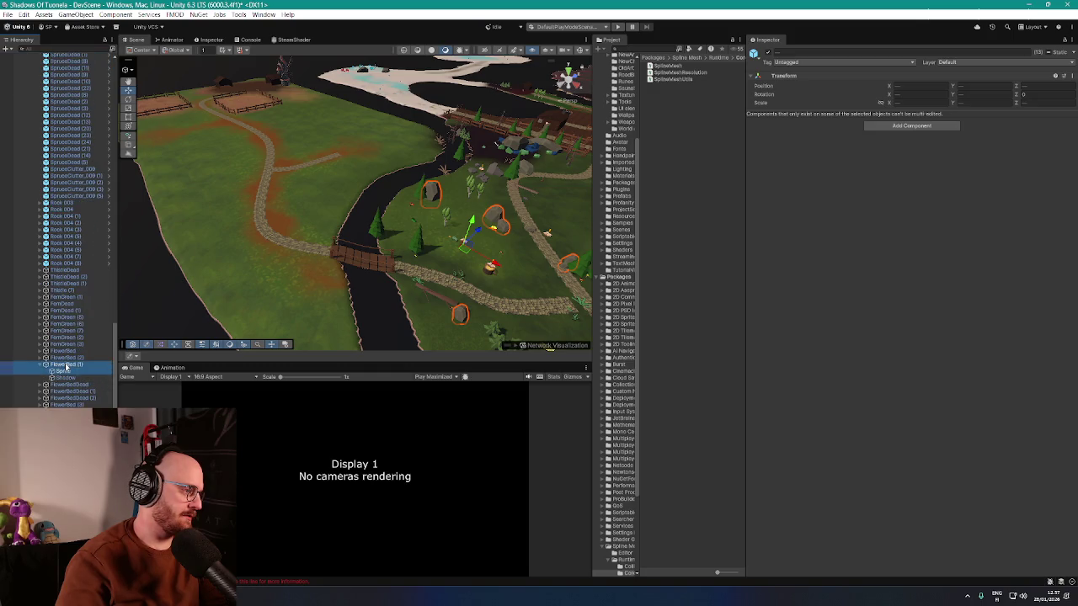
{"action": "scroll", "coordinate": [75, 384], "scroll_direction": "down", "scroll_amount": 10}
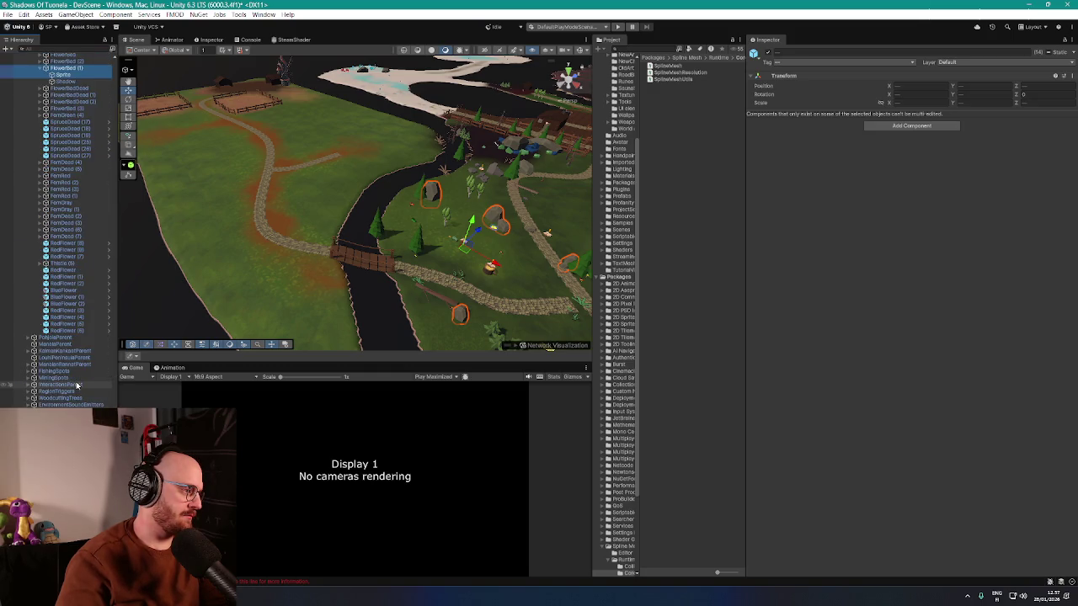
{"action": "scroll", "coordinate": [77, 383], "scroll_direction": "up", "scroll_amount": 15}
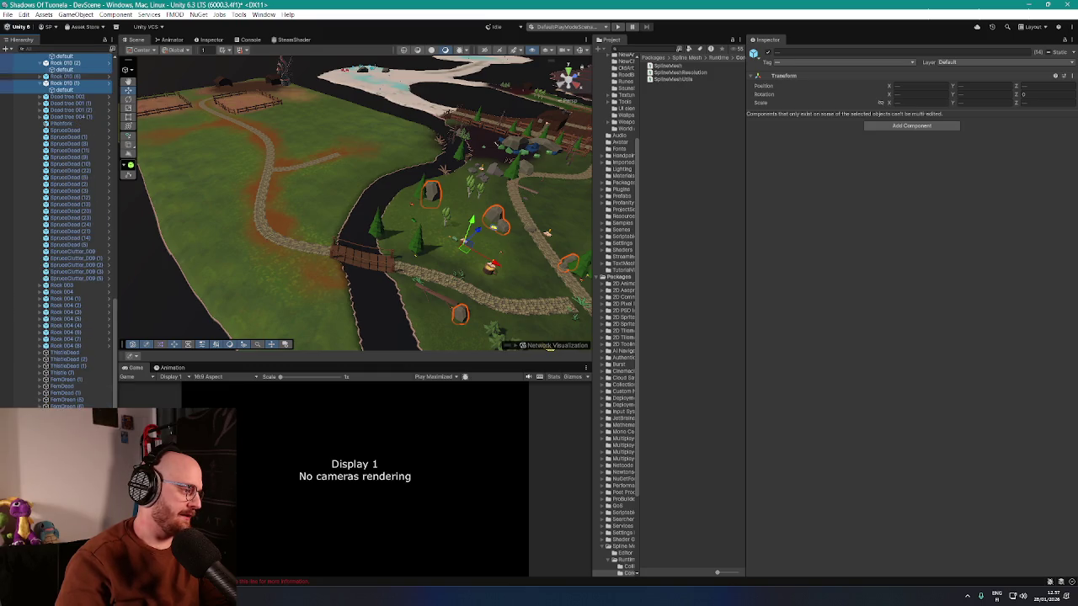
{"action": "scroll", "coordinate": [57, 231], "scroll_direction": "up", "scroll_amount": 5}
{"action": "scroll", "coordinate": [57, 231], "scroll_direction": "up", "scroll_amount": 5}
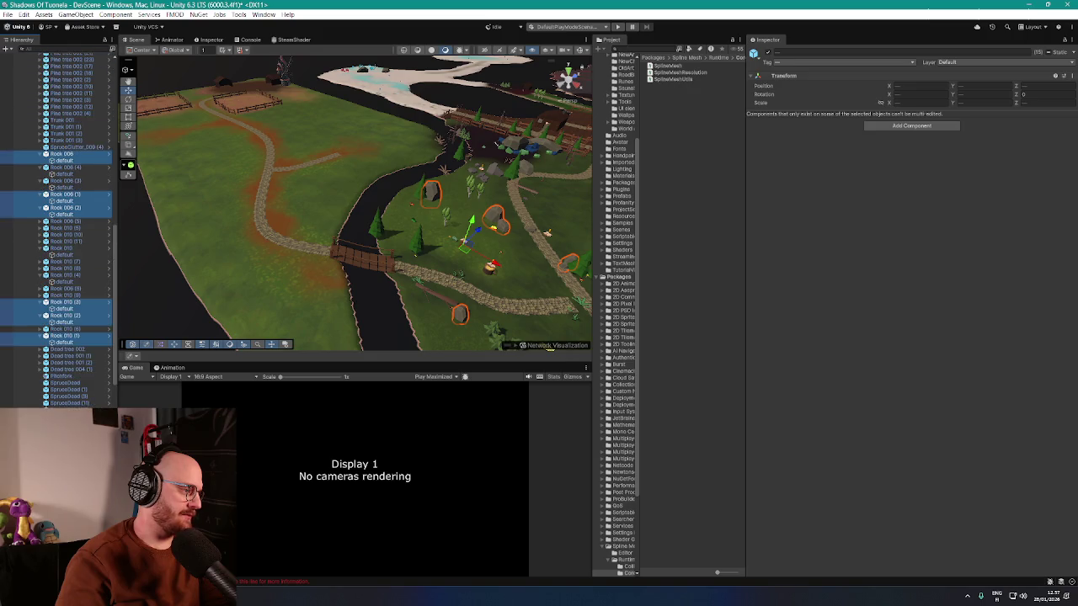
{"action": "scroll", "coordinate": [56, 230], "scroll_direction": "up", "scroll_amount": 4}
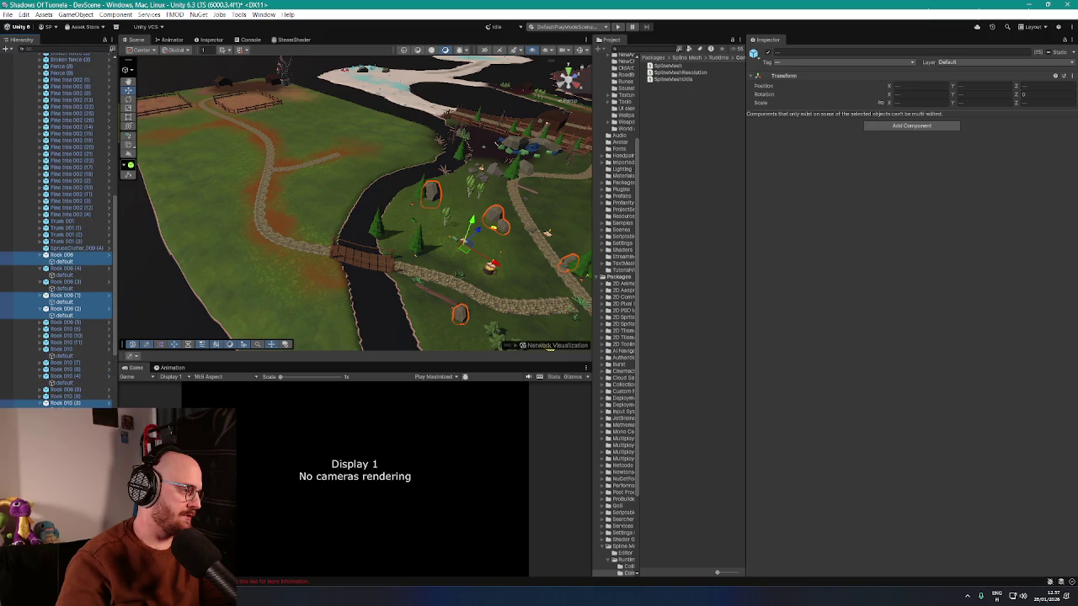
{"action": "scroll", "coordinate": [56, 231], "scroll_direction": "up", "scroll_amount": 5}
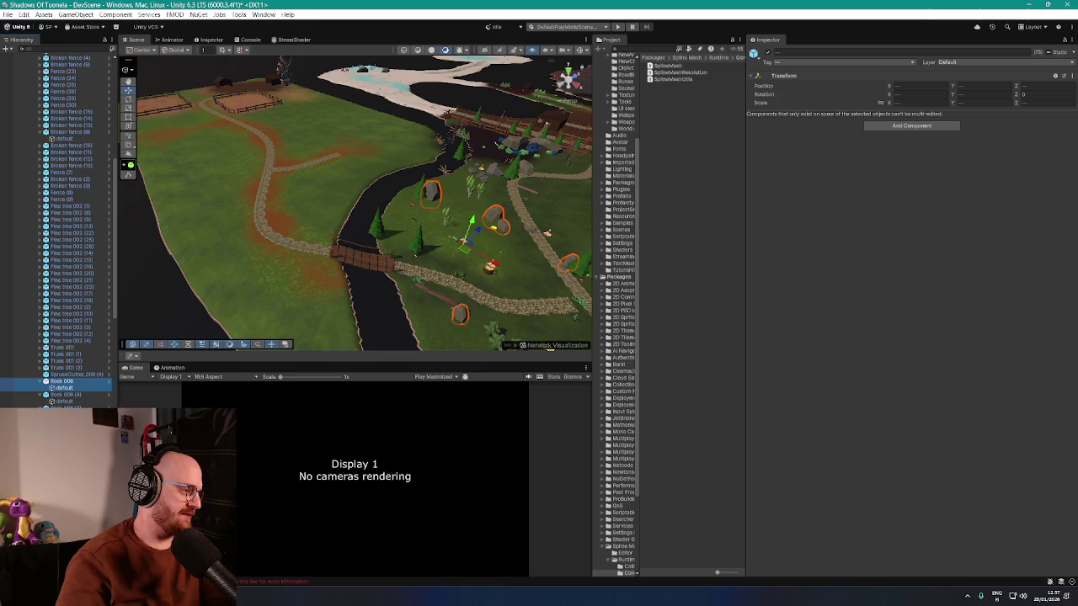
{"action": "scroll", "coordinate": [56, 231], "scroll_direction": "up", "scroll_amount": 8}
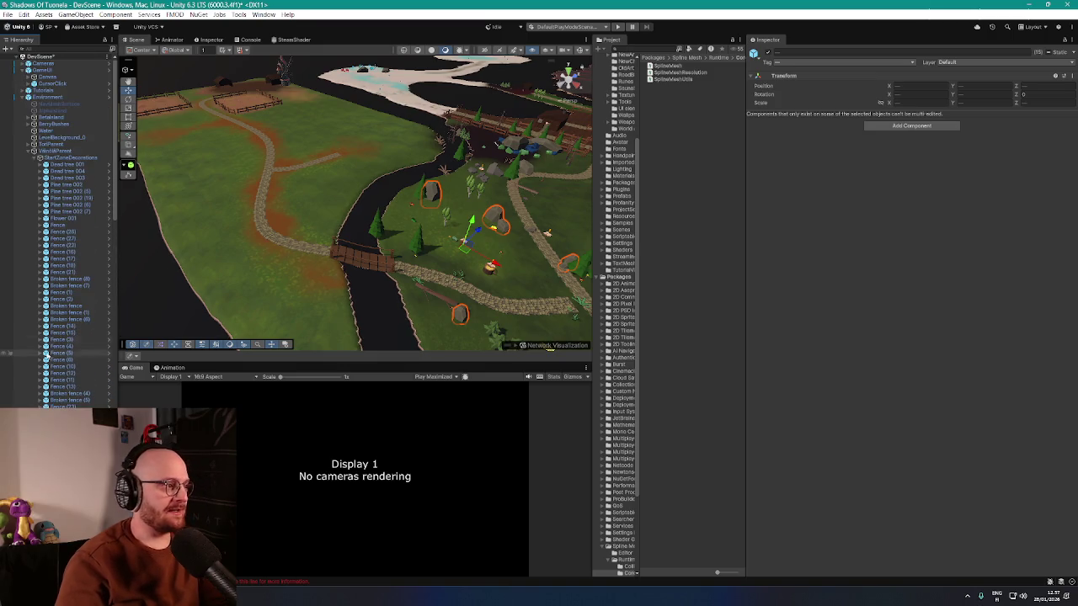
{"action": "scroll", "coordinate": [55, 384], "scroll_direction": "down", "scroll_amount": 15}
{"action": "scroll", "coordinate": [56, 384], "scroll_direction": "down", "scroll_amount": 12}
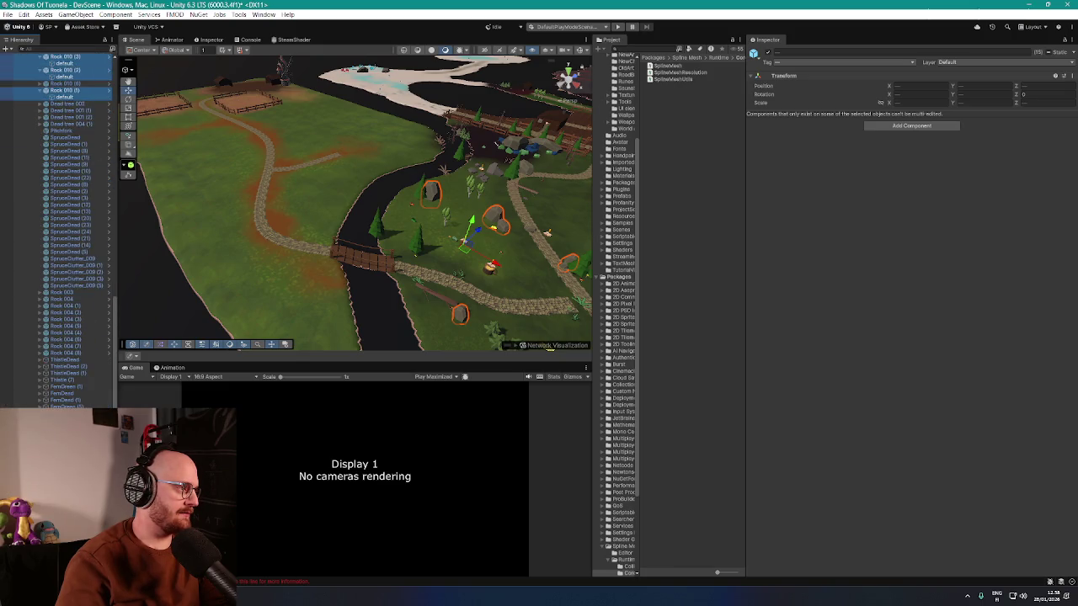
{"action": "scroll", "coordinate": [59, 231], "scroll_direction": "up", "scroll_amount": 20}
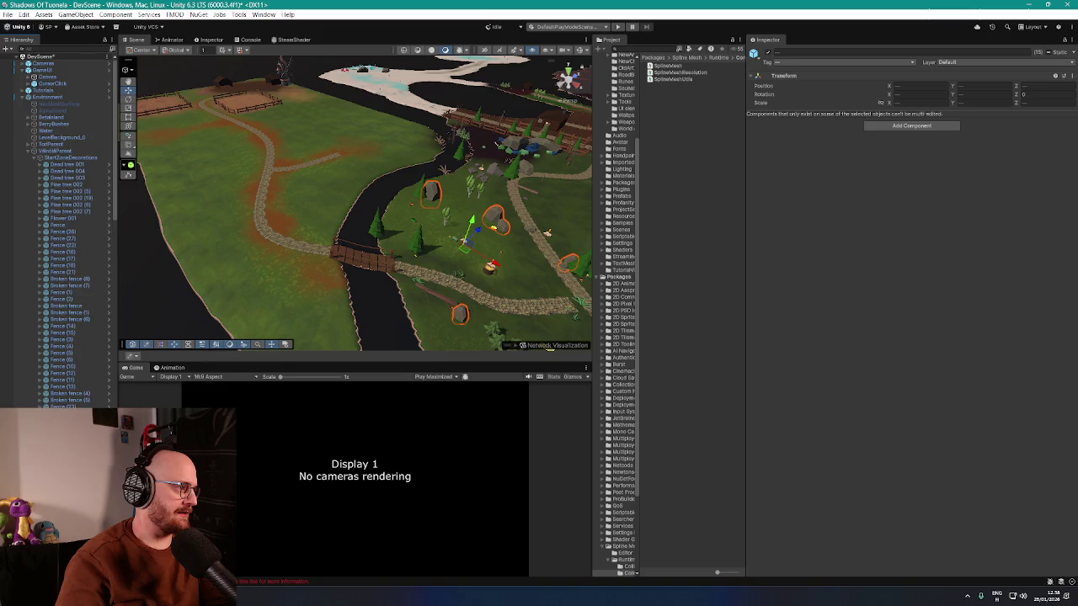
{"action": "scroll", "coordinate": [59, 230], "scroll_direction": "down", "scroll_amount": 20}
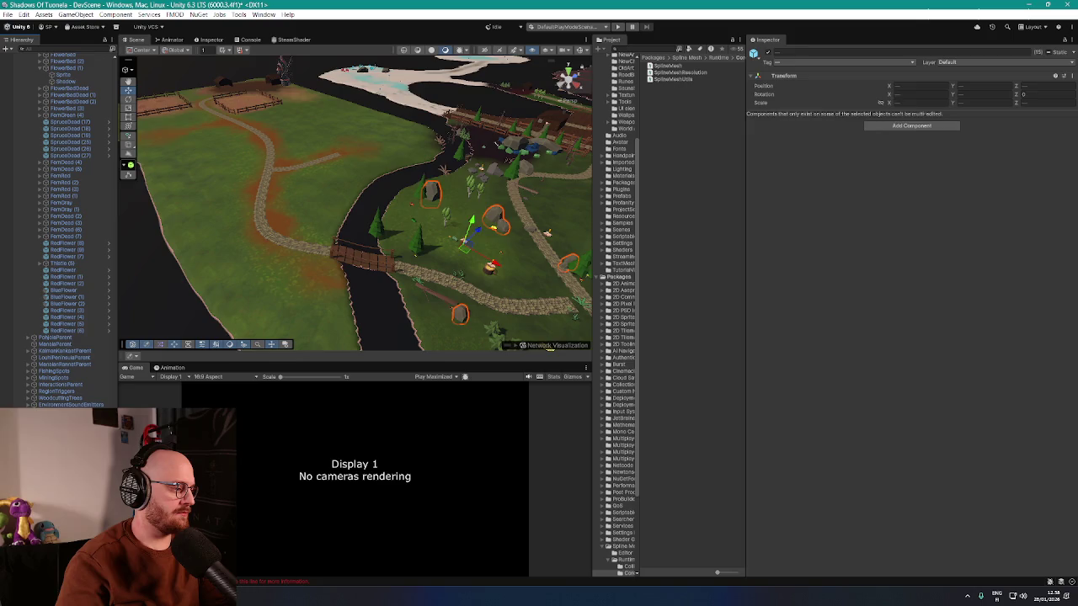
{"action": "scroll", "coordinate": [56, 231], "scroll_direction": "up", "scroll_amount": 6}
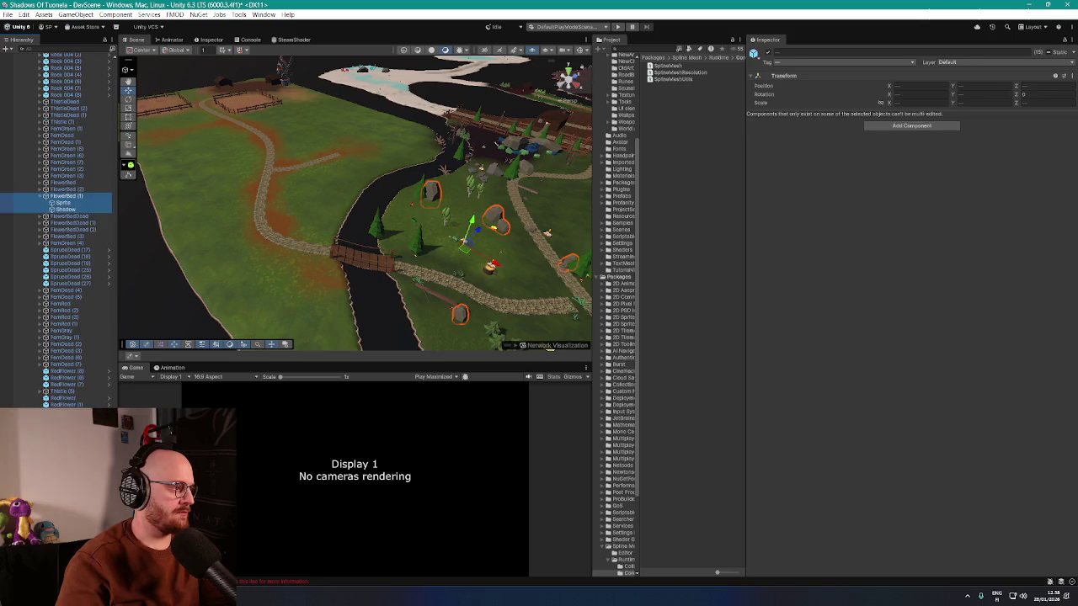
{"action": "scroll", "coordinate": [56, 231], "scroll_direction": "up", "scroll_amount": 10}
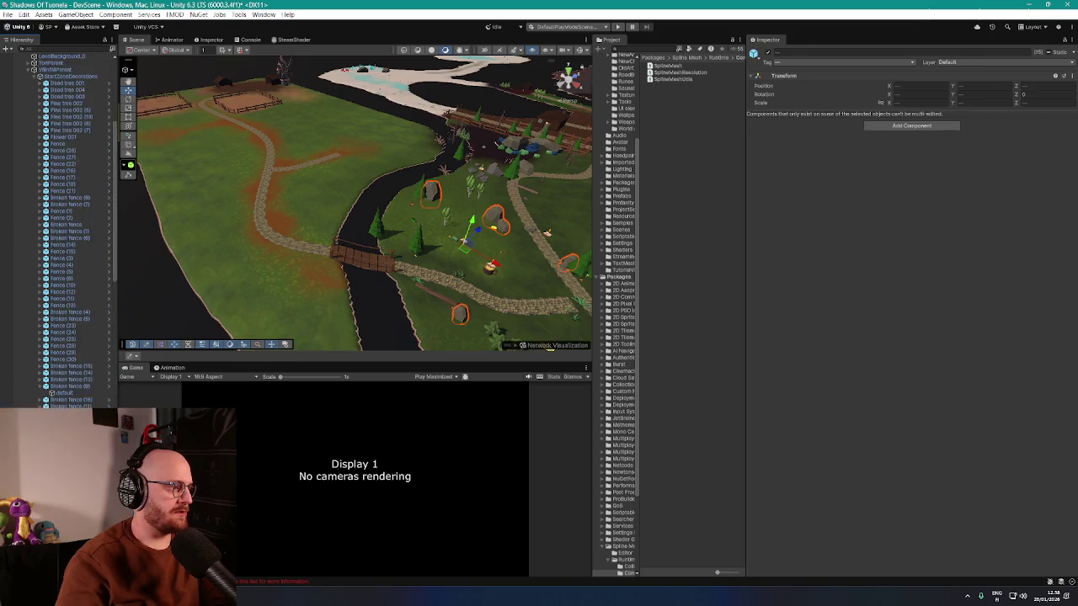
{"action": "scroll", "coordinate": [59, 231], "scroll_direction": "up", "scroll_amount": 10}
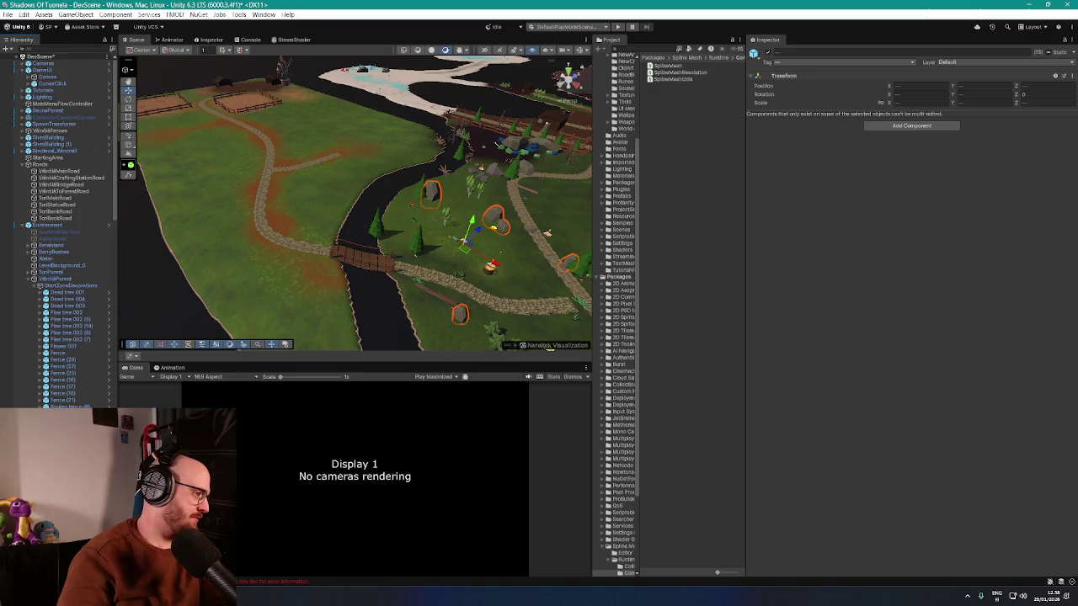
{"action": "scroll", "coordinate": [55, 231], "scroll_direction": "down", "scroll_amount": 20}
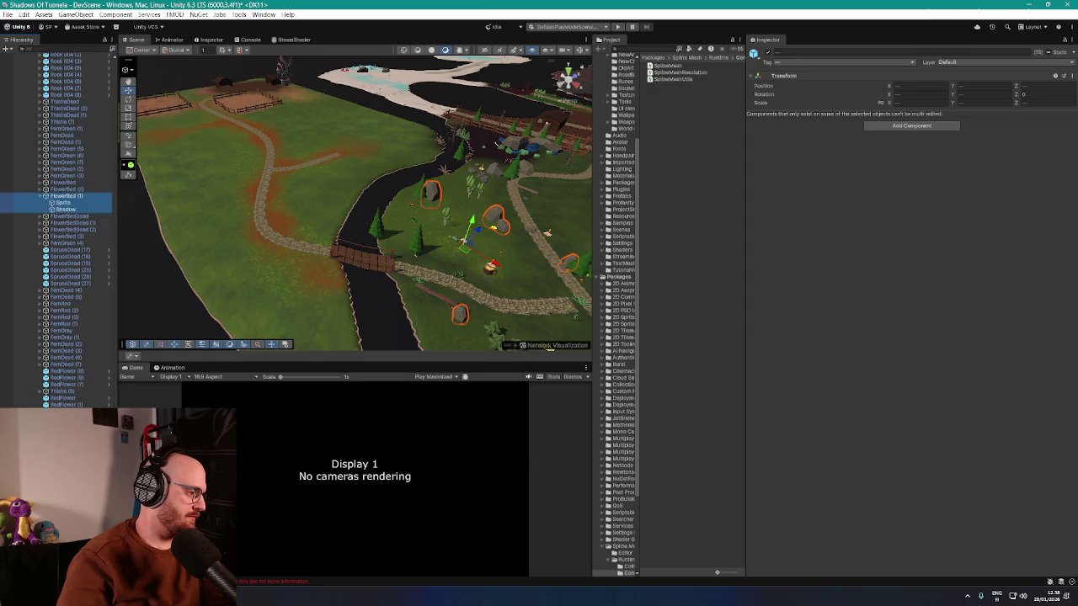
- Select StartingArea and fly the Scene camera down to the riverbank beside the wooden bridge
{"action": "left_click", "coordinate": [177, 131]}
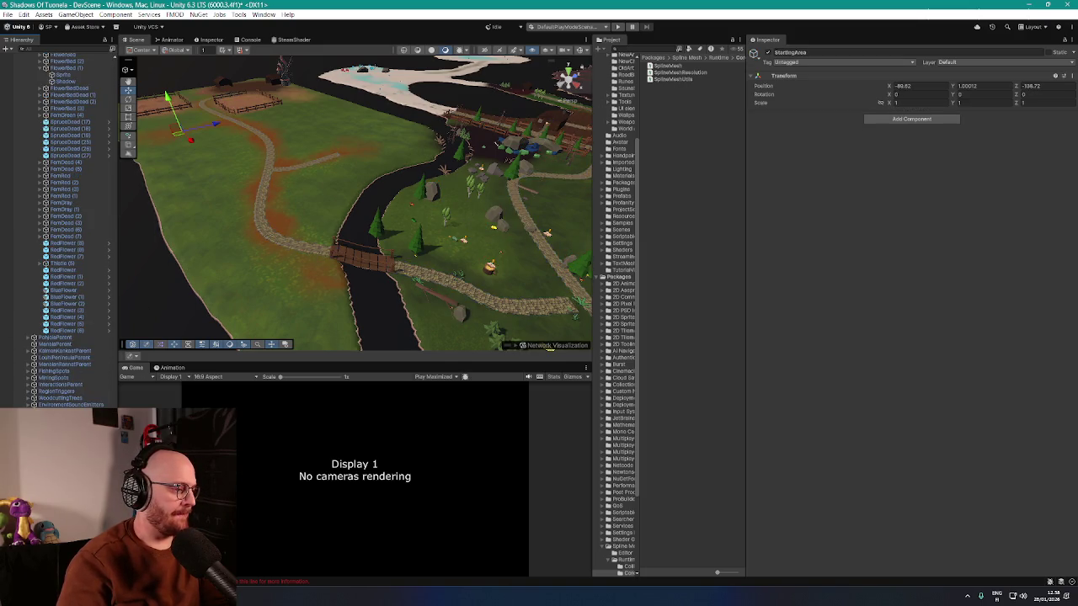
{"action": "scroll", "coordinate": [406, 273], "scroll_direction": "up", "scroll_amount": 5}
{"action": "scroll", "coordinate": [406, 273], "scroll_direction": "up", "scroll_amount": 5}
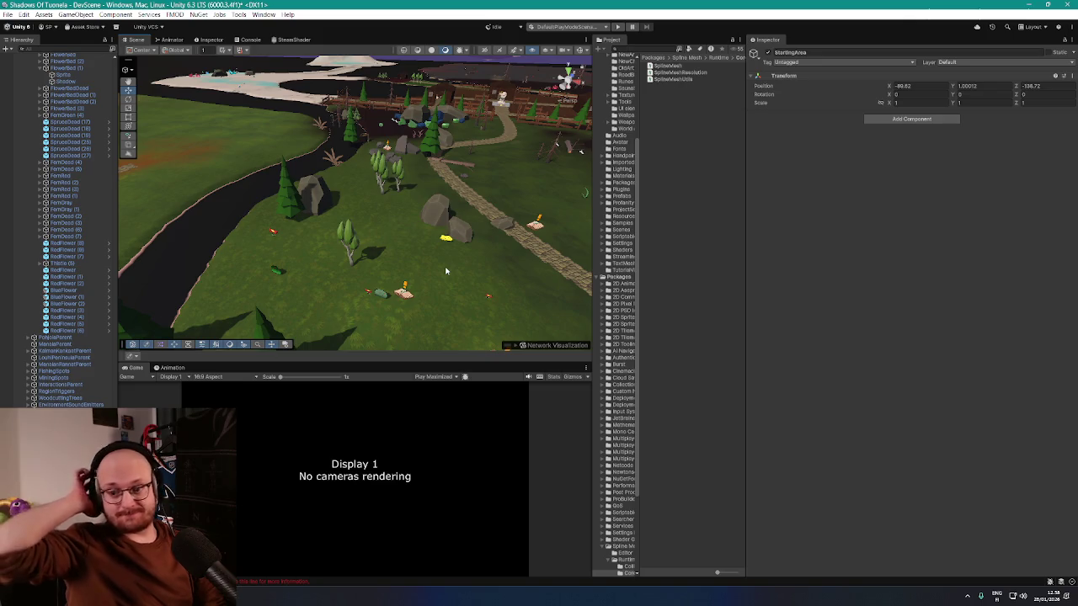
{"action": "mouse_move", "coordinate": [505, 225]}
{"action": "left_mouse_down"}
{"action": "mouse_move", "coordinate": [474, 226]}
{"action": "mouse_move", "coordinate": [471, 240]}
{"action": "mouse_move", "coordinate": [421, 269]}
{"action": "mouse_move", "coordinate": [458, 233]}
{"action": "mouse_move", "coordinate": [476, 258]}
{"action": "mouse_move", "coordinate": [369, 212]}
{"action": "mouse_move", "coordinate": [501, 225]}
{"action": "mouse_move", "coordinate": [566, 251]}
{"action": "left_mouse_up"}
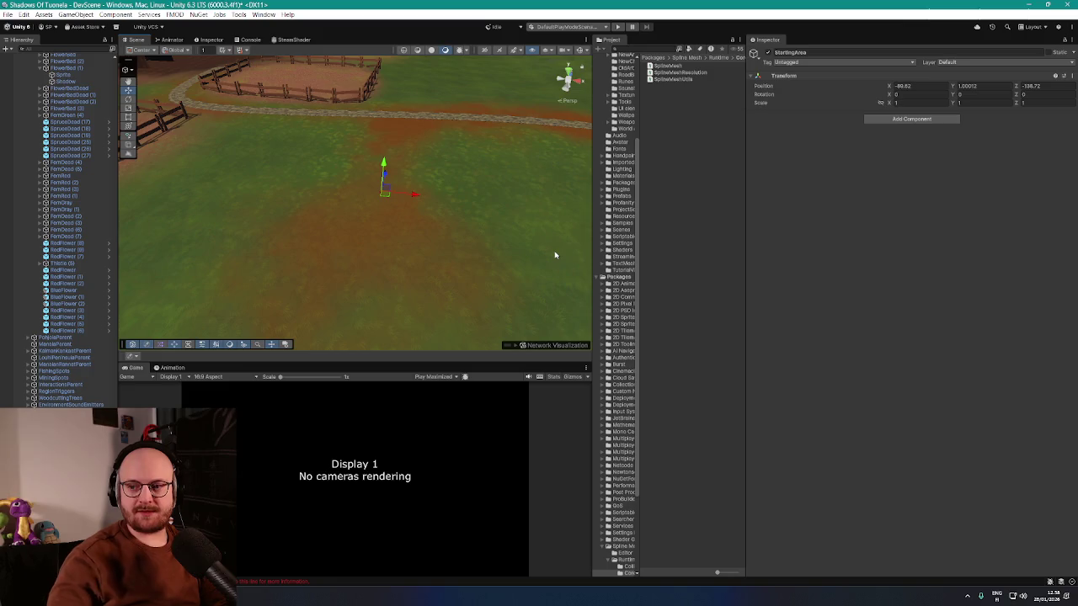
{"action": "mouse_move", "coordinate": [501, 208]}
{"action": "left_mouse_down"}
{"action": "mouse_move", "coordinate": [493, 174]}
{"action": "mouse_move", "coordinate": [495, 248]}
{"action": "mouse_move", "coordinate": [522, 245]}
{"action": "mouse_move", "coordinate": [537, 212]}
{"action": "mouse_move", "coordinate": [513, 197]}
{"action": "mouse_move", "coordinate": [575, 175]}
{"action": "left_mouse_up"}
{"action": "key", "text": "w"}
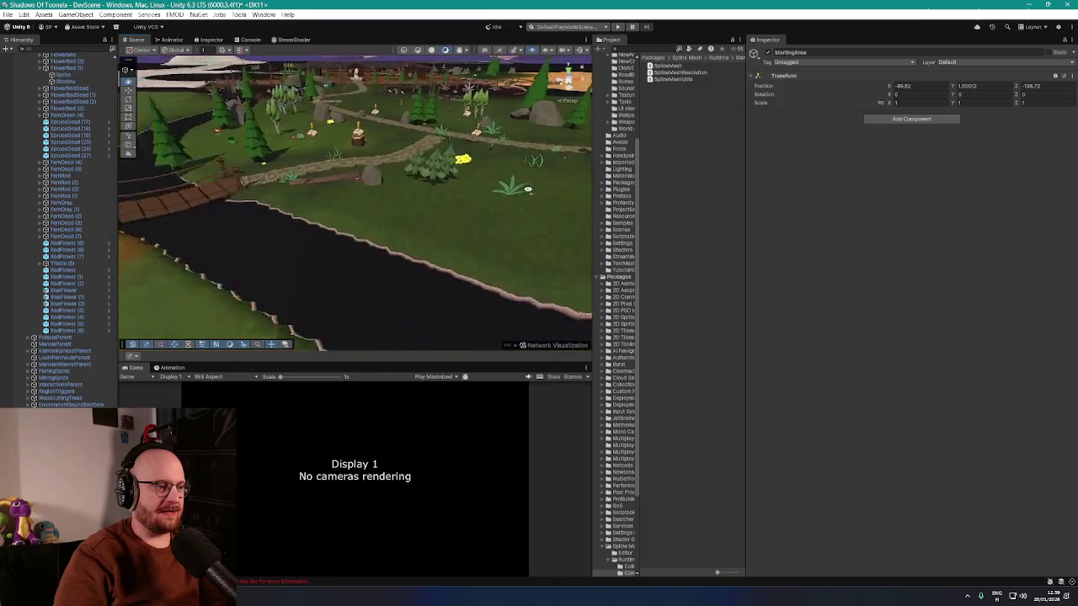
{"action": "left_click_drag", "start_coordinate": [519, 192], "coordinate": [530, 180]}
- Select Rock 010 (3), Rock 010 (9) and the other scattered rocks together
{"action": "left_click", "coordinate": [529, 179]}
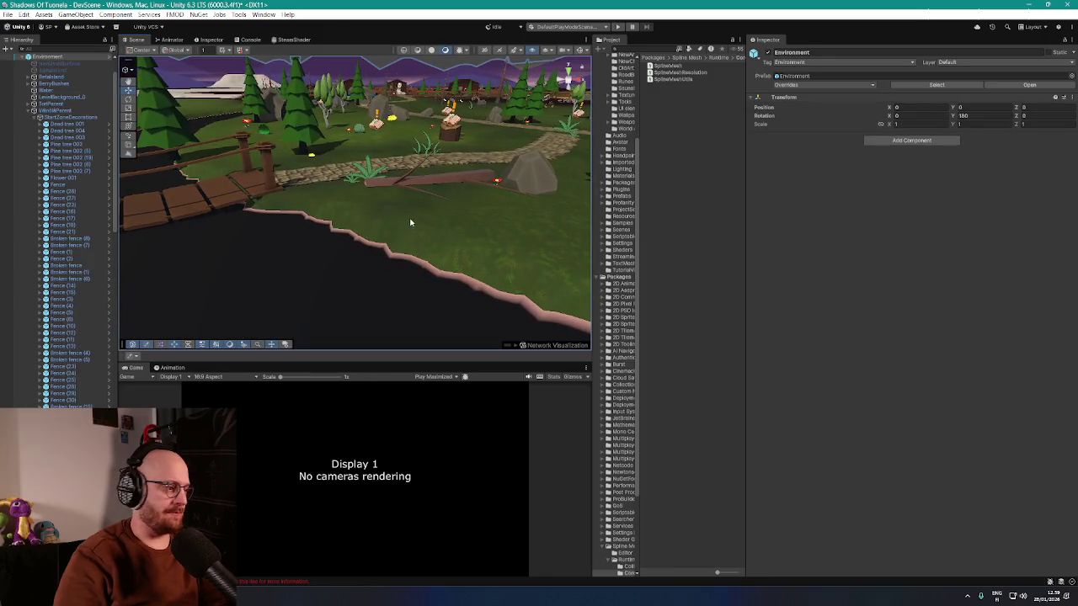
{"action": "left_click", "coordinate": [539, 175]}
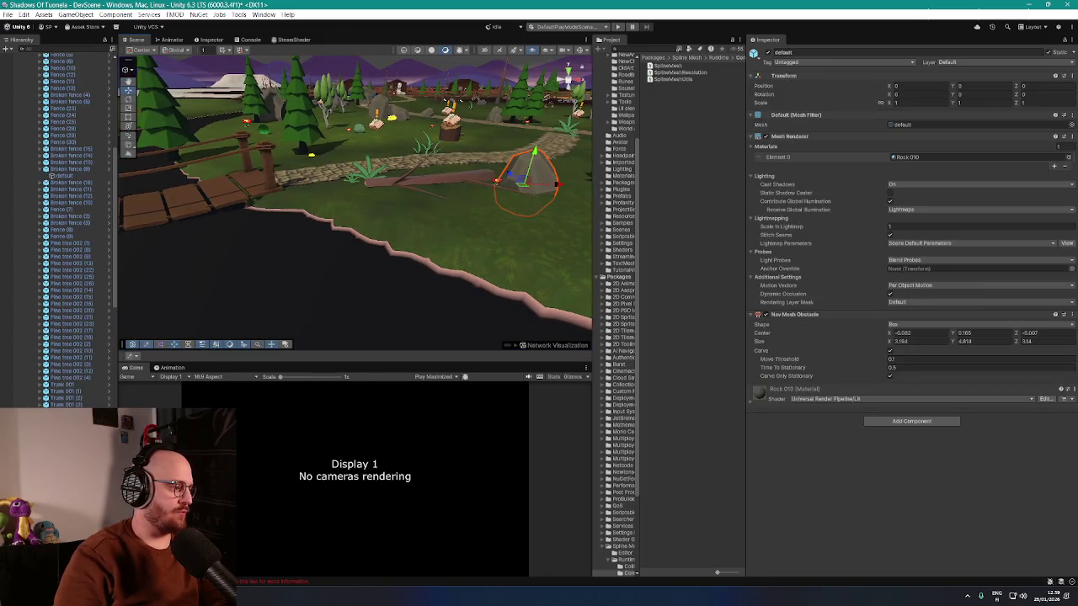
{"action": "left_click", "coordinate": [539, 176]}
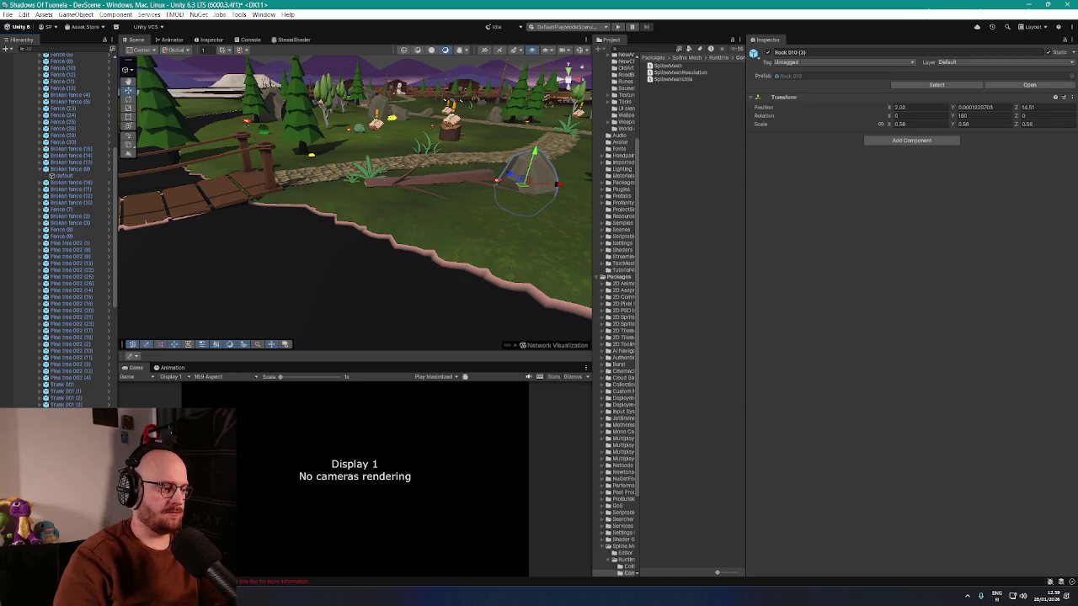
{"action": "left_click", "coordinate": [538, 175]}
{"action": "left_click", "coordinate": [539, 175]}
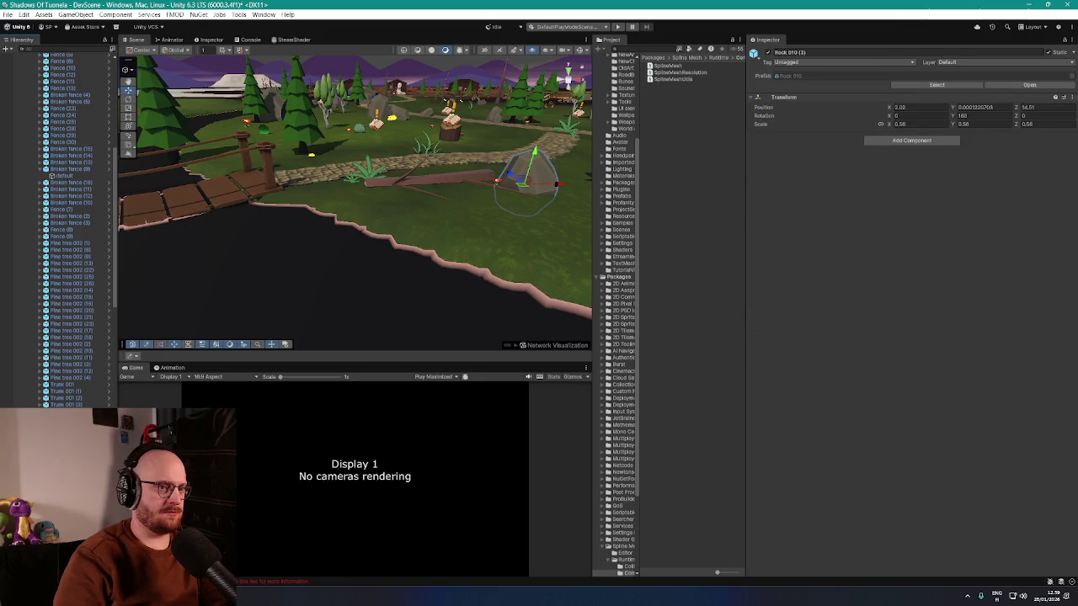
{"action": "left_click", "coordinate": [539, 175]}
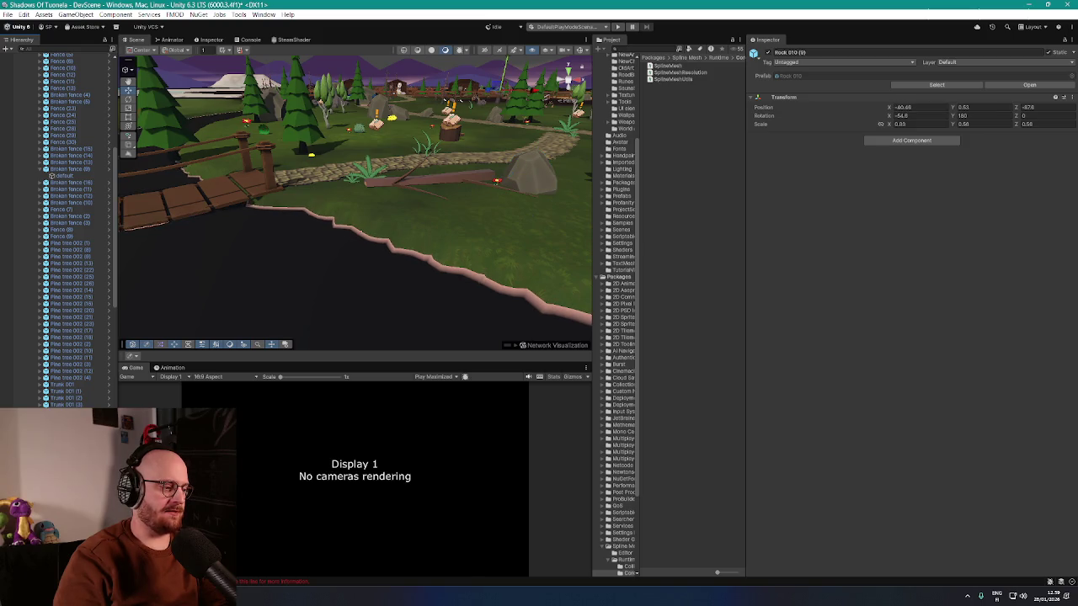
{"action": "left_click", "coordinate": [530, 177], "text": "shift"}
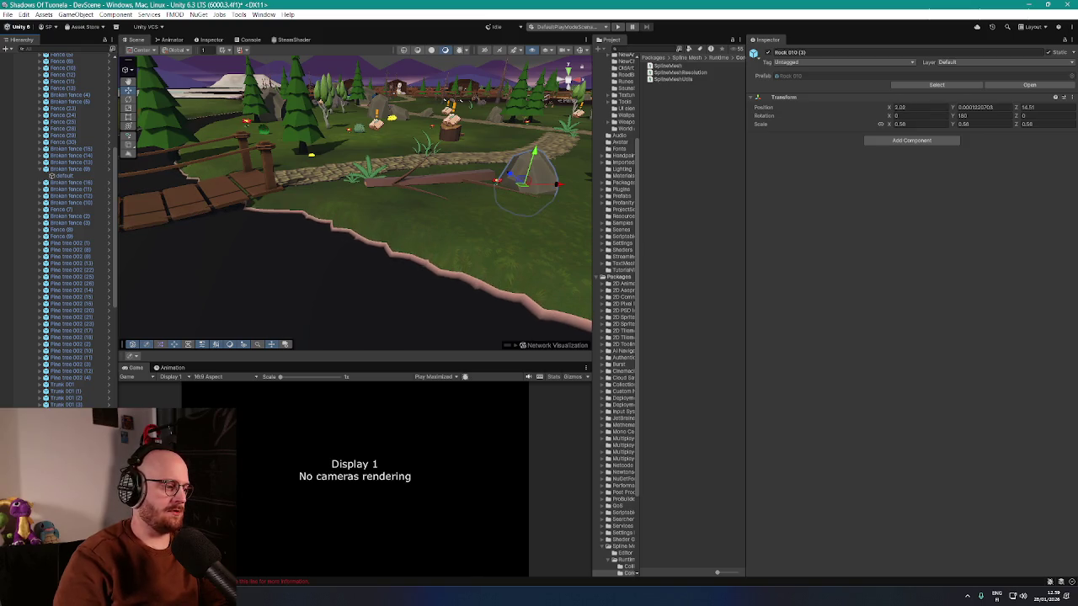
{"action": "left_click", "coordinate": [497, 180], "text": "shift"}
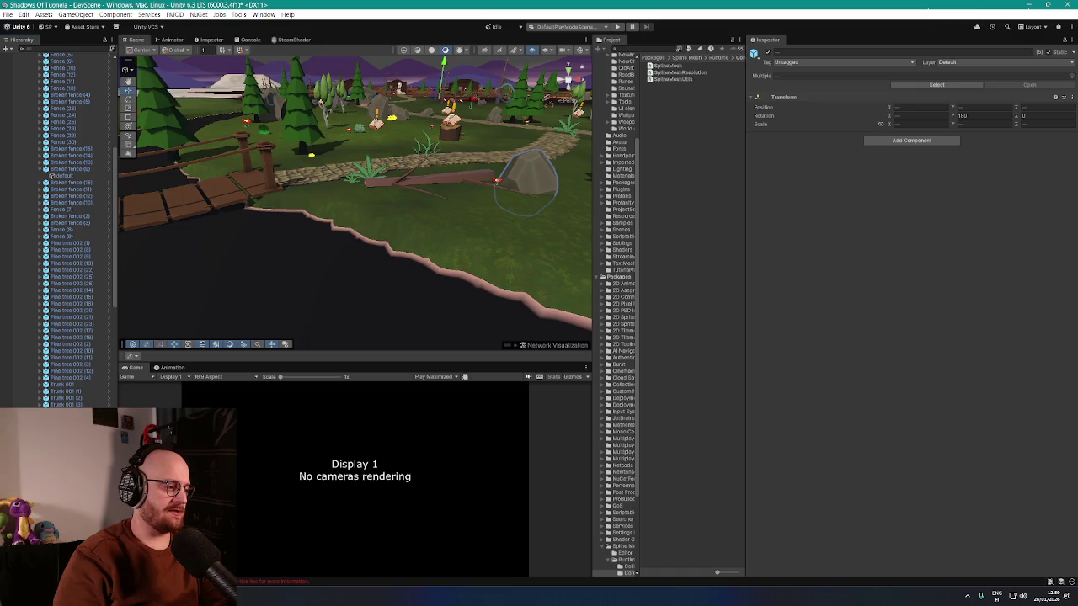
{"action": "left_click", "coordinate": [148, 223], "text": "shift"}
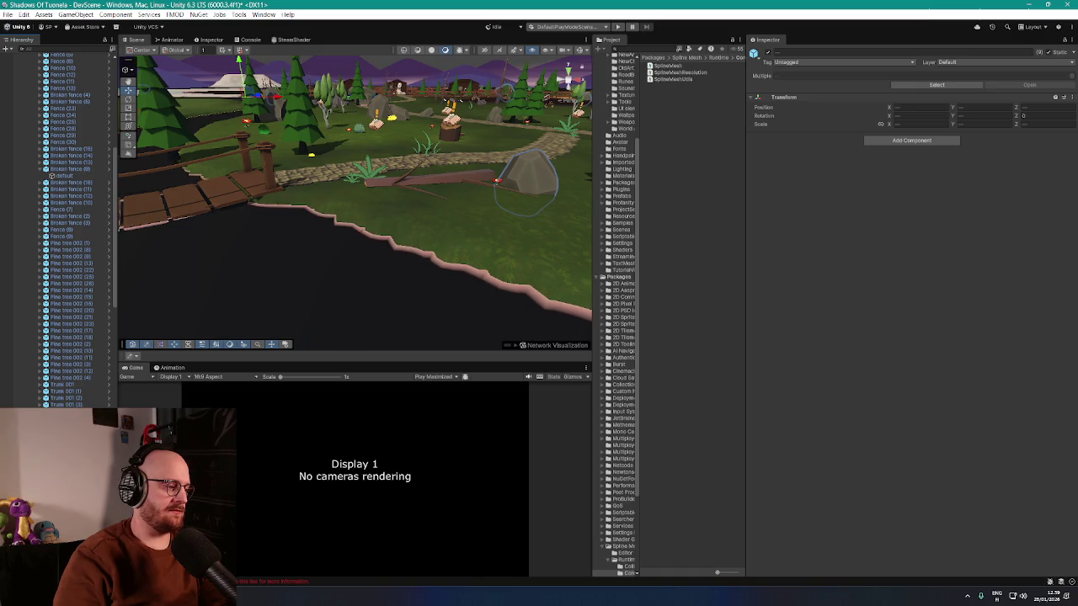
{"action": "left_click", "coordinate": [168, 202], "text": "shift"}
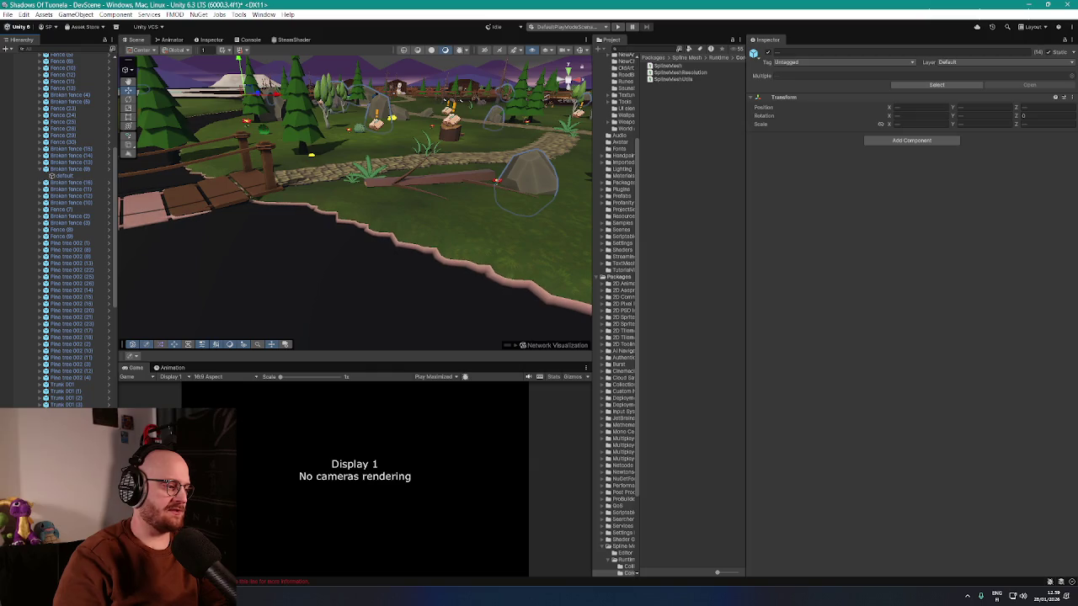
- Pull back and orbit to a high overview of the whole map
{"action": "mouse_move", "coordinate": [169, 202]}
{"action": "left_mouse_down"}
{"action": "mouse_move", "coordinate": [325, 228]}
{"action": "mouse_move", "coordinate": [309, 267]}
{"action": "left_mouse_up"}
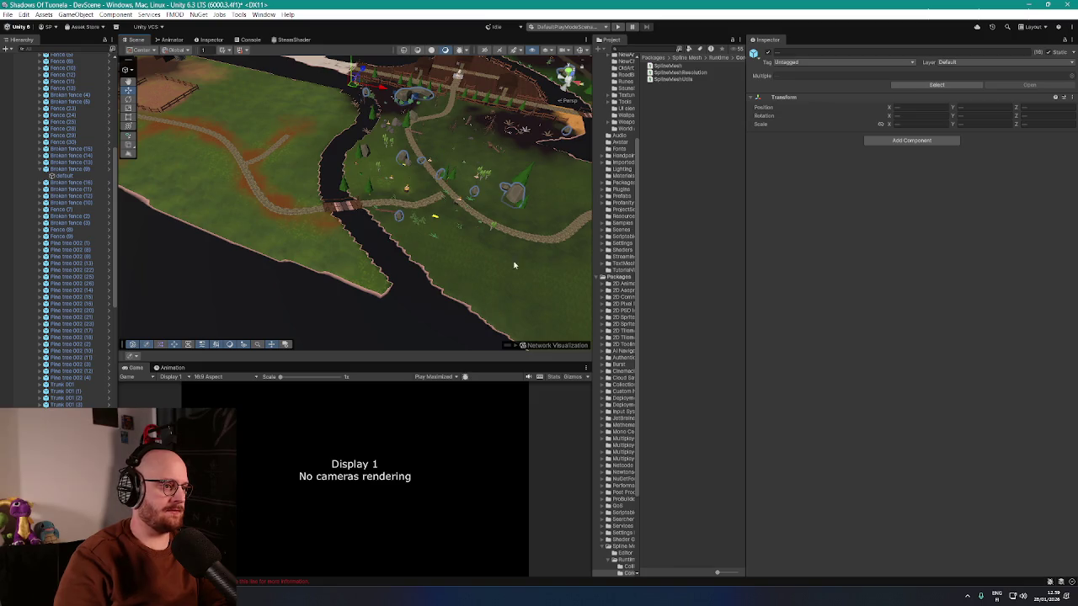
{"action": "mouse_move", "coordinate": [522, 227]}
{"action": "left_mouse_down"}
{"action": "mouse_move", "coordinate": [365, 149]}
{"action": "mouse_move", "coordinate": [230, 143]}
{"action": "mouse_move", "coordinate": [246, 162]}
{"action": "mouse_move", "coordinate": [337, 174]}
{"action": "mouse_move", "coordinate": [273, 154]}
{"action": "mouse_move", "coordinate": [241, 166]}
{"action": "left_mouse_up"}
{"action": "left_click_drag", "start_coordinate": [309, 217], "coordinate": [240, 143]}
- Orbit the view and click through the rocks to select the small Rock 010 (11)
{"action": "left_click", "coordinate": [234, 137]}
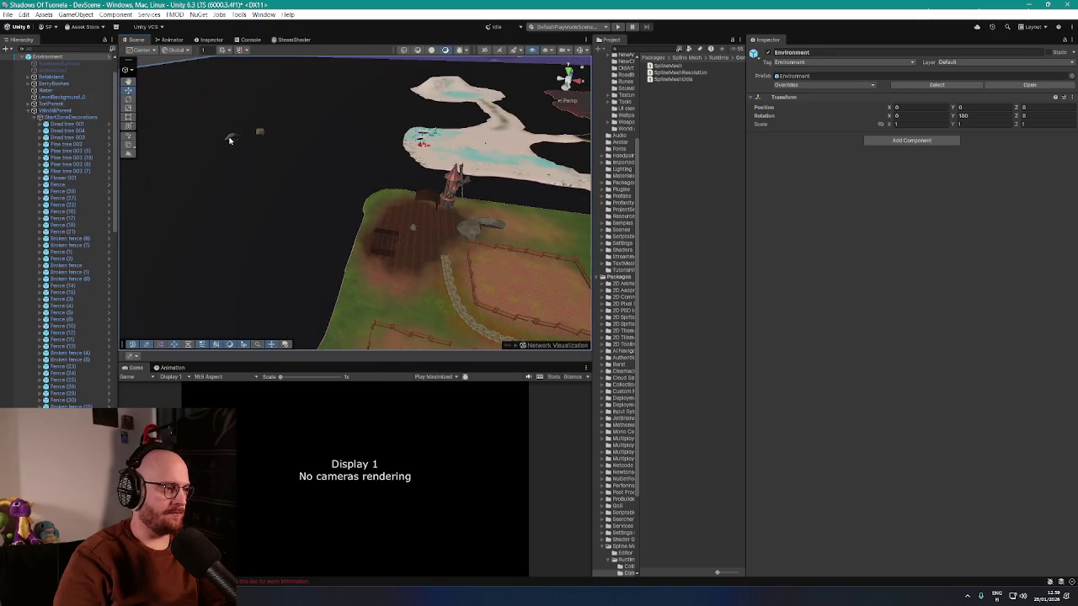
{"action": "left_click", "coordinate": [229, 140]}
{"action": "left_click_drag", "start_coordinate": [242, 187], "coordinate": [271, 202]}
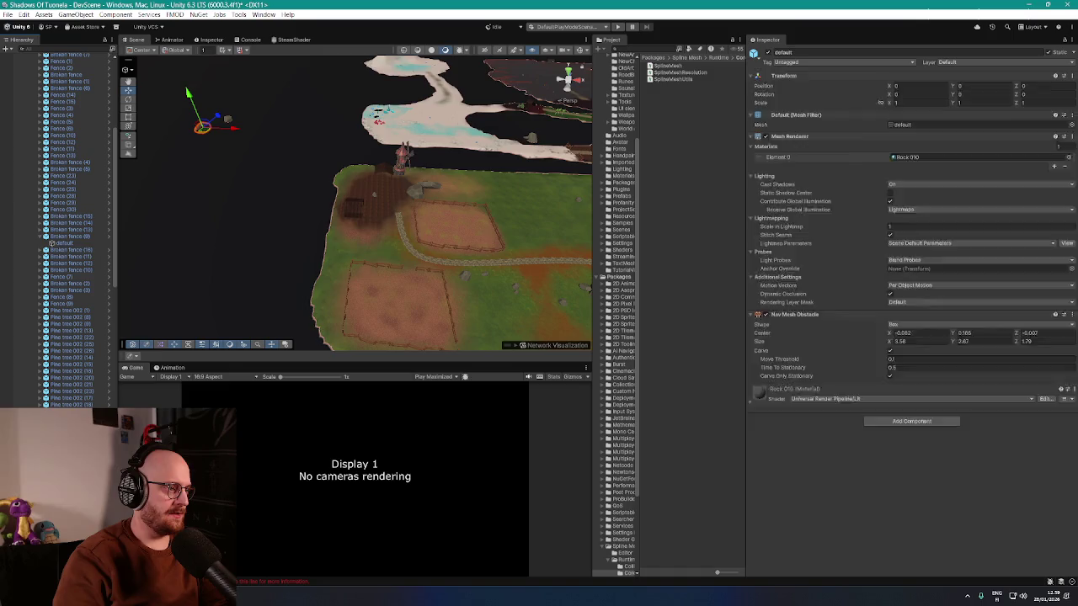
{"action": "left_click", "coordinate": [530, 229]}
{"action": "left_click_drag", "start_coordinate": [348, 267], "coordinate": [344, 241]}
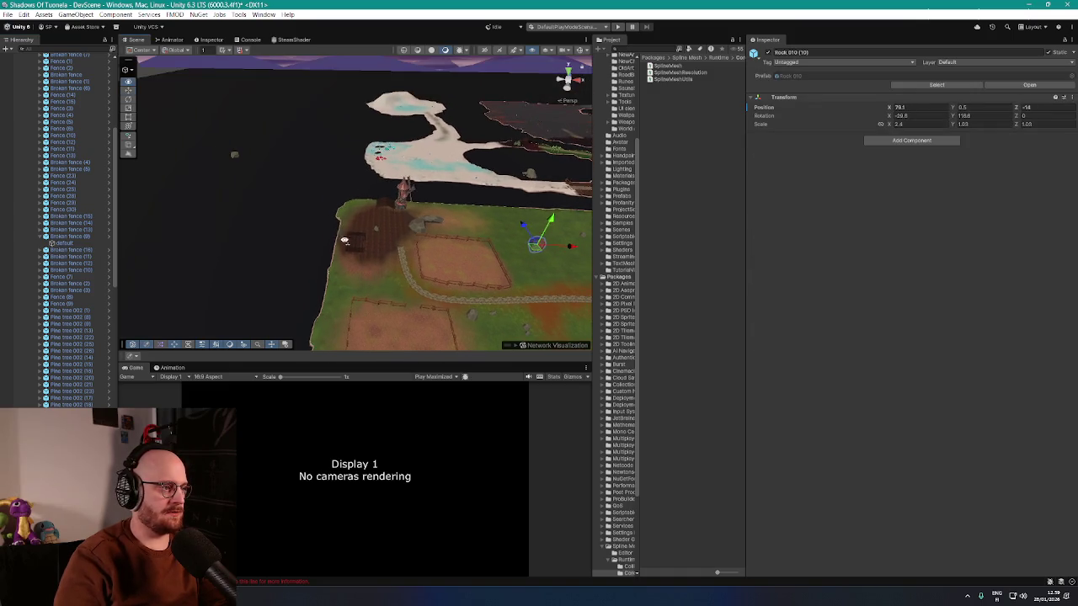
{"action": "left_click", "coordinate": [235, 158]}
{"action": "left_click", "coordinate": [235, 157]}
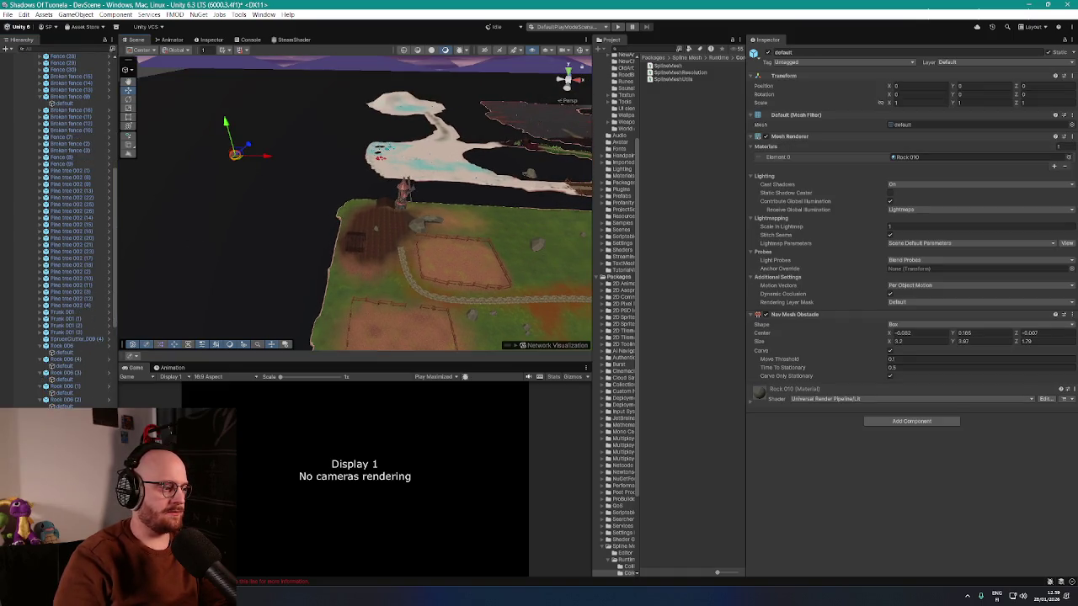
- Drag Rock 010 (11) across the terrain near the fenced fields, then select StartingArea
{"action": "mouse_move", "coordinate": [235, 158]}
{"action": "left_mouse_down"}
{"action": "mouse_move", "coordinate": [555, 284]}
{"action": "mouse_move", "coordinate": [464, 296]}
{"action": "mouse_move", "coordinate": [385, 263]}
{"action": "mouse_move", "coordinate": [395, 274]}
{"action": "left_mouse_up"}
{"action": "scroll", "coordinate": [63, 336], "scroll_direction": "up", "scroll_amount": 10}
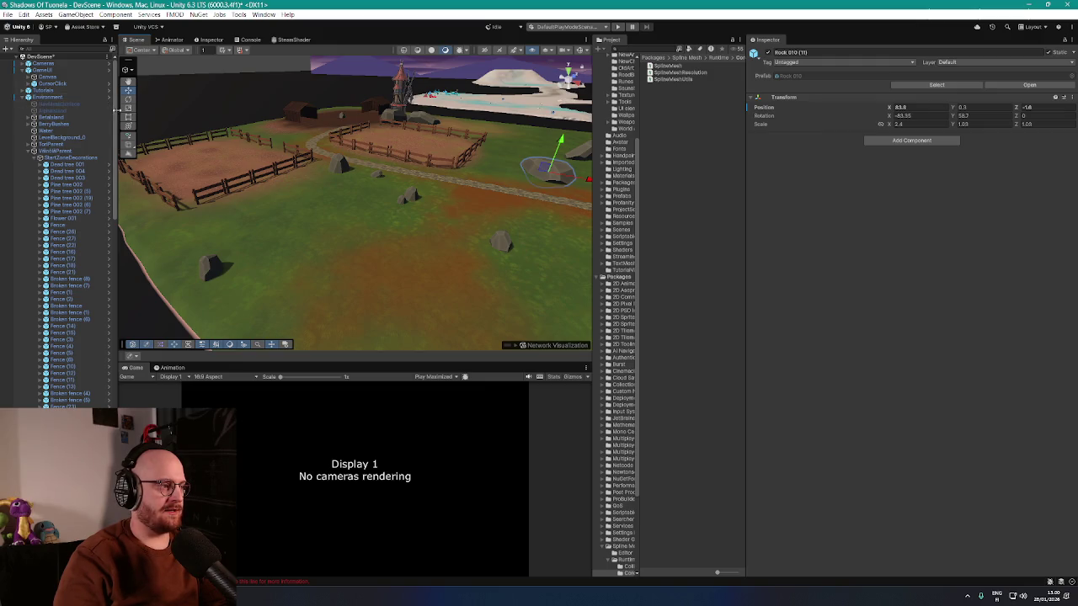
{"action": "scroll", "coordinate": [115, 114], "scroll_direction": "down", "scroll_amount": 3}
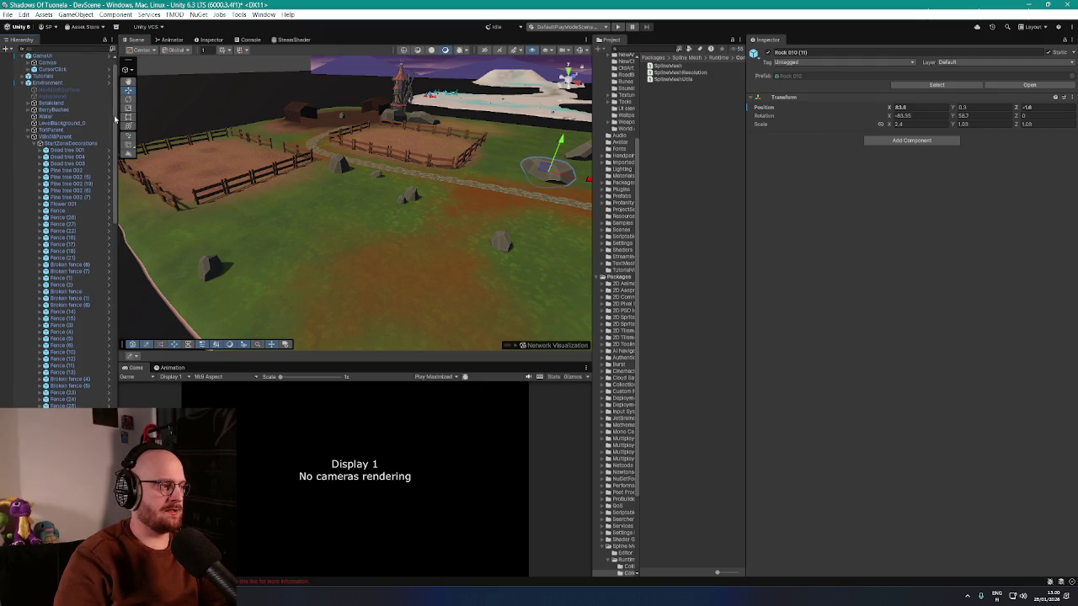
{"action": "scroll", "coordinate": [116, 132], "scroll_direction": "down", "scroll_amount": 10}
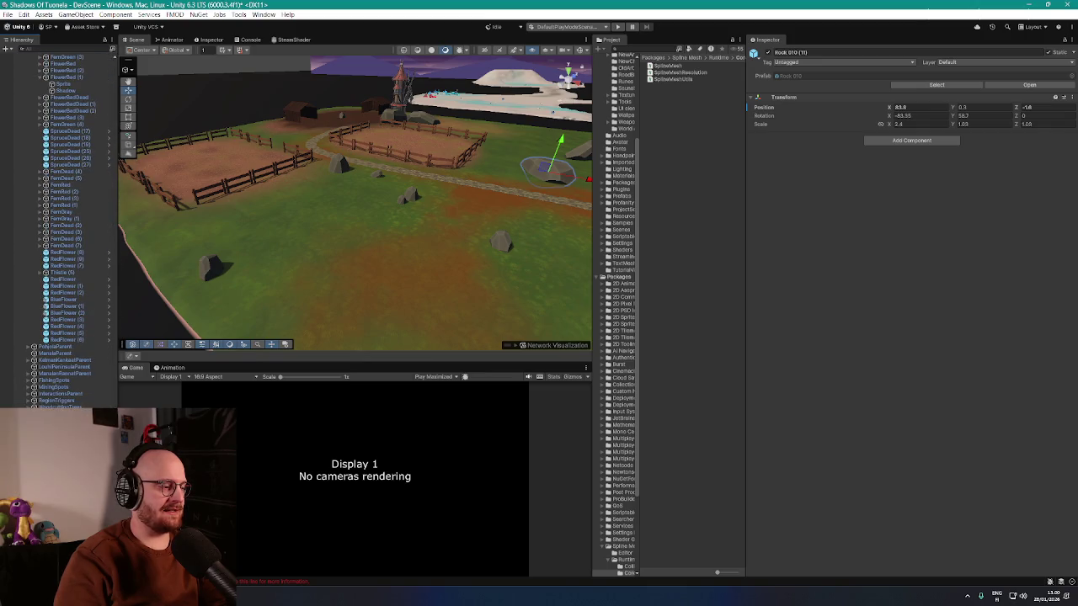
{"action": "scroll", "coordinate": [115, 132], "scroll_direction": "down", "scroll_amount": 2}
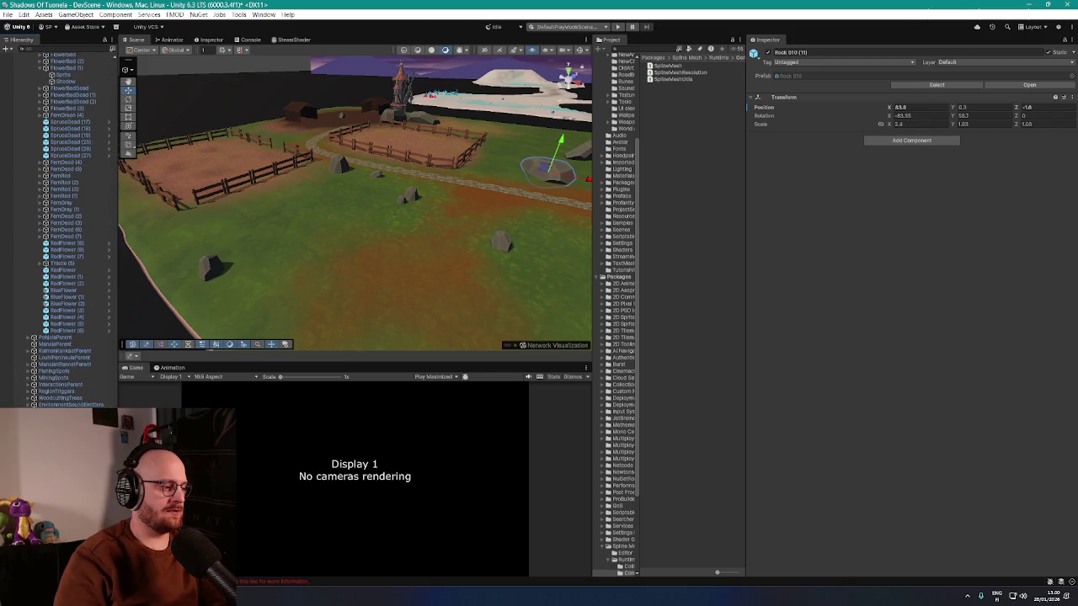
{"action": "left_click", "coordinate": [446, 243]}
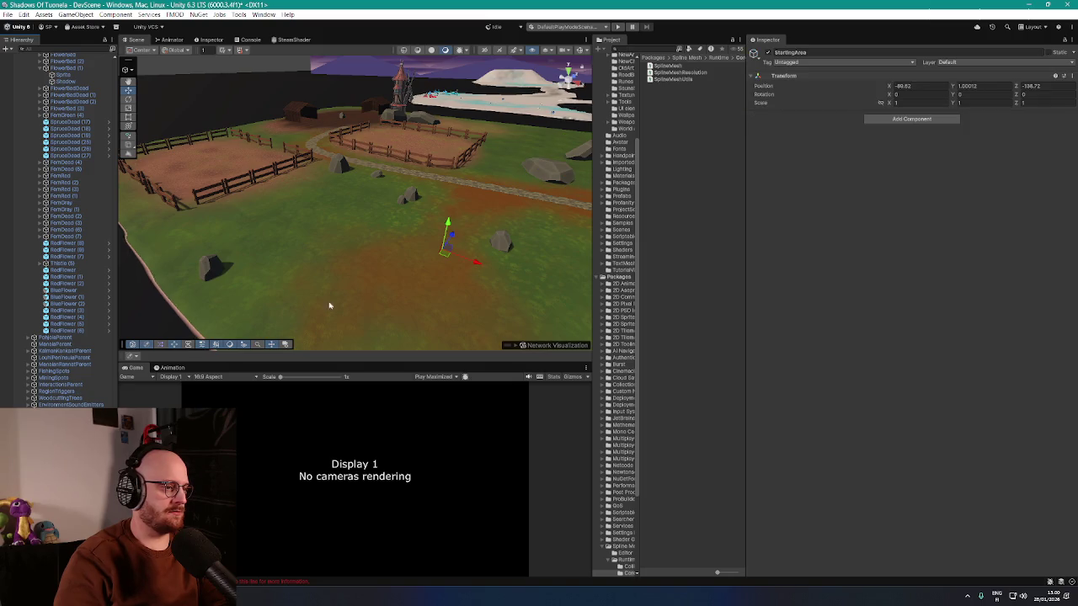
- Create two new empty objects, the first named Decorations
{"action": "mouse_move", "coordinate": [330, 306]}
{"action": "left_mouse_down"}
{"action": "mouse_move", "coordinate": [385, 272]}
{"action": "mouse_move", "coordinate": [378, 264]}
{"action": "left_mouse_up"}
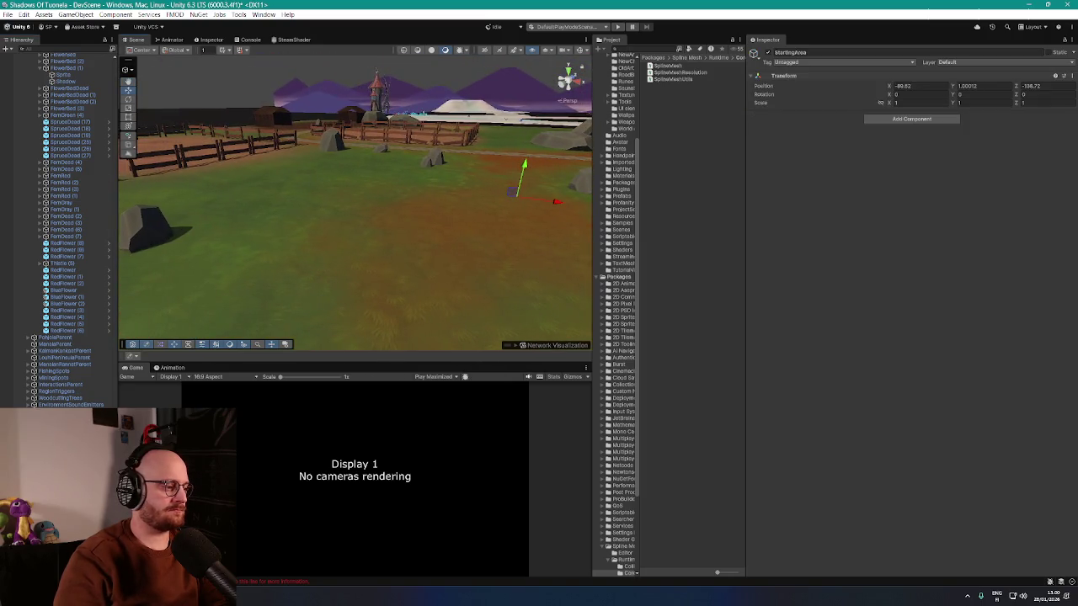
{"action": "right_click", "coordinate": [49, 103]}
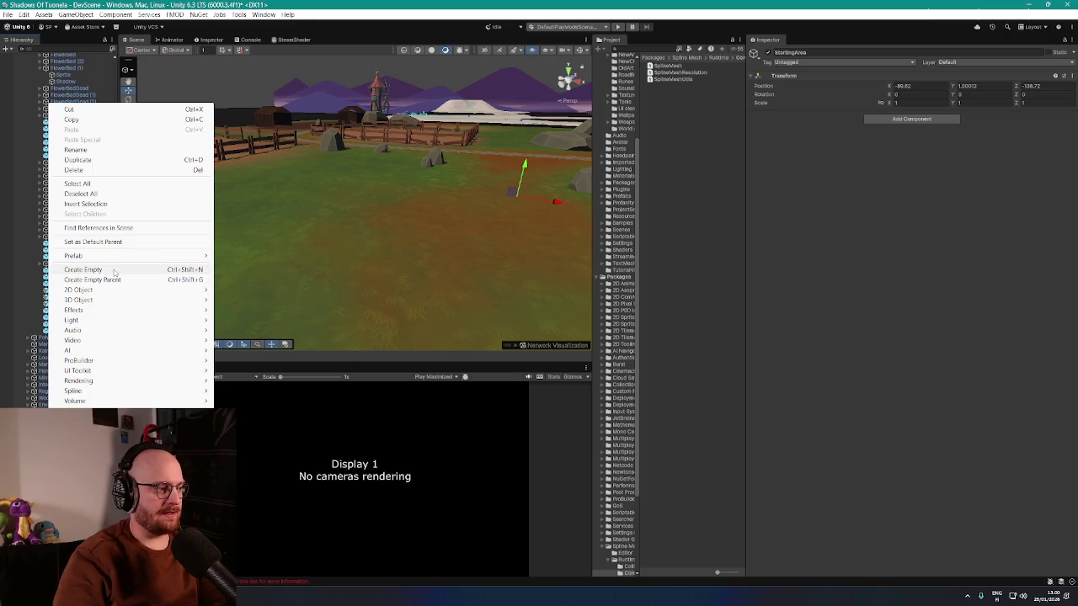
{"action": "left_click", "coordinate": [114, 271]}
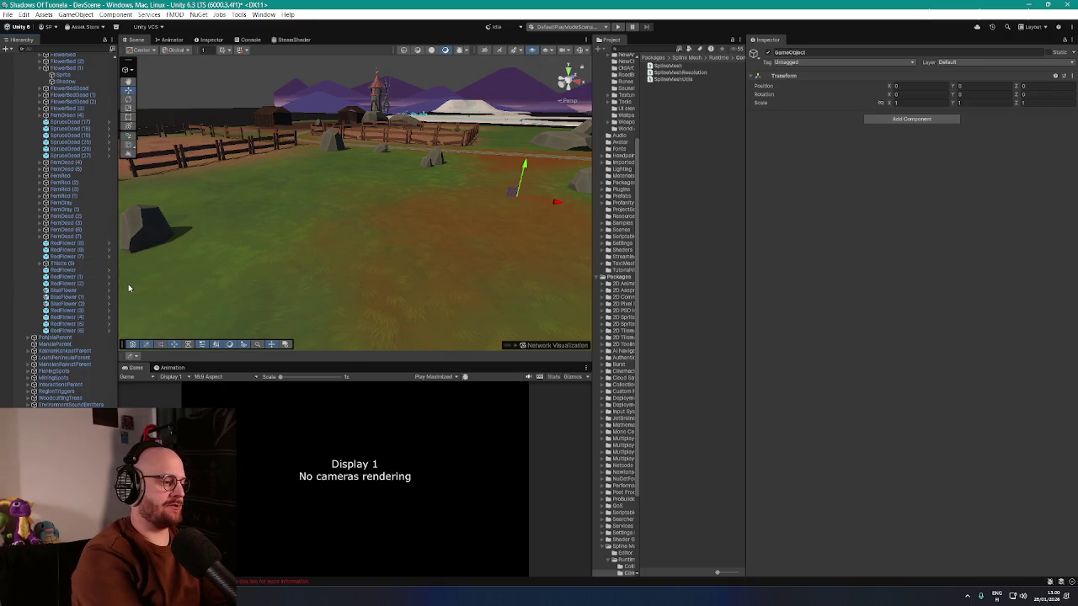
{"action": "key", "text": "Return"}
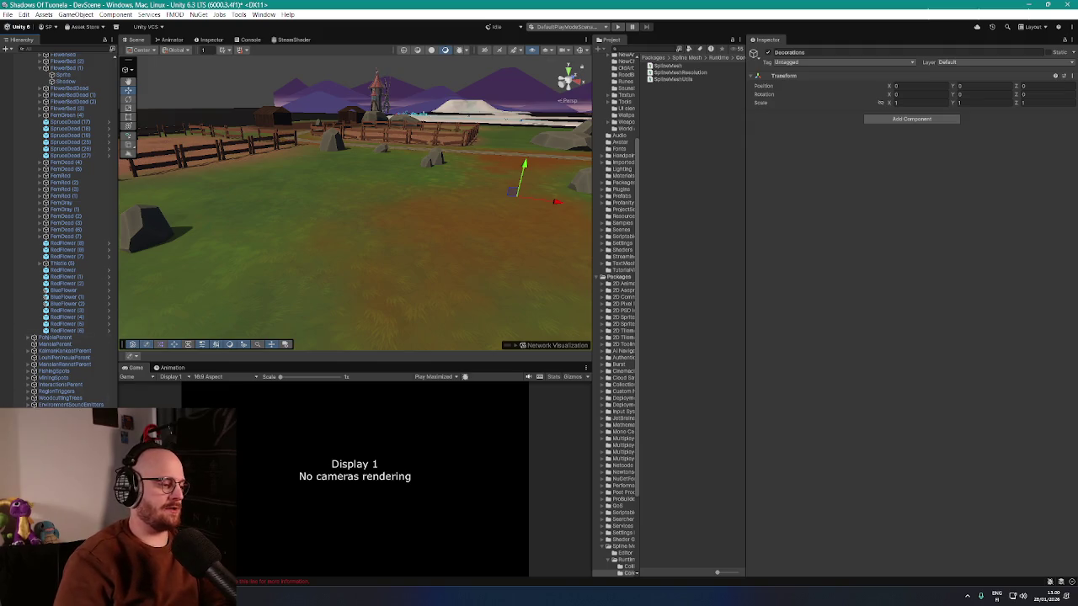
{"action": "right_click", "coordinate": [49, 99]}
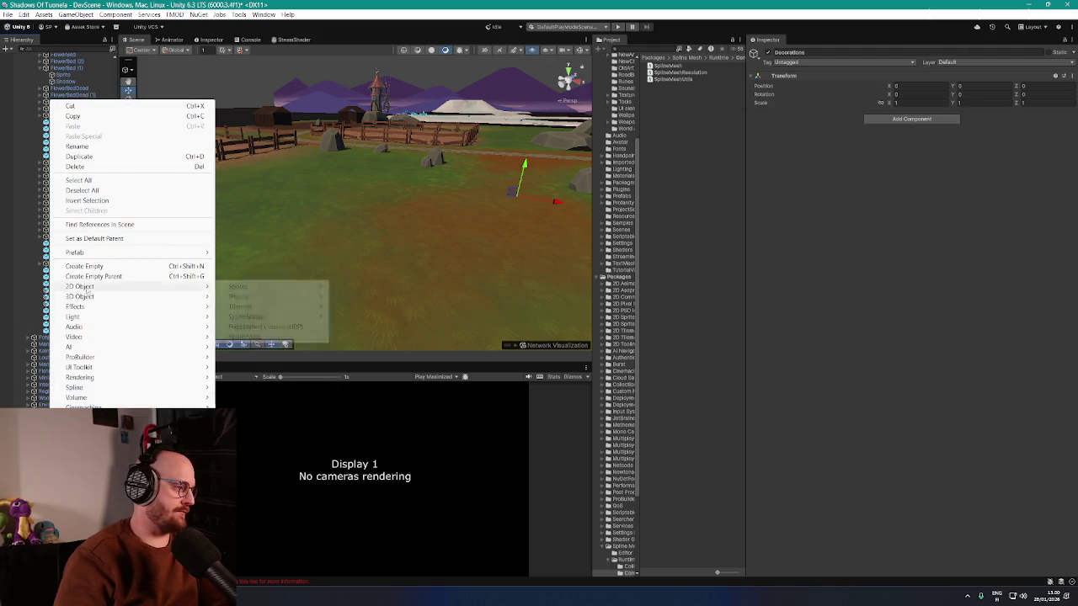
{"action": "left_click", "coordinate": [102, 266]}
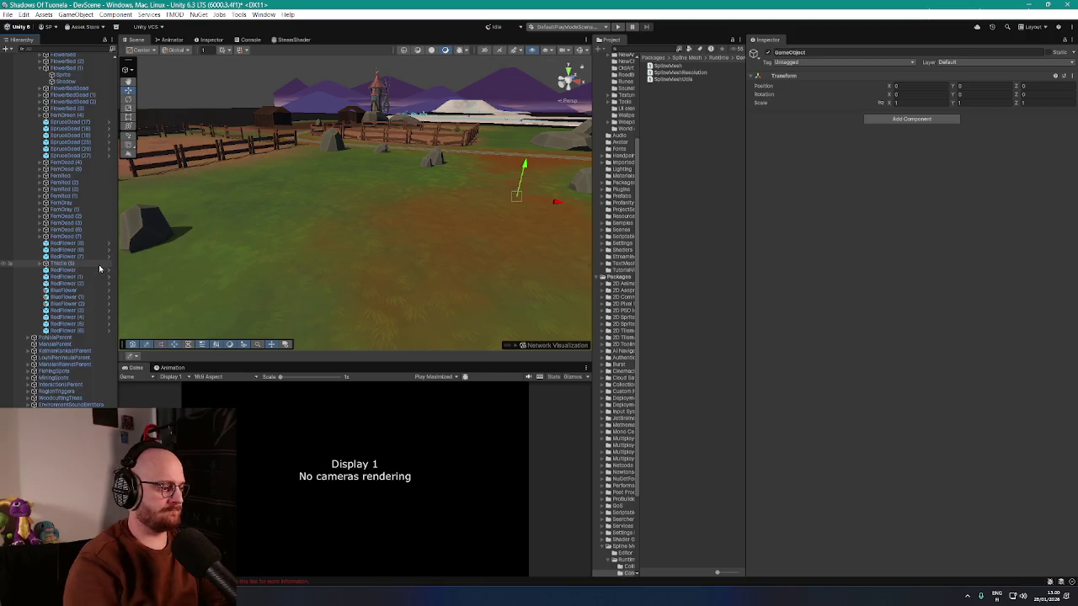
- Unpack the Environment prefab into plain objects, then select the Battleland terrain
{"action": "left_click_drag", "start_coordinate": [399, 202], "coordinate": [244, 211]}
{"action": "left_click", "coordinate": [291, 206]}
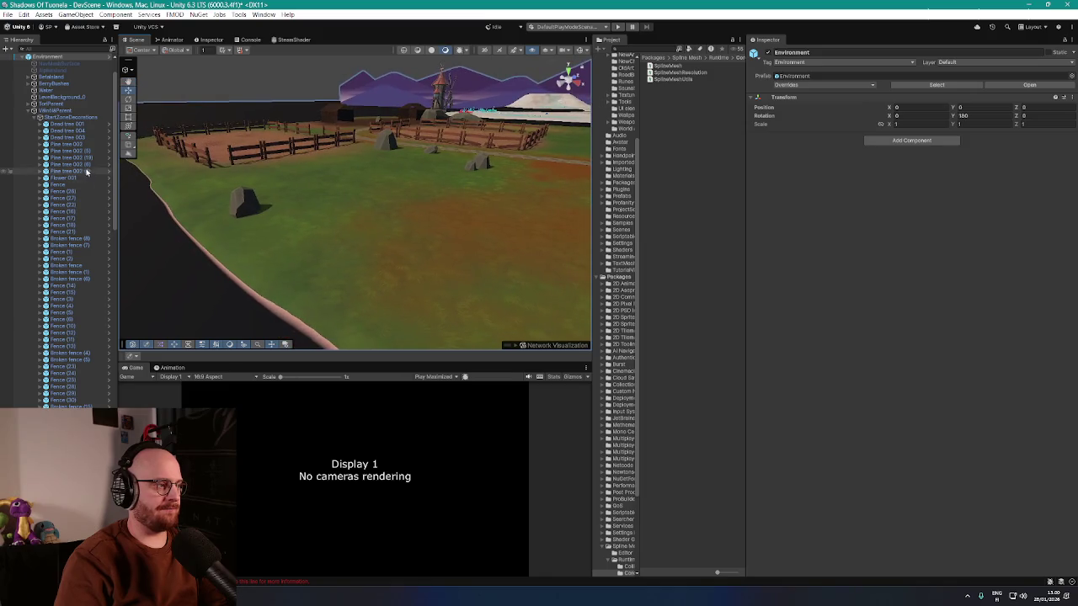
{"action": "scroll", "coordinate": [67, 150], "scroll_direction": "up", "scroll_amount": 2}
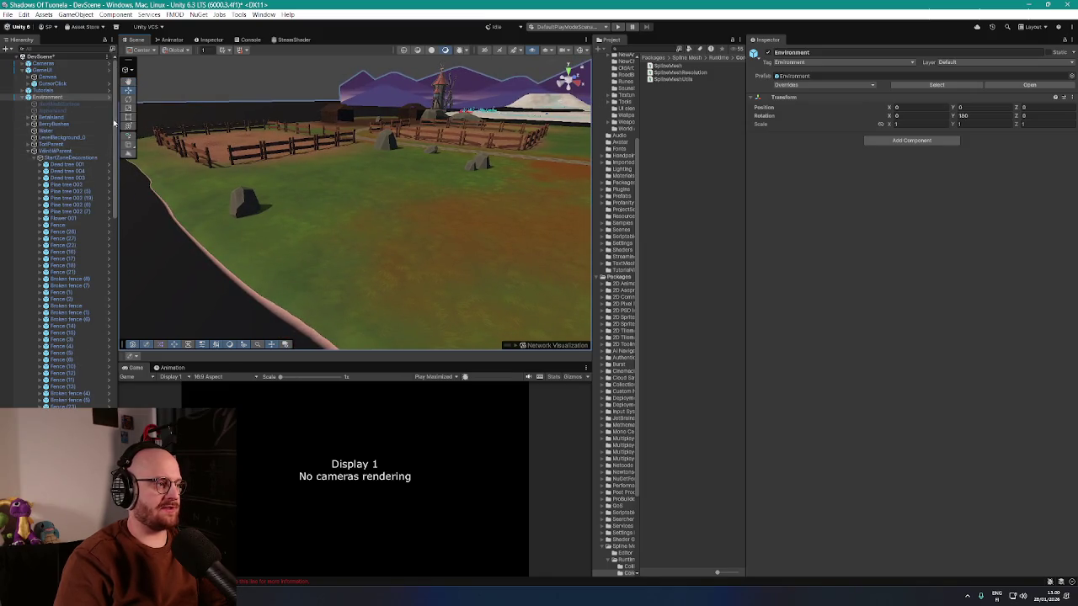
{"action": "scroll", "coordinate": [106, 118], "scroll_direction": "down", "scroll_amount": 1}
{"action": "right_click", "coordinate": [93, 91]}
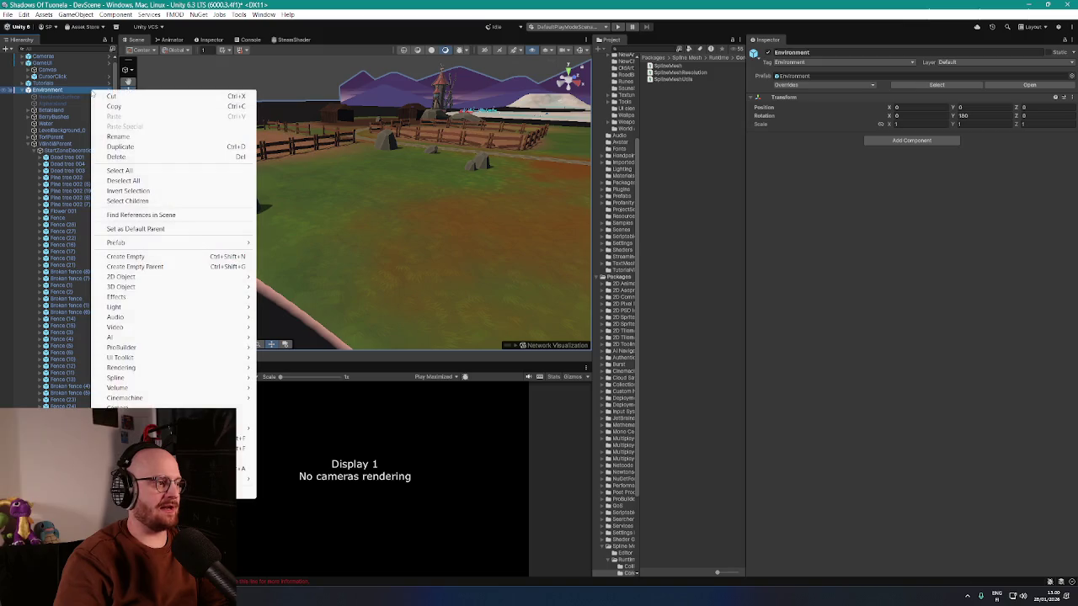
{"action": "mouse_move", "coordinate": [173, 246]}
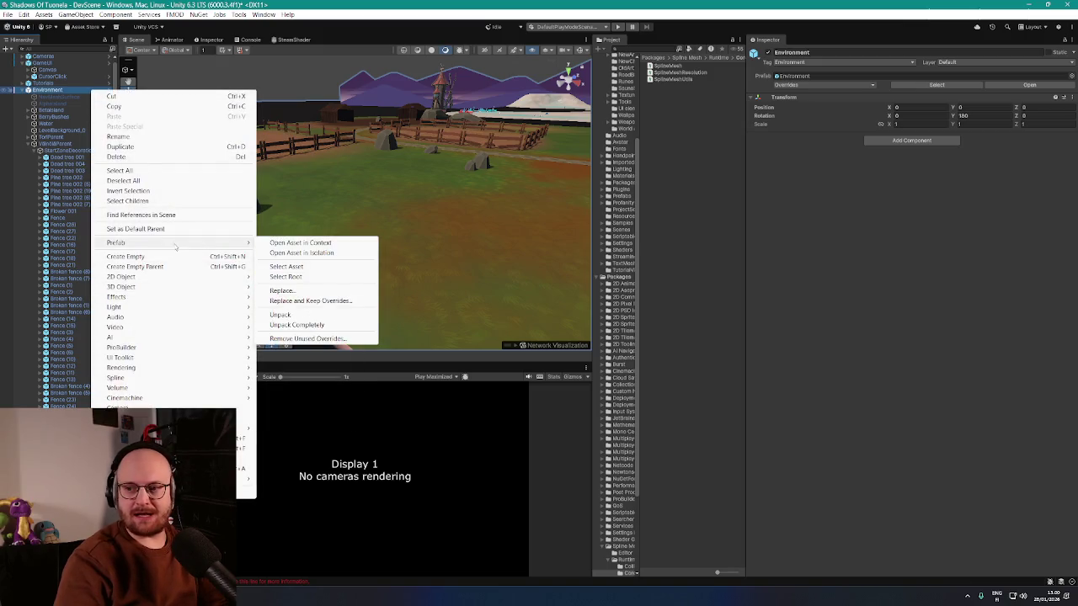
{"action": "left_click", "coordinate": [301, 316]}
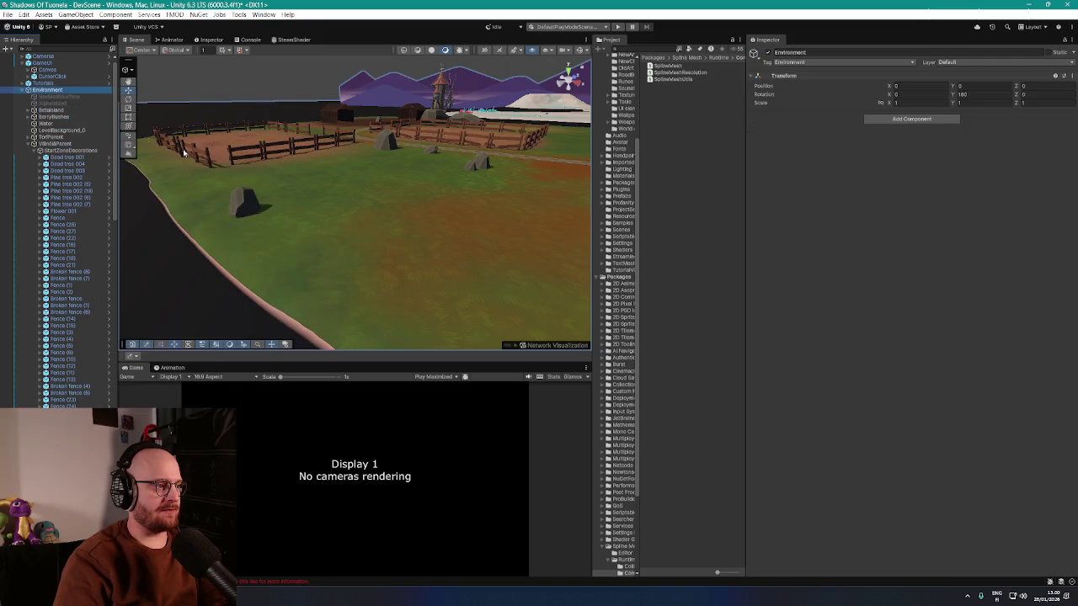
{"action": "left_click", "coordinate": [242, 194]}
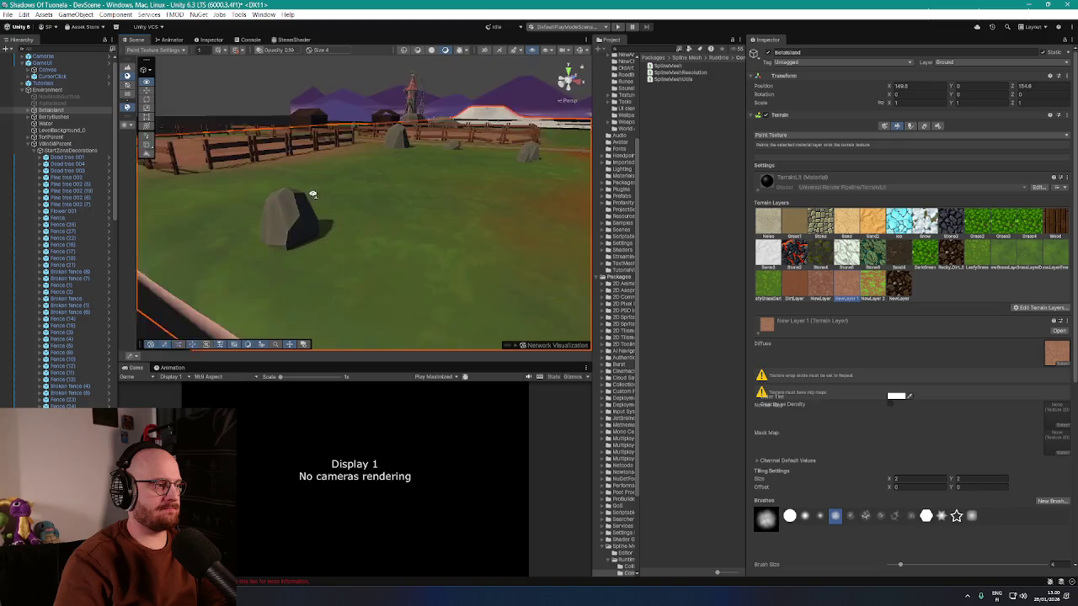
- Select the rocks lying on the field in the Scene view
{"action": "left_click", "coordinate": [71, 117]}
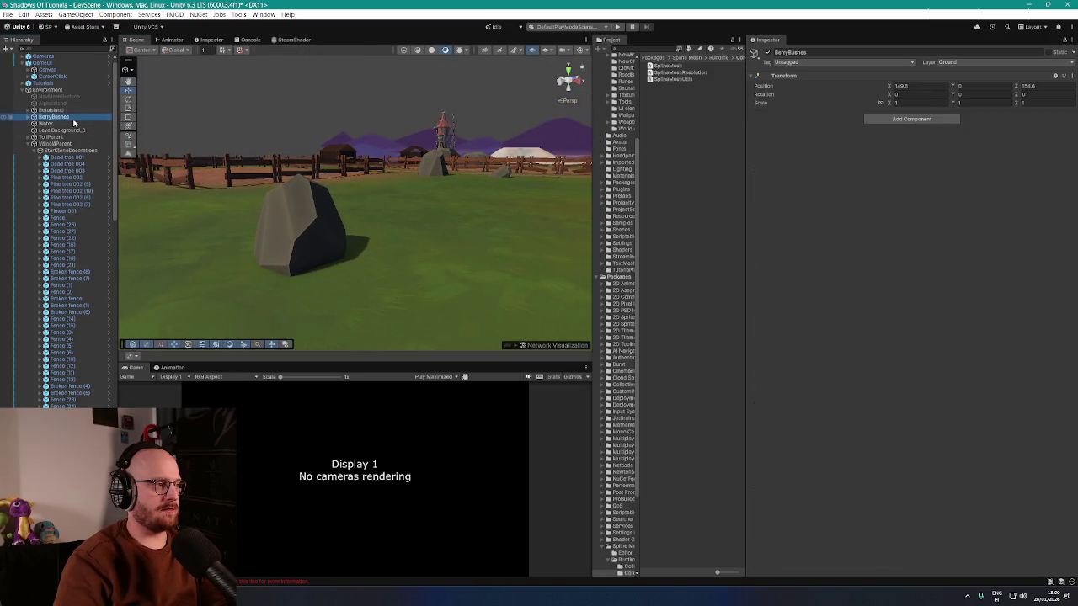
{"action": "left_click", "coordinate": [285, 222]}
{"action": "mouse_move", "coordinate": [285, 222]}
{"action": "left_mouse_down"}
{"action": "mouse_move", "coordinate": [390, 216]}
{"action": "mouse_move", "coordinate": [392, 226]}
{"action": "mouse_move", "coordinate": [410, 216]}
{"action": "mouse_move", "coordinate": [391, 199]}
{"action": "mouse_move", "coordinate": [219, 241]}
{"action": "mouse_move", "coordinate": [366, 260]}
{"action": "mouse_move", "coordinate": [274, 225]}
{"action": "mouse_move", "coordinate": [476, 197]}
{"action": "mouse_move", "coordinate": [400, 206]}
{"action": "left_mouse_up"}
{"action": "left_click", "coordinate": [391, 199], "text": "ctrl"}
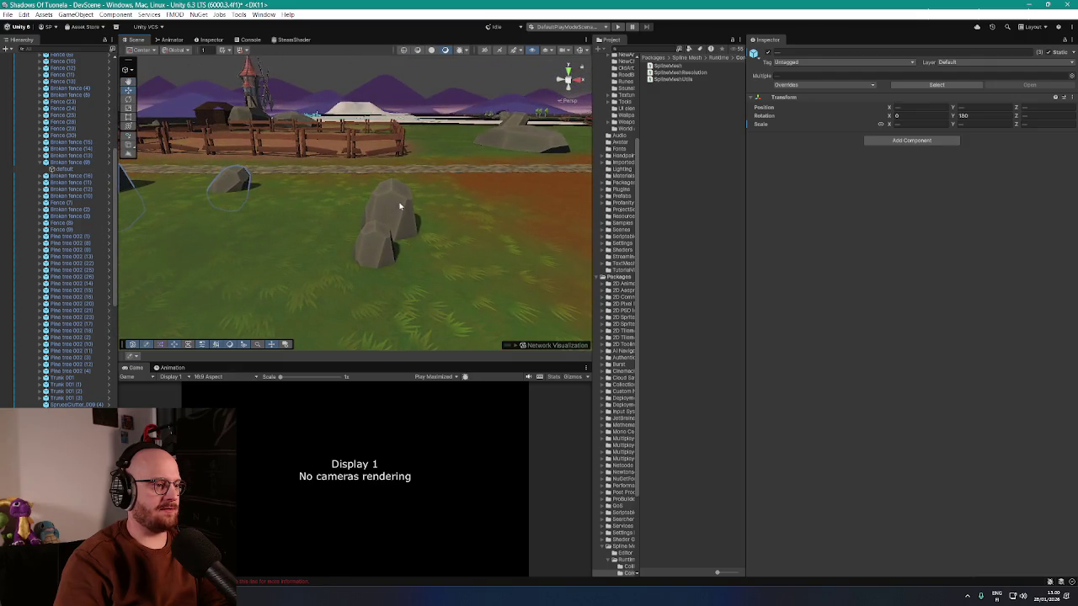
{"action": "mouse_move", "coordinate": [380, 245]}
{"action": "left_mouse_down"}
{"action": "mouse_move", "coordinate": [503, 199]}
{"action": "mouse_move", "coordinate": [390, 219]}
{"action": "left_mouse_up"}
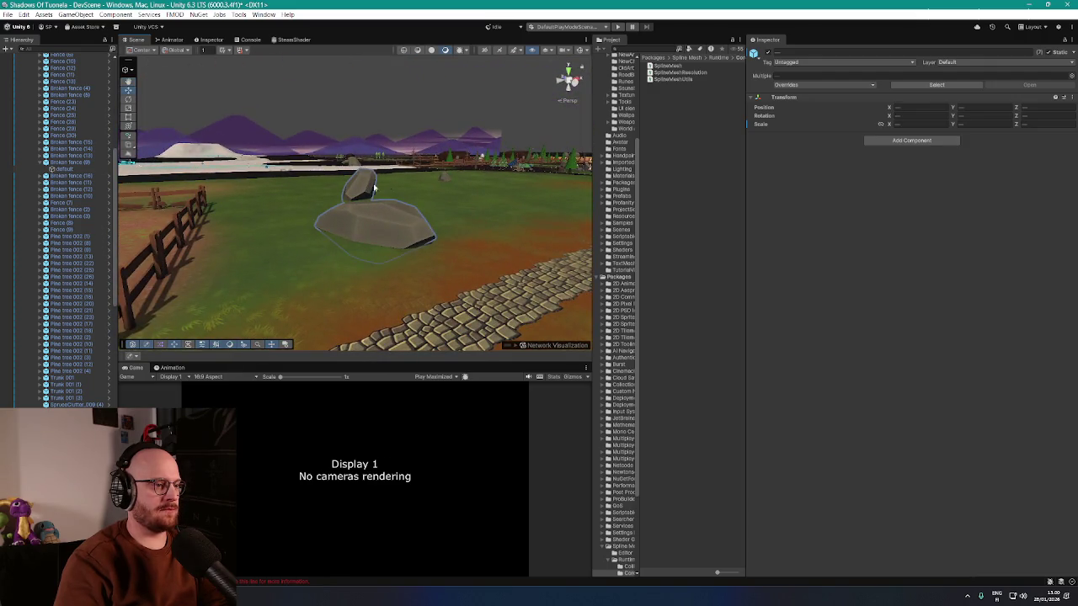
{"action": "mouse_move", "coordinate": [445, 181]}
{"action": "left_mouse_down"}
{"action": "mouse_move", "coordinate": [573, 227]}
{"action": "mouse_move", "coordinate": [419, 235]}
{"action": "mouse_move", "coordinate": [334, 289]}
{"action": "mouse_move", "coordinate": [375, 231]}
{"action": "mouse_move", "coordinate": [361, 231]}
{"action": "mouse_move", "coordinate": [453, 213]}
{"action": "mouse_move", "coordinate": [260, 255]}
{"action": "mouse_move", "coordinate": [307, 255]}
{"action": "left_mouse_up"}
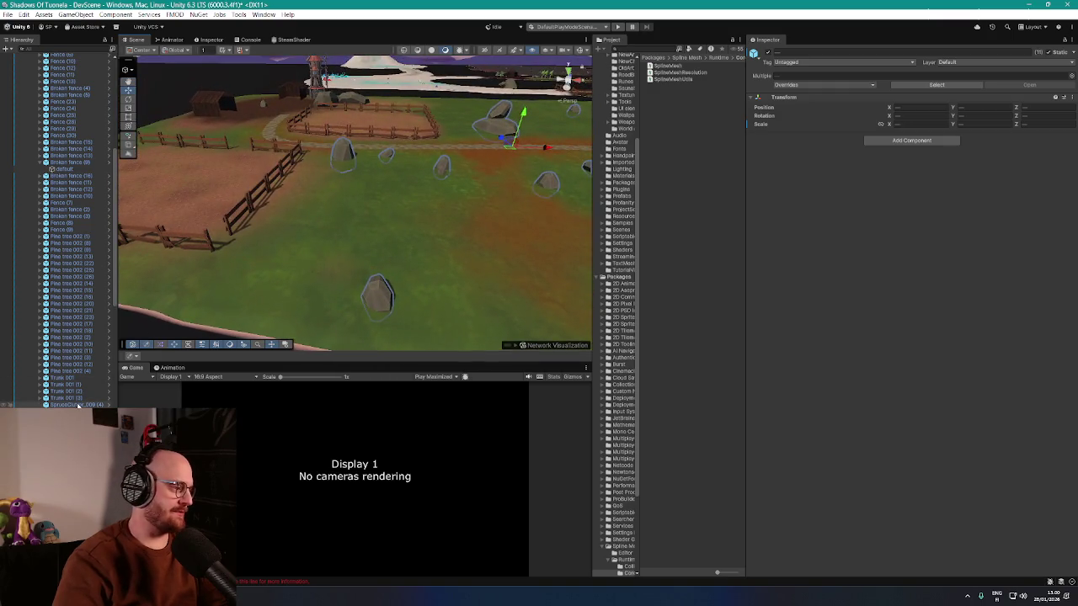
{"action": "scroll", "coordinate": [59, 235], "scroll_direction": "down", "scroll_amount": 3}
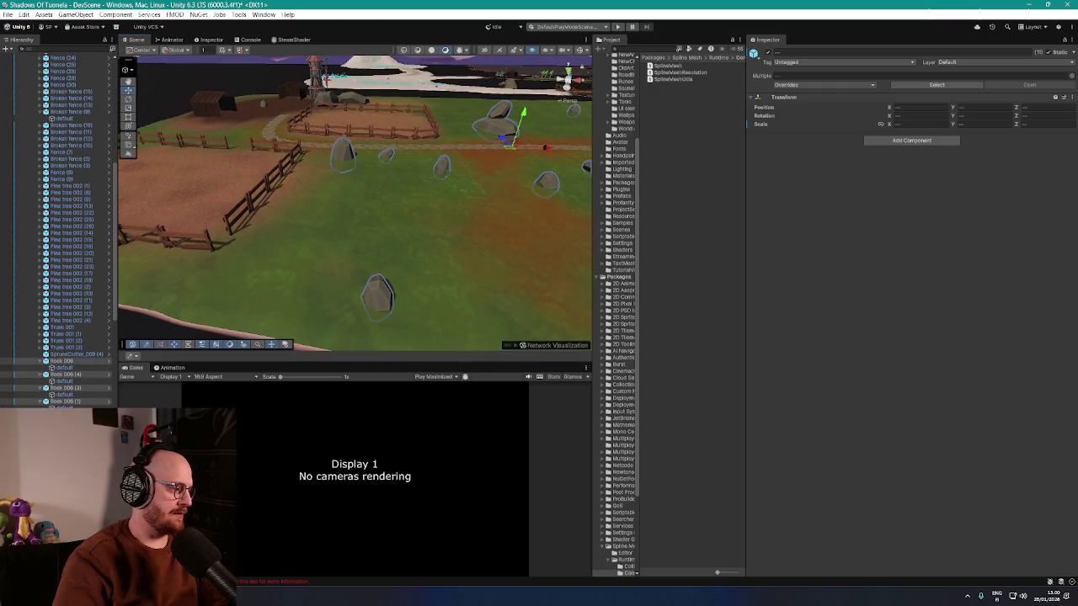
{"action": "scroll", "coordinate": [59, 231], "scroll_direction": "down", "scroll_amount": 10}
{"action": "scroll", "coordinate": [59, 231], "scroll_direction": "up", "scroll_amount": 3}
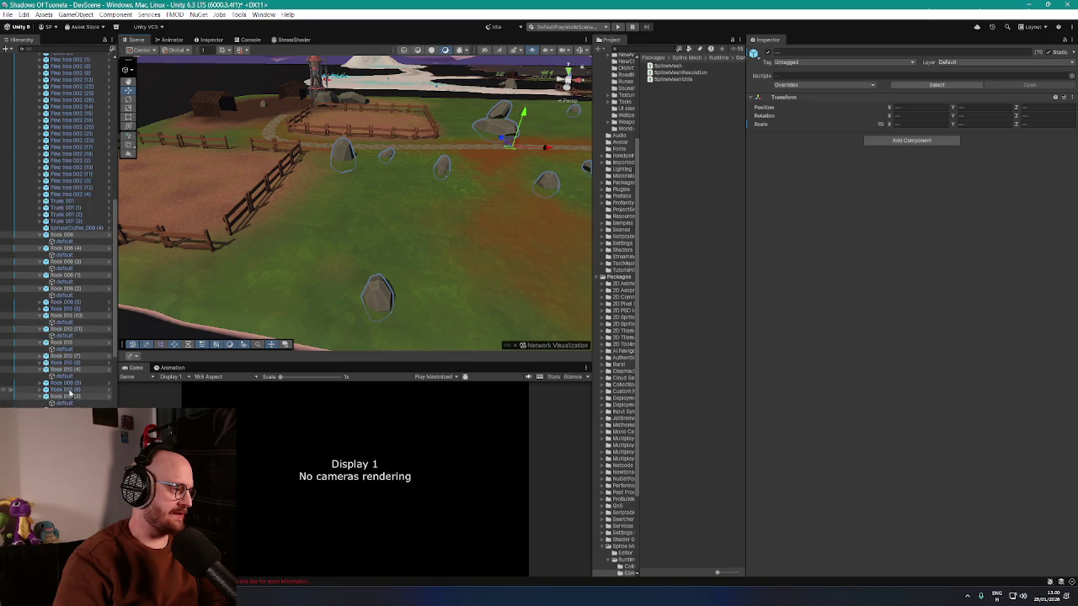
- Add Rock 010 (5), Rock 006 (5) and other rocks from the Hierarchy, then hide them
{"action": "left_click", "coordinate": [70, 391], "text": "ctrl"}
{"action": "left_click", "coordinate": [69, 357], "text": "ctrl"}
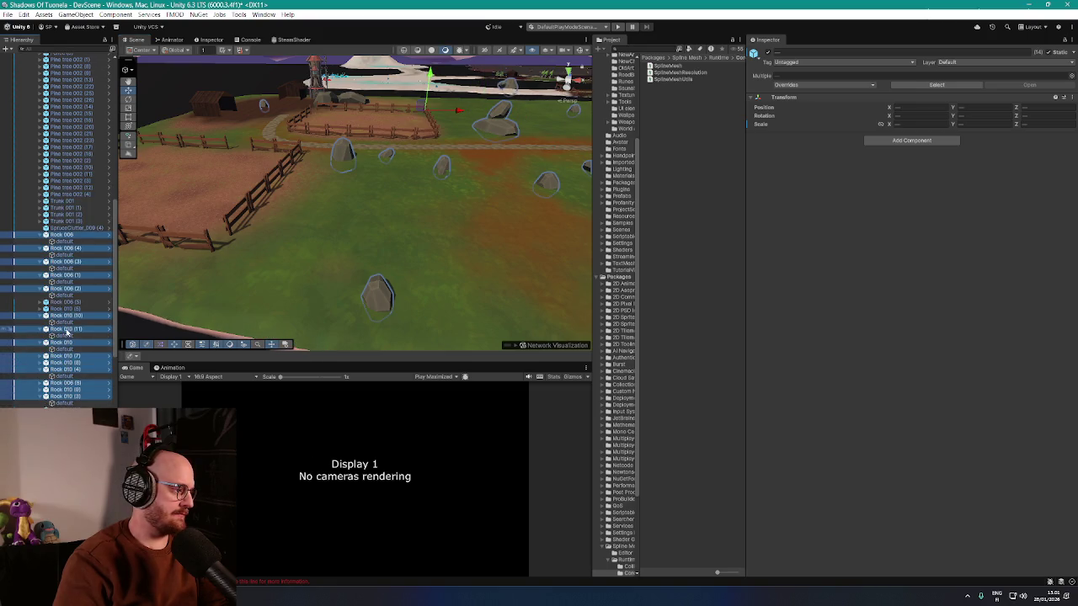
{"action": "left_click", "coordinate": [66, 308], "text": "ctrl"}
{"action": "left_click", "coordinate": [65, 301], "text": "ctrl"}
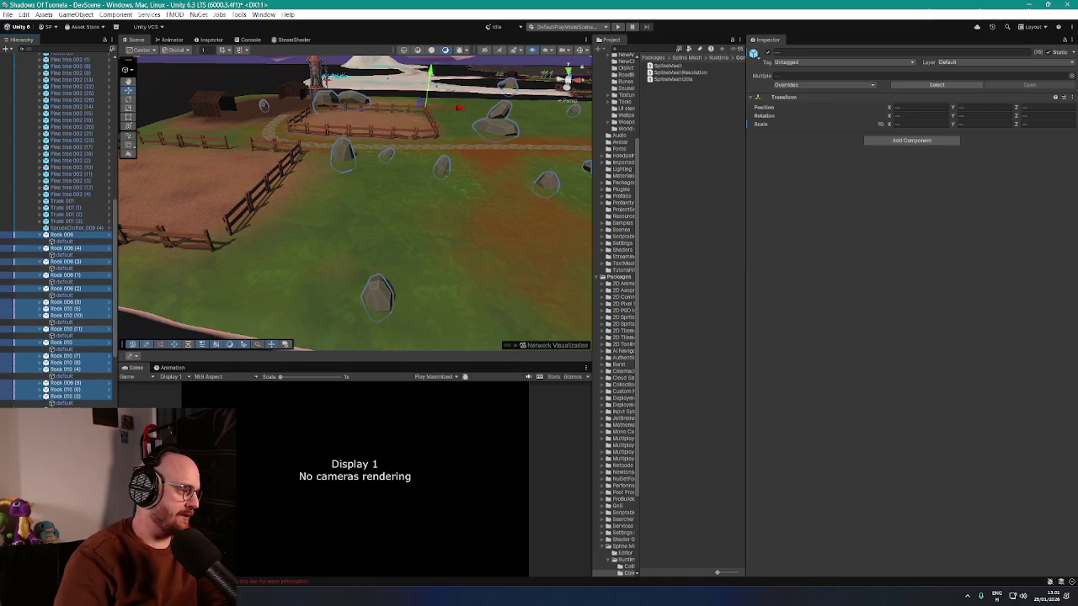
{"action": "left_click", "coordinate": [65, 406], "text": "ctrl"}
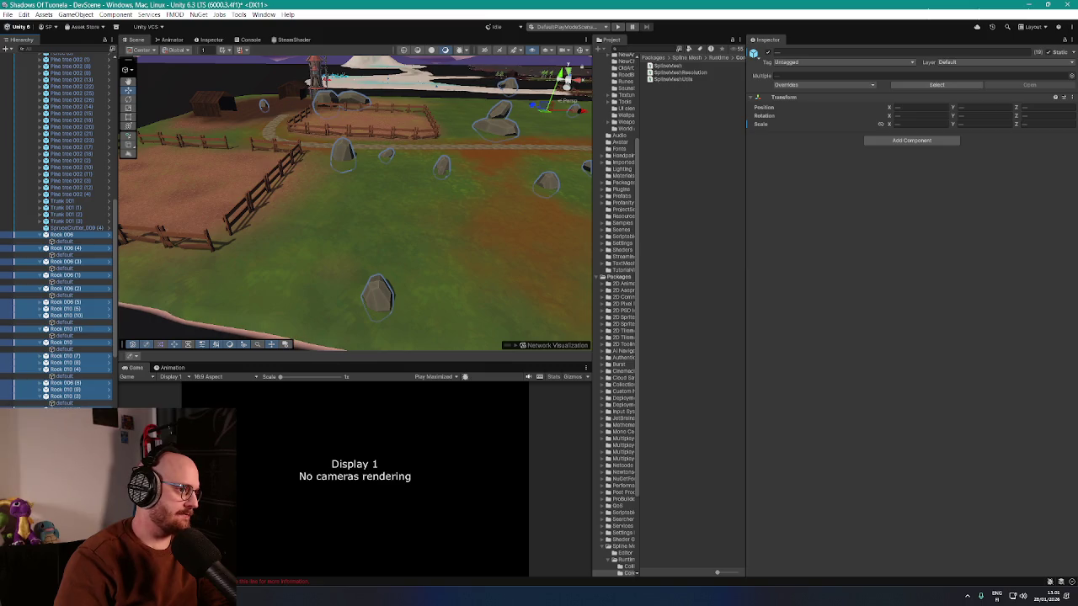
{"action": "scroll", "coordinate": [58, 228], "scroll_direction": "down", "scroll_amount": 5}
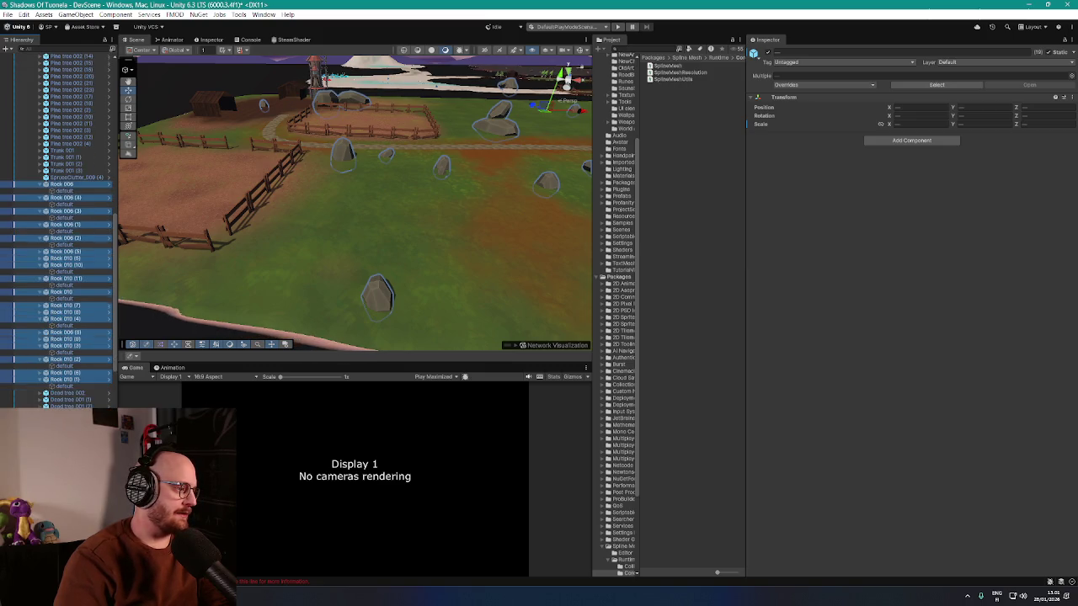
{"action": "scroll", "coordinate": [57, 227], "scroll_direction": "down", "scroll_amount": 5}
{"action": "scroll", "coordinate": [59, 227], "scroll_direction": "down", "scroll_amount": 10}
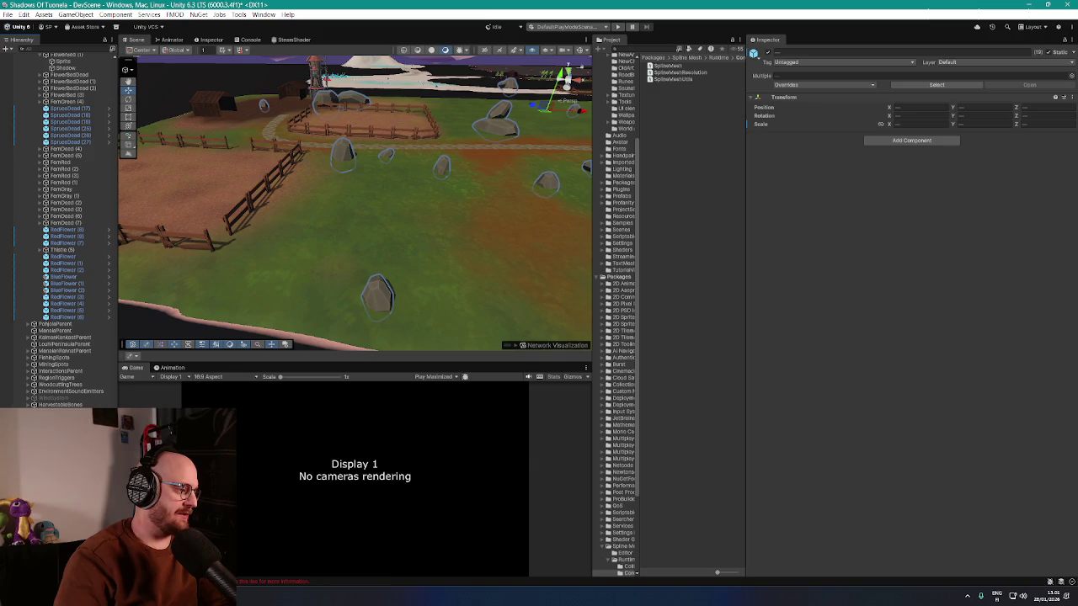
{"action": "scroll", "coordinate": [57, 227], "scroll_direction": "down", "scroll_amount": 8}
{"action": "key", "text": "h"}
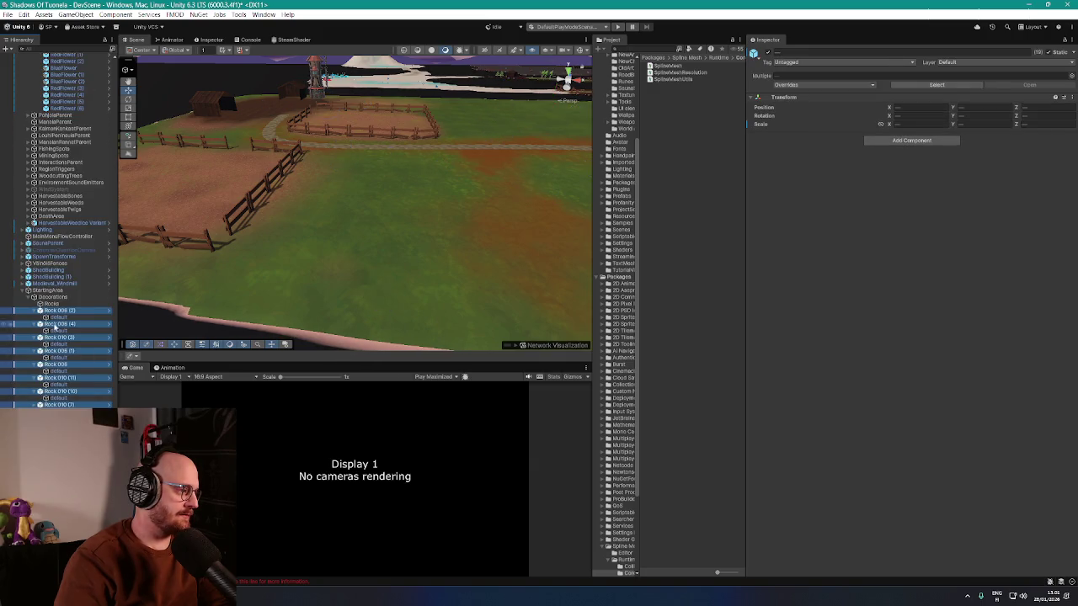
{"action": "scroll", "coordinate": [53, 310], "scroll_direction": "up", "scroll_amount": 10}
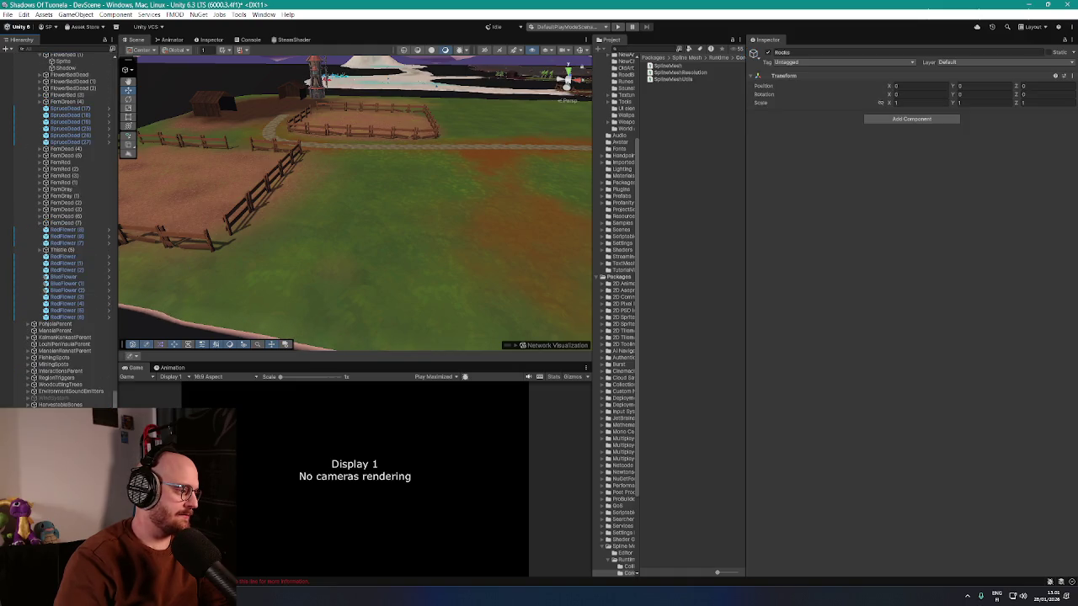
- Move the Rocks group to X -42.8, Z 32.4 and select Rock 006 (6) plus a neighbour
{"action": "mouse_move", "coordinate": [295, 333]}
{"action": "left_mouse_down"}
{"action": "mouse_move", "coordinate": [483, 291]}
{"action": "mouse_move", "coordinate": [357, 289]}
{"action": "left_mouse_up"}
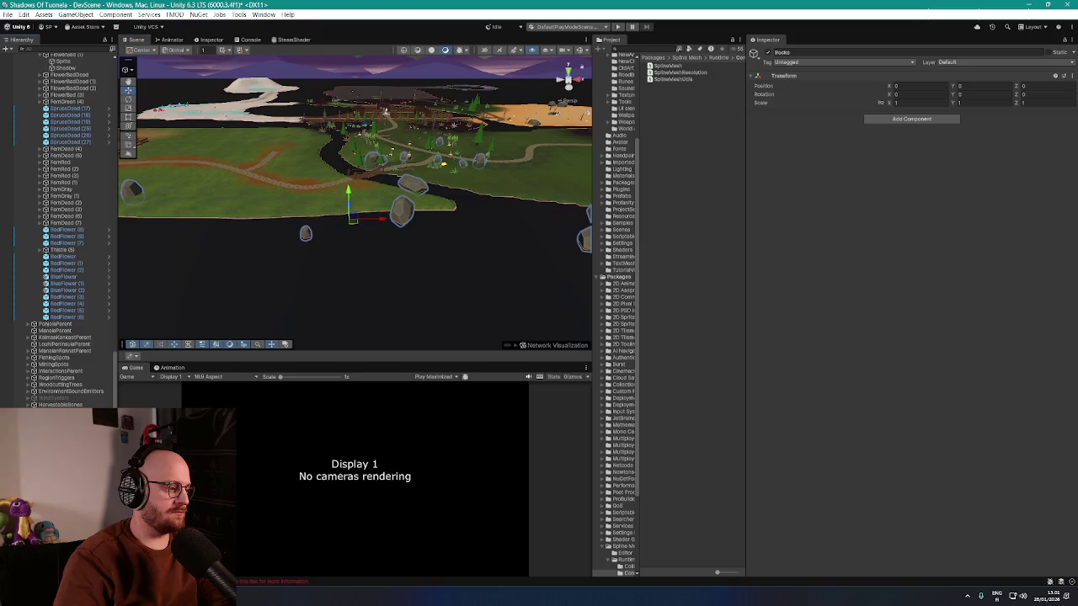
{"action": "mouse_move", "coordinate": [355, 263]}
{"action": "left_mouse_down"}
{"action": "mouse_move", "coordinate": [331, 233]}
{"action": "mouse_move", "coordinate": [488, 219]}
{"action": "mouse_move", "coordinate": [384, 175]}
{"action": "mouse_move", "coordinate": [286, 164]}
{"action": "mouse_move", "coordinate": [244, 173]}
{"action": "mouse_move", "coordinate": [255, 233]}
{"action": "mouse_move", "coordinate": [200, 211]}
{"action": "mouse_move", "coordinate": [295, 253]}
{"action": "mouse_move", "coordinate": [329, 126]}
{"action": "mouse_move", "coordinate": [405, 234]}
{"action": "mouse_move", "coordinate": [376, 238]}
{"action": "left_mouse_up"}
{"action": "left_click", "coordinate": [304, 251]}
{"action": "left_click", "coordinate": [321, 242], "text": "ctrl"}
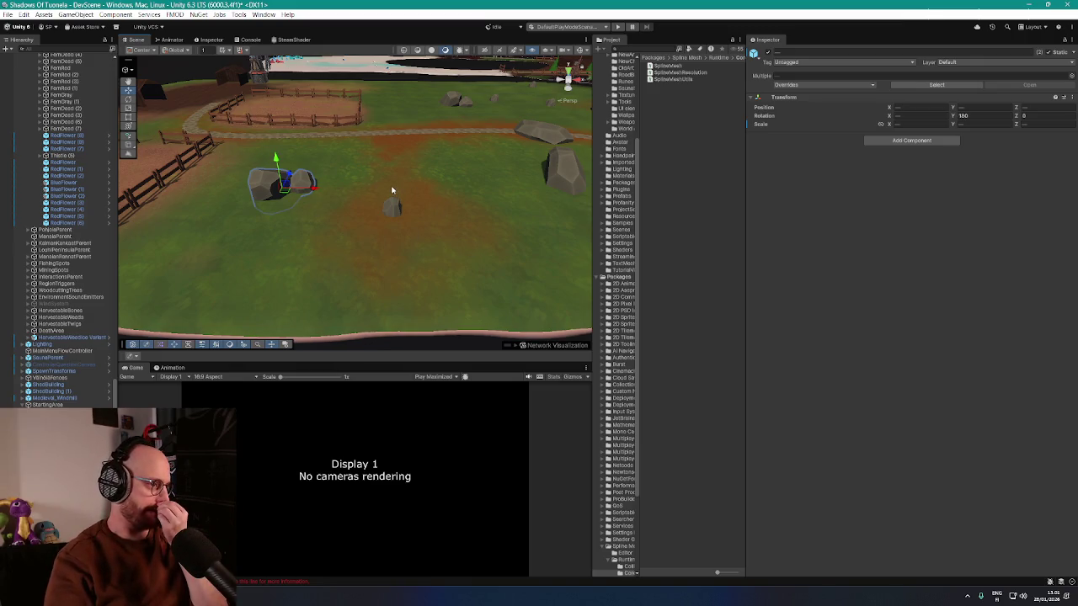
{"action": "left_click_drag", "start_coordinate": [403, 184], "coordinate": [223, 123]}
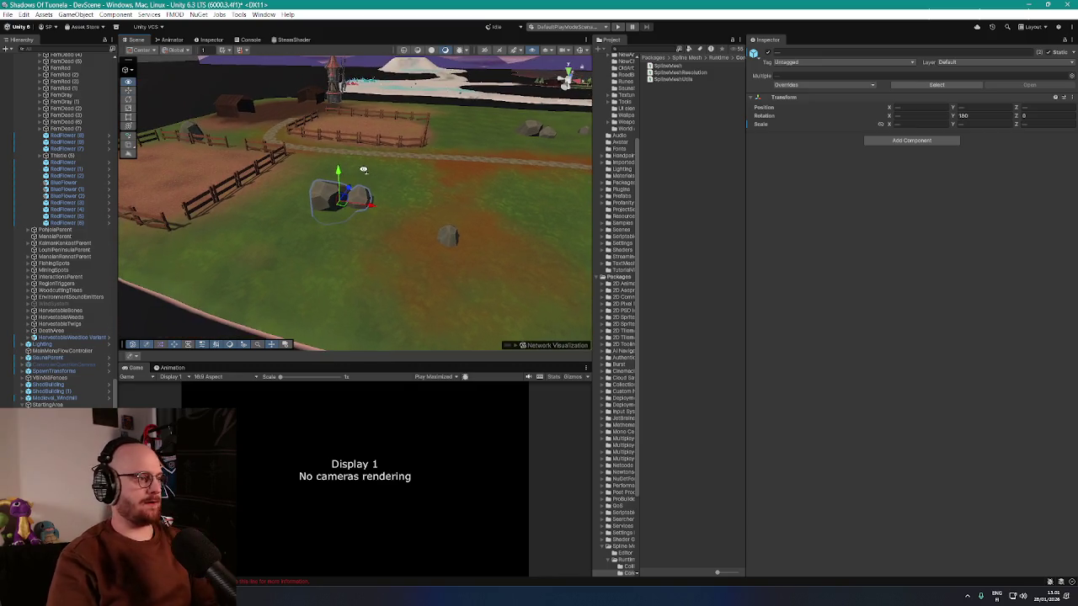
- Parent the sheds and Medieval_Windmill under StartingArea
{"action": "left_click", "coordinate": [237, 109]}
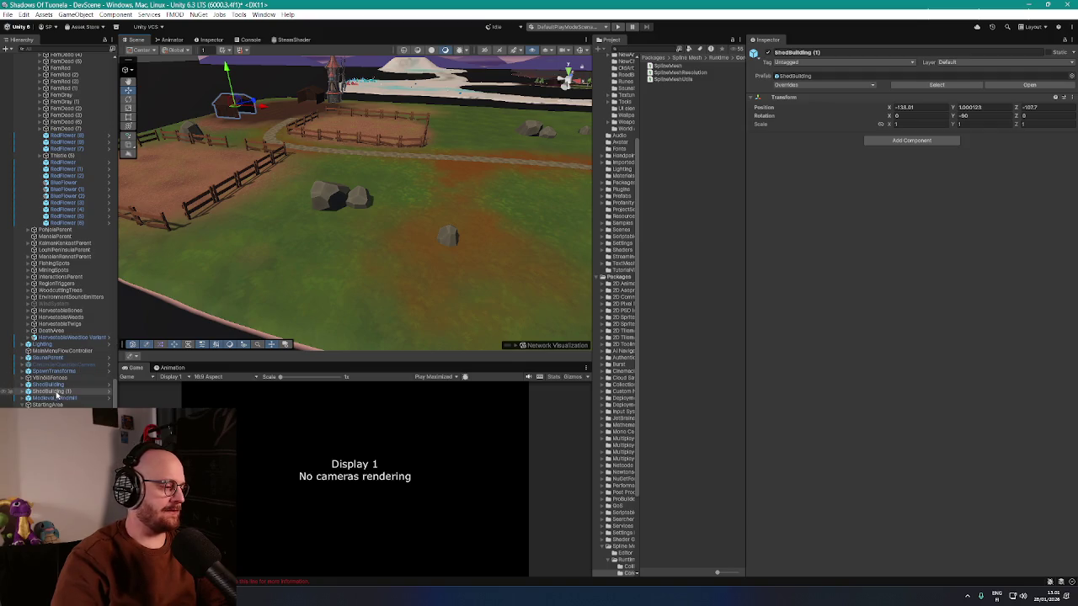
{"action": "left_click_drag", "start_coordinate": [134, 345], "coordinate": [232, 266]}
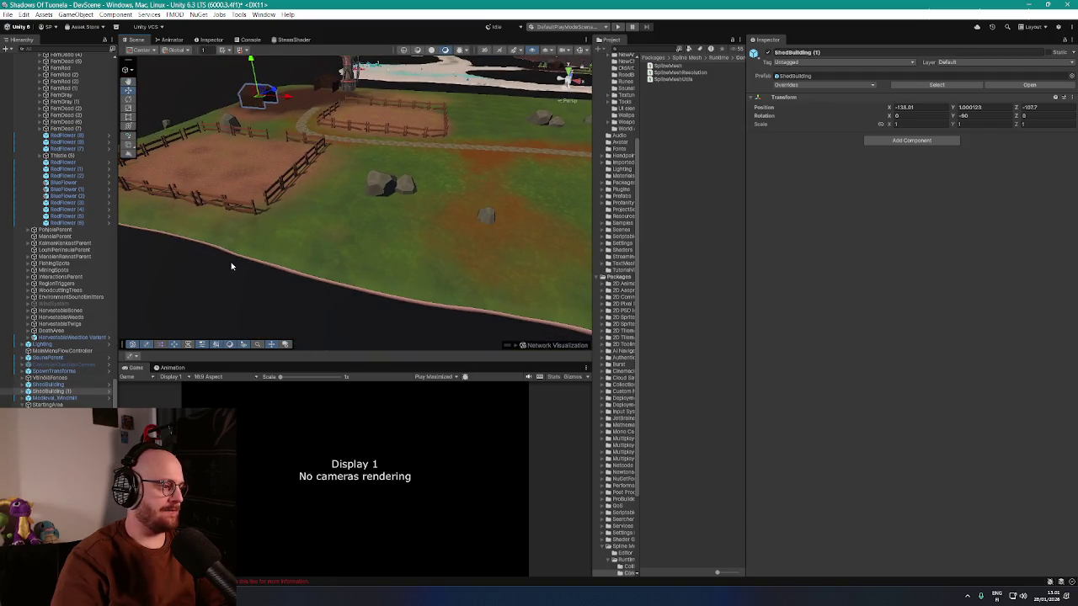
{"action": "left_click", "coordinate": [50, 384], "text": "ctrl"}
{"action": "left_click", "coordinate": [52, 397], "text": "ctrl"}
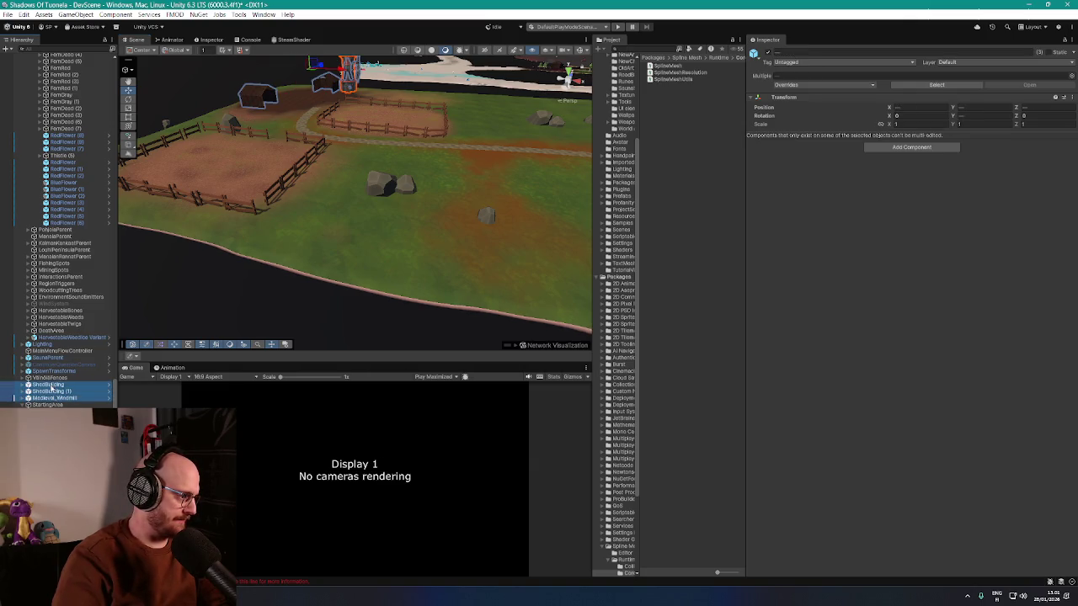
{"action": "left_click_drag", "start_coordinate": [25, 398], "coordinate": [51, 405]}
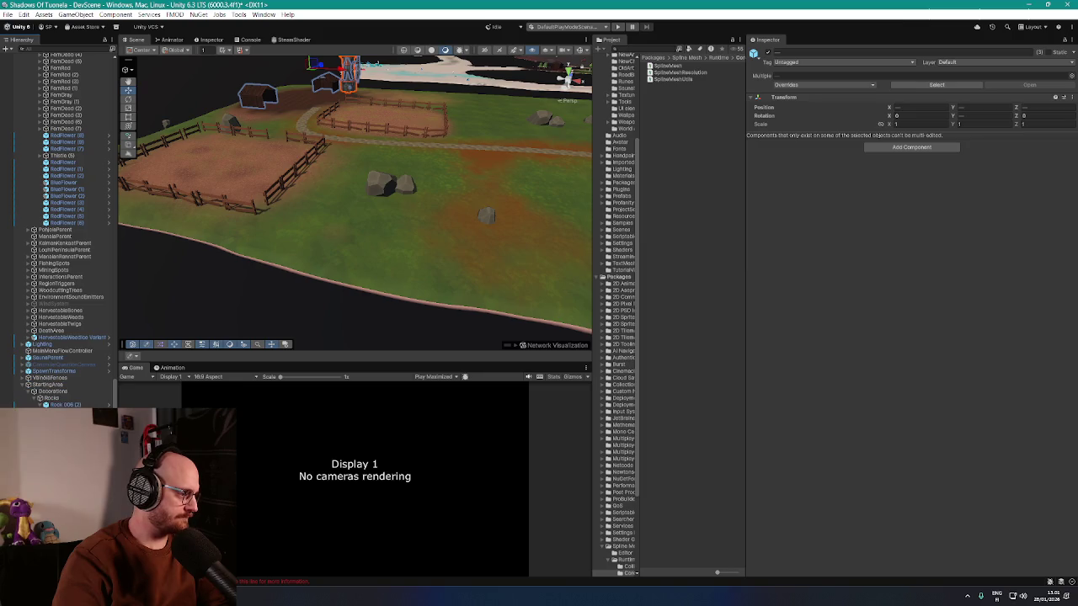
{"action": "scroll", "coordinate": [36, 402], "scroll_direction": "up", "scroll_amount": 3}
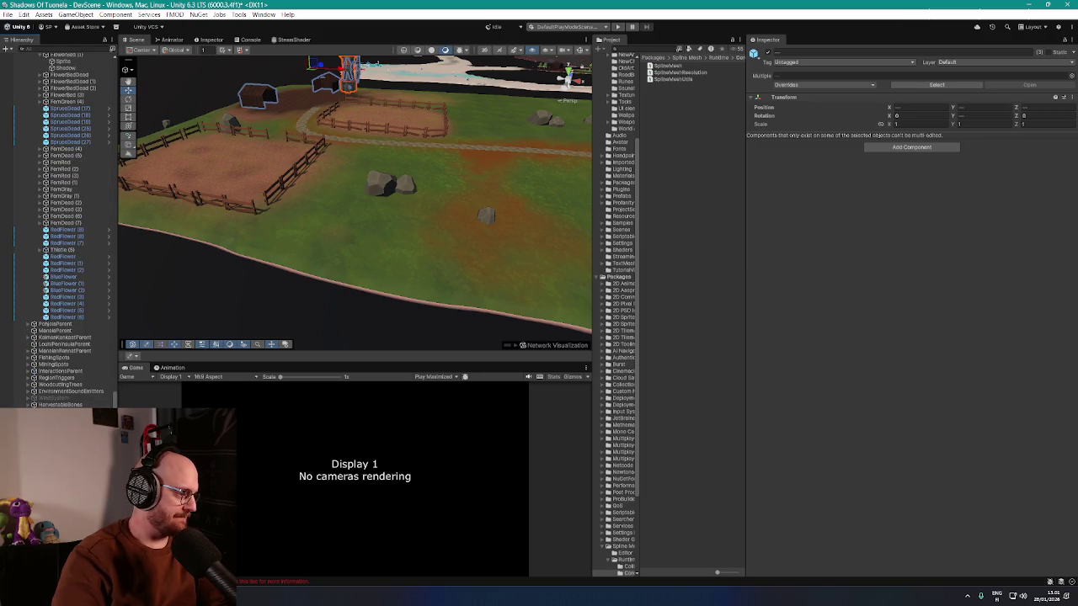
- Place ShedBuilding (2) on the grass beside the rocks with rotation Y set to 0
{"action": "left_click", "coordinate": [253, 118]}
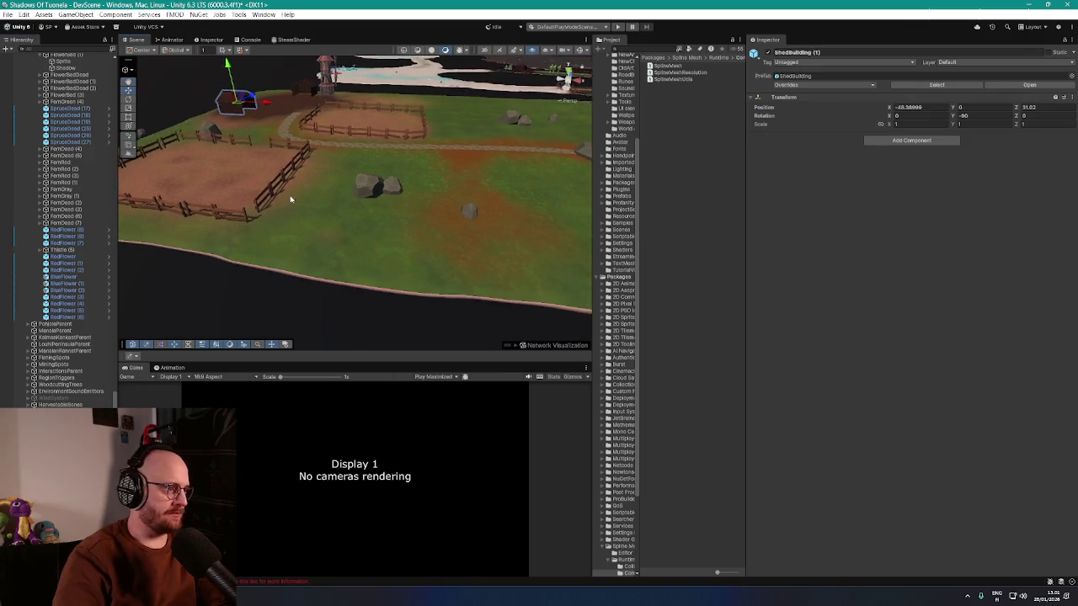
{"action": "mouse_move", "coordinate": [252, 125]}
{"action": "left_mouse_down"}
{"action": "mouse_move", "coordinate": [430, 221]}
{"action": "mouse_move", "coordinate": [523, 221]}
{"action": "left_mouse_up"}
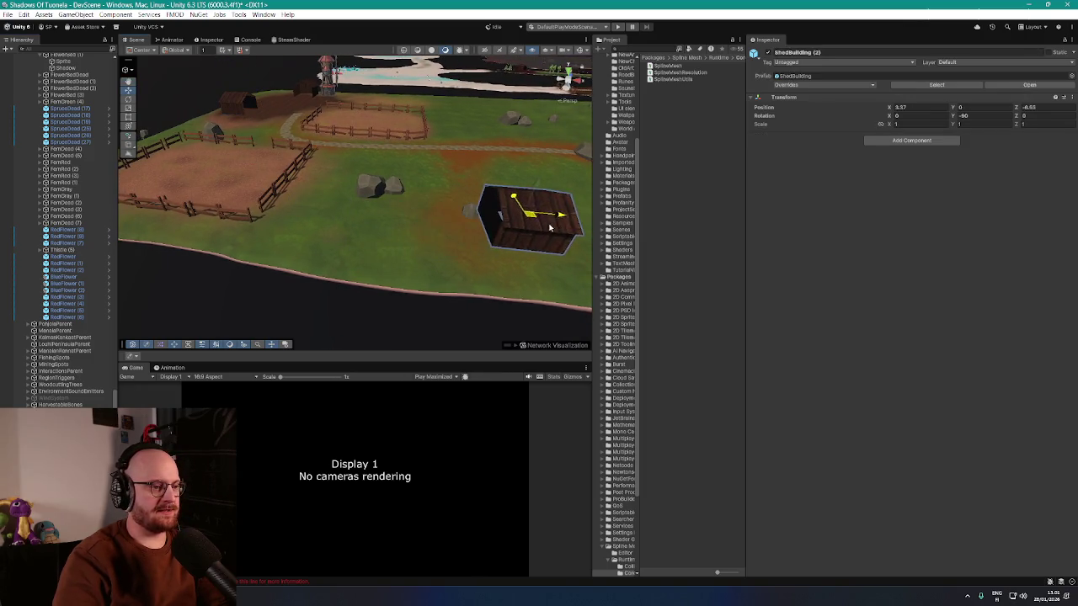
{"action": "key", "text": "f"}
{"action": "left_click_drag", "start_coordinate": [417, 253], "coordinate": [427, 250]}
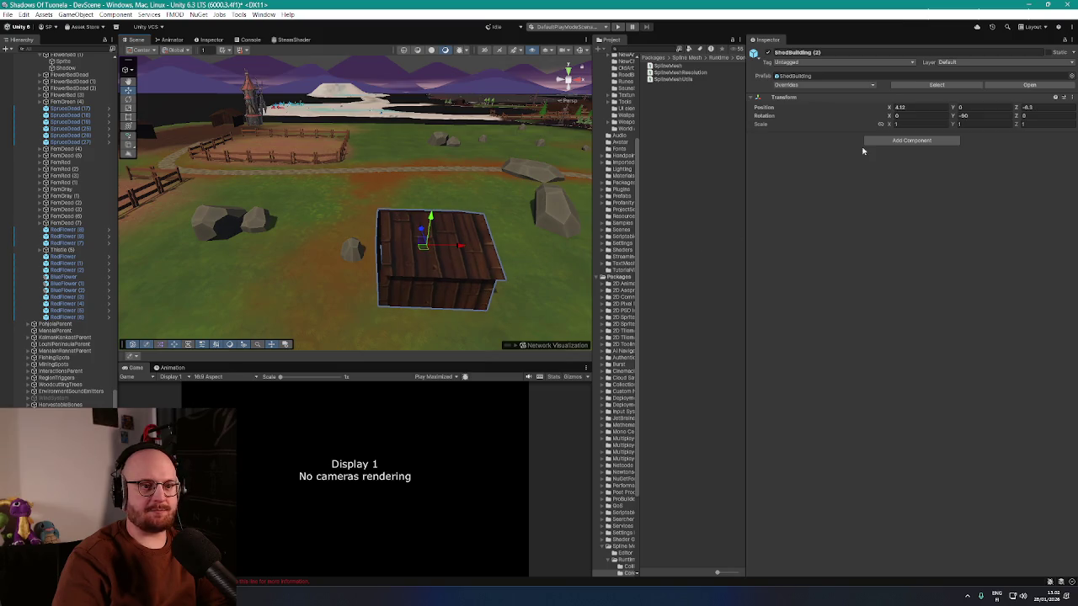
{"action": "type", "text": "0"}
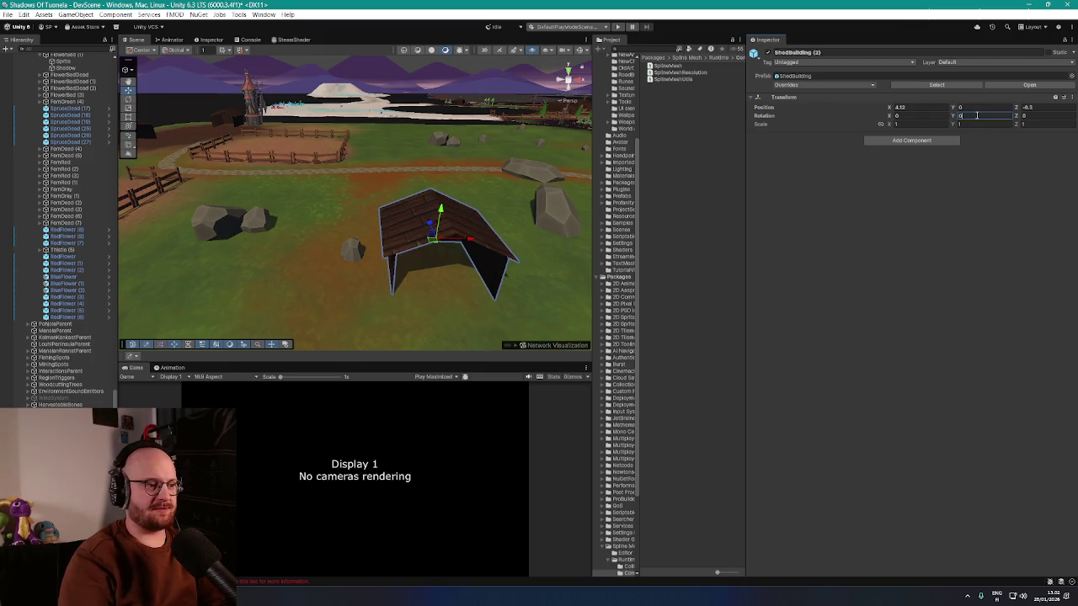
{"action": "mouse_move", "coordinate": [432, 247]}
{"action": "left_mouse_down"}
{"action": "mouse_move", "coordinate": [413, 240]}
{"action": "mouse_move", "coordinate": [443, 248]}
{"action": "mouse_move", "coordinate": [439, 259]}
{"action": "mouse_move", "coordinate": [467, 253]}
{"action": "mouse_move", "coordinate": [421, 241]}
{"action": "mouse_move", "coordinate": [418, 210]}
{"action": "mouse_move", "coordinate": [424, 220]}
{"action": "mouse_move", "coordinate": [421, 210]}
{"action": "mouse_move", "coordinate": [557, 222]}
{"action": "mouse_move", "coordinate": [416, 293]}
{"action": "left_mouse_up"}
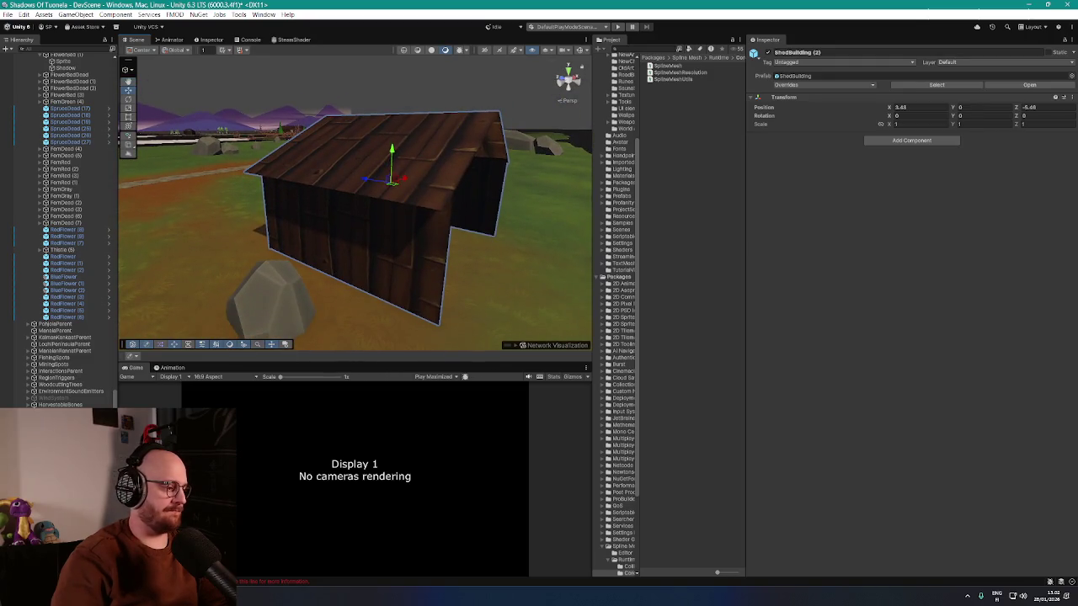
- Unpack ShedBuilding (2) from its prefab
{"action": "right_click", "coordinate": [52, 74]}
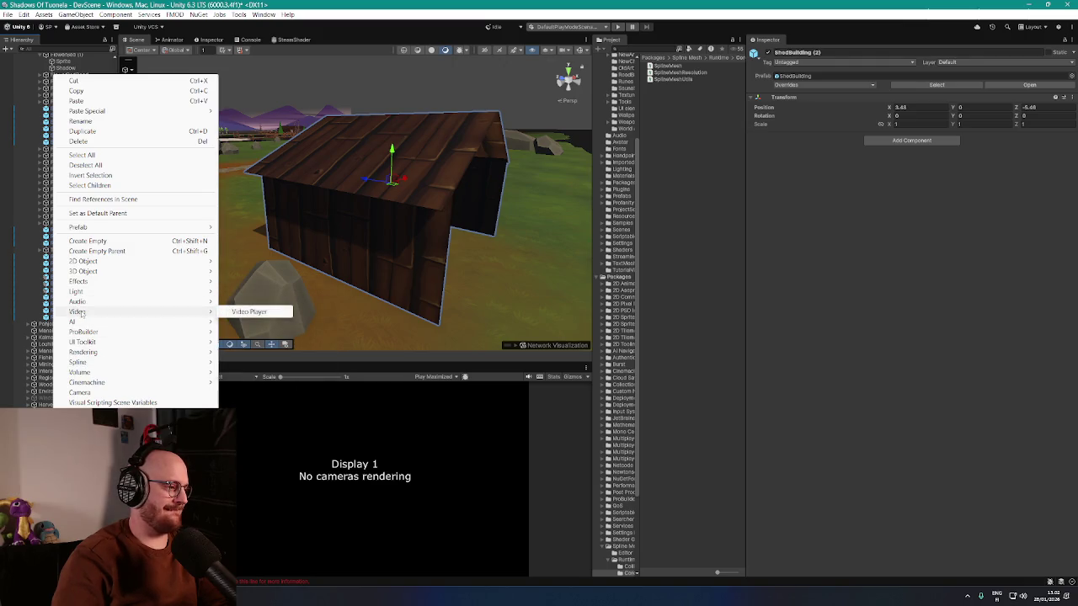
{"action": "mouse_move", "coordinate": [91, 290]}
{"action": "mouse_move", "coordinate": [174, 231]}
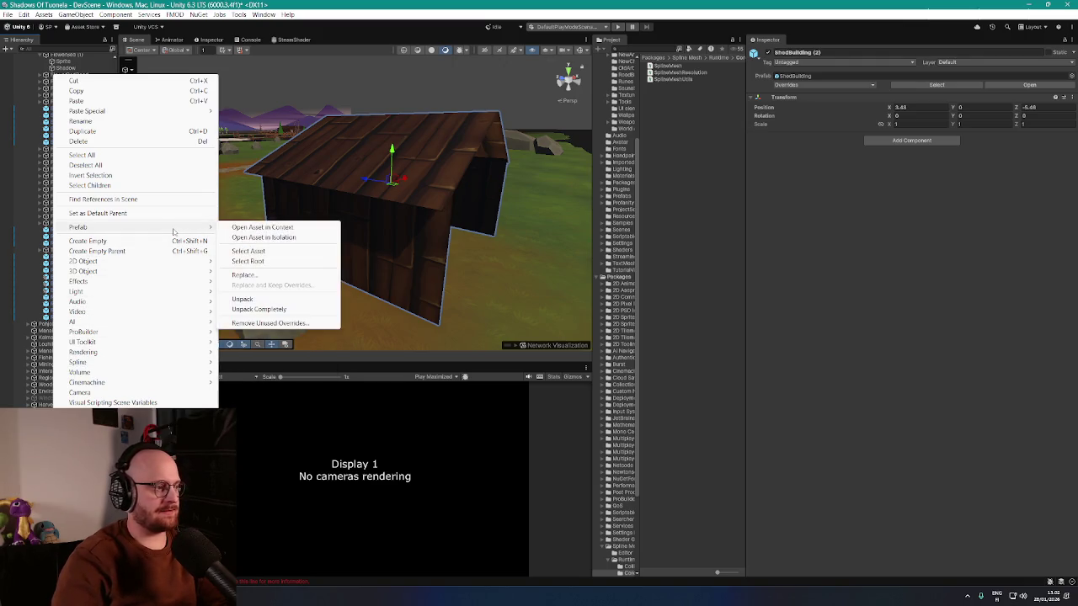
{"action": "left_click", "coordinate": [243, 299]}
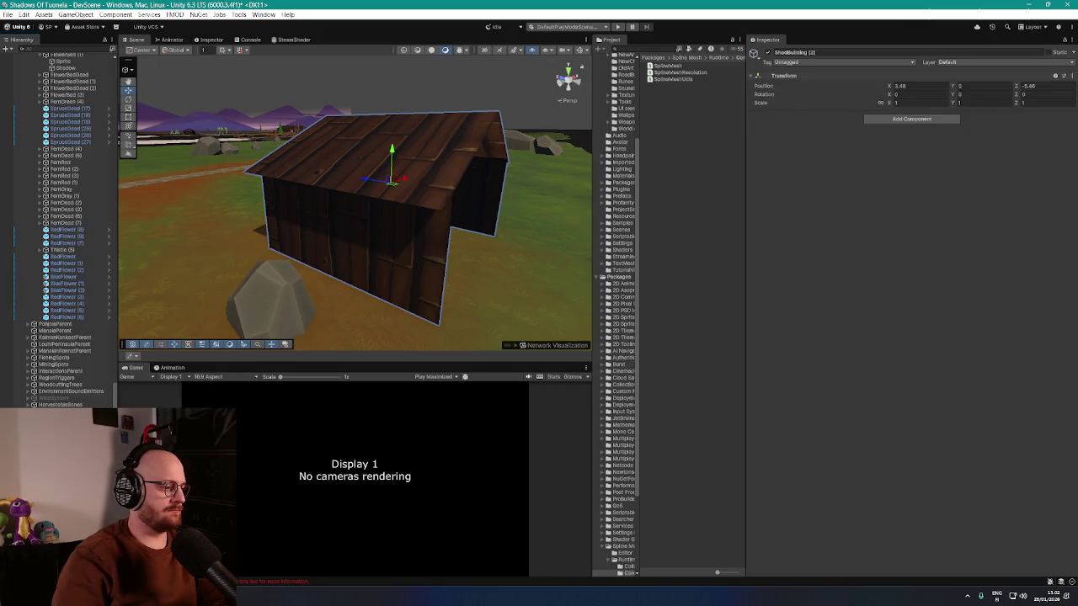
- Move the HouseWall (4) plane to the shed's far end and frame it
{"action": "left_click", "coordinate": [316, 197]}
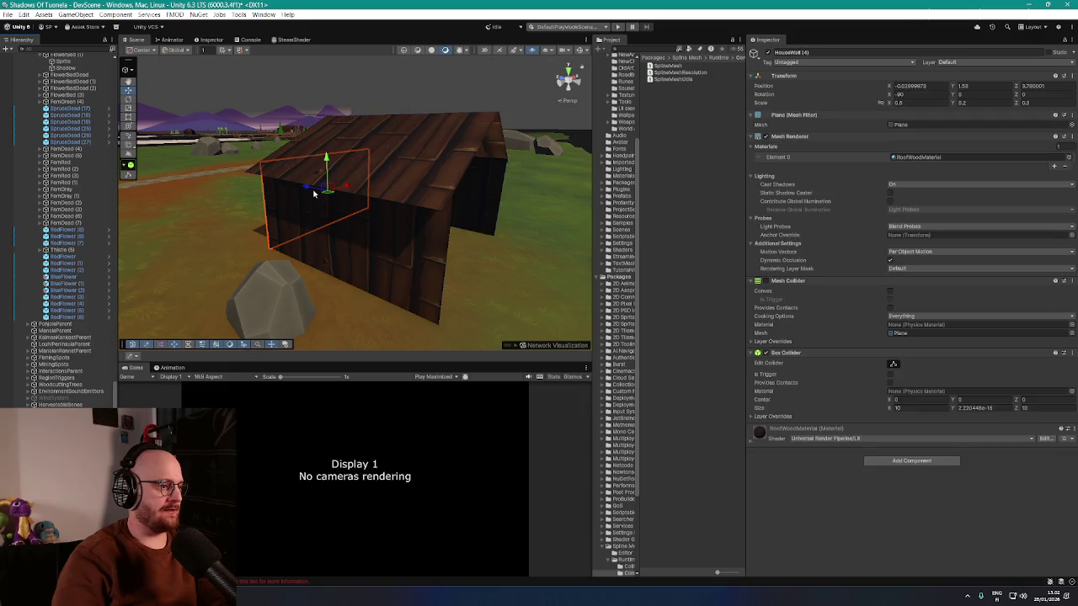
{"action": "mouse_move", "coordinate": [313, 193]}
{"action": "left_mouse_down"}
{"action": "mouse_move", "coordinate": [361, 221]}
{"action": "mouse_move", "coordinate": [446, 240]}
{"action": "mouse_move", "coordinate": [433, 284]}
{"action": "mouse_move", "coordinate": [339, 286]}
{"action": "mouse_move", "coordinate": [337, 277]}
{"action": "mouse_move", "coordinate": [457, 281]}
{"action": "left_mouse_up"}
{"action": "mouse_move", "coordinate": [454, 211]}
{"action": "left_mouse_down"}
{"action": "mouse_move", "coordinate": [449, 255]}
{"action": "mouse_move", "coordinate": [366, 265]}
{"action": "left_mouse_up"}
{"action": "scroll", "coordinate": [366, 265], "scroll_direction": "down", "scroll_amount": 5}
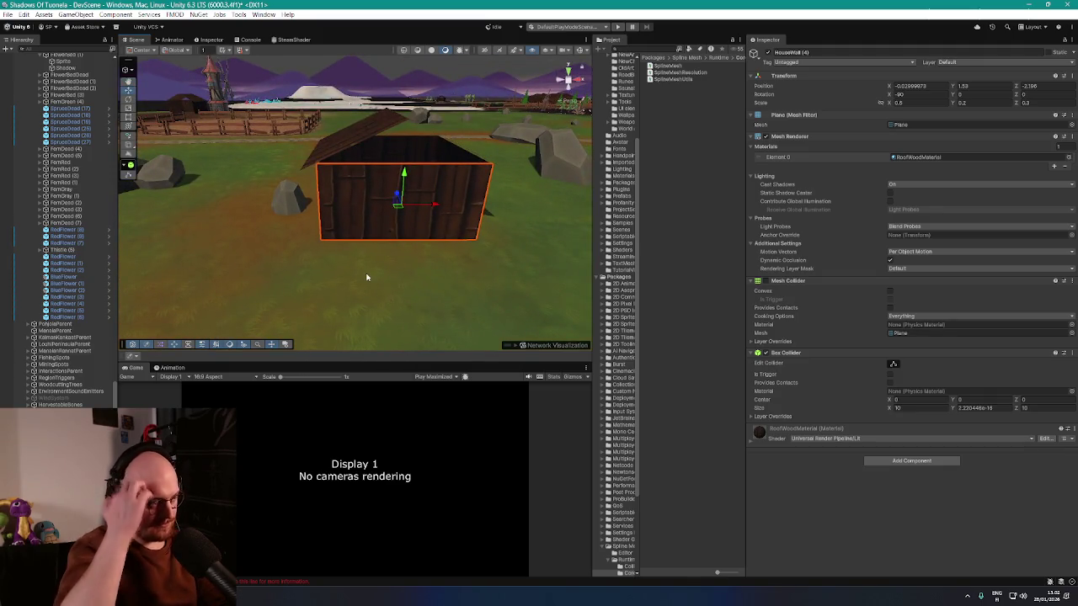
{"action": "scroll", "coordinate": [366, 277], "scroll_direction": "up", "scroll_amount": 4}
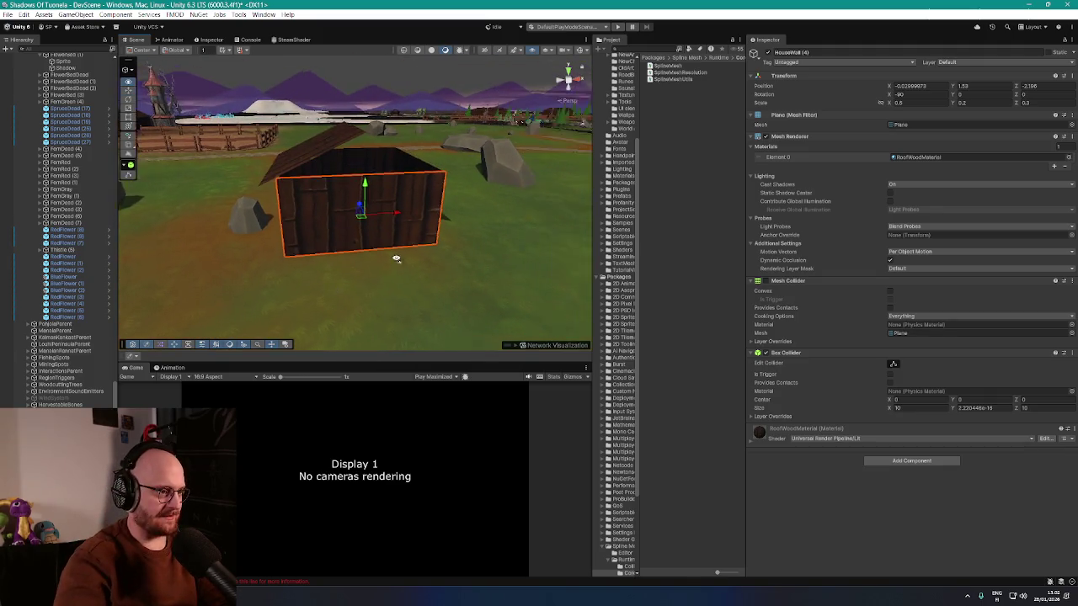
{"action": "mouse_move", "coordinate": [367, 277]}
{"action": "left_mouse_down"}
{"action": "mouse_move", "coordinate": [346, 250]}
{"action": "mouse_move", "coordinate": [500, 214]}
{"action": "mouse_move", "coordinate": [464, 224]}
{"action": "mouse_move", "coordinate": [492, 227]}
{"action": "mouse_move", "coordinate": [479, 233]}
{"action": "mouse_move", "coordinate": [270, 234]}
{"action": "mouse_move", "coordinate": [217, 245]}
{"action": "left_mouse_up"}
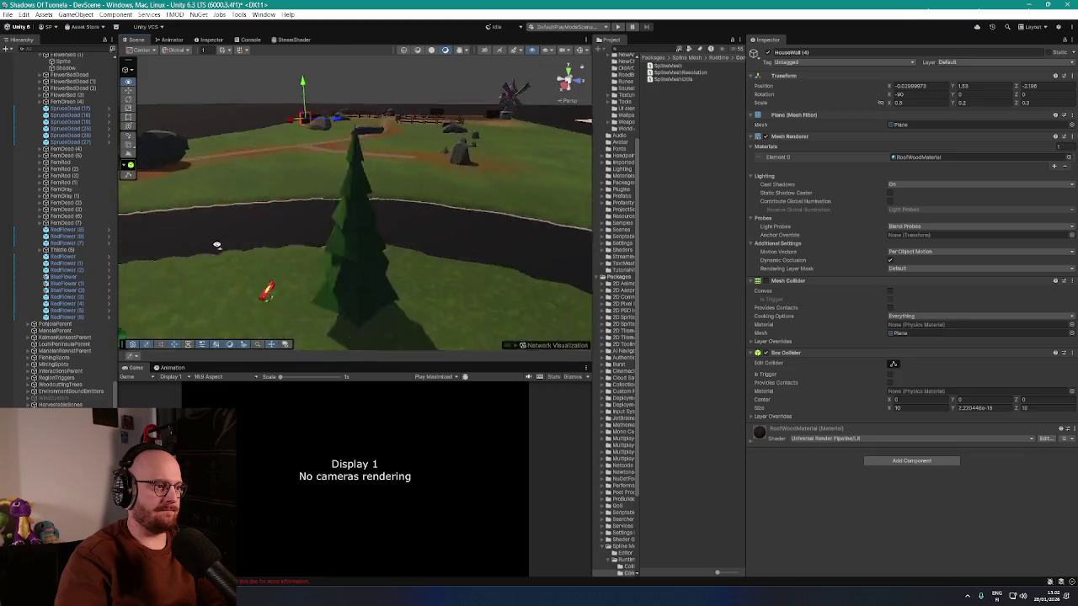
{"action": "key", "text": "f"}
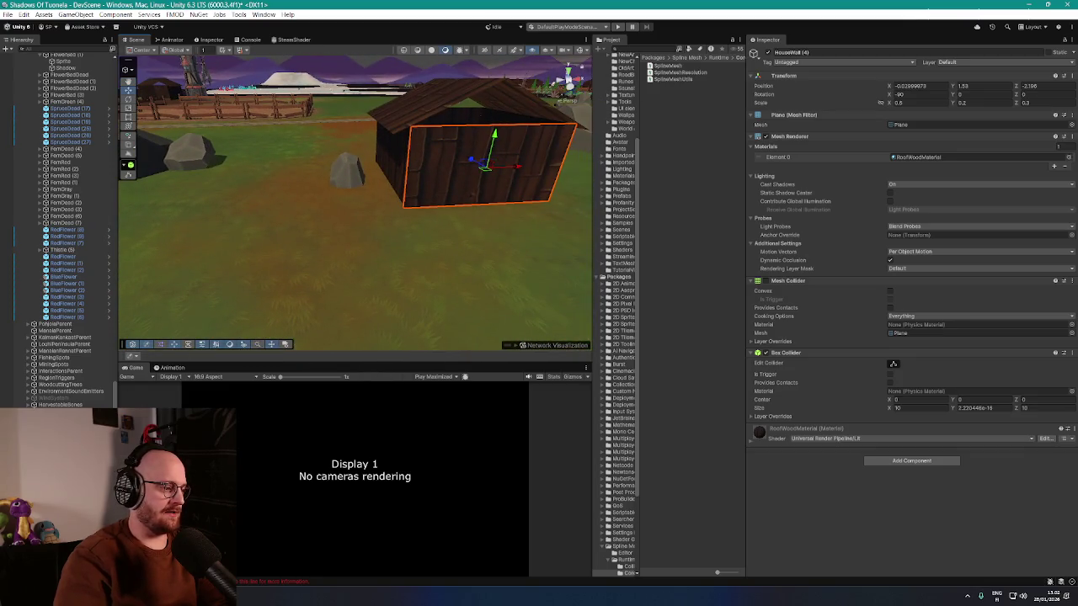
{"action": "left_click", "coordinate": [488, 168]}
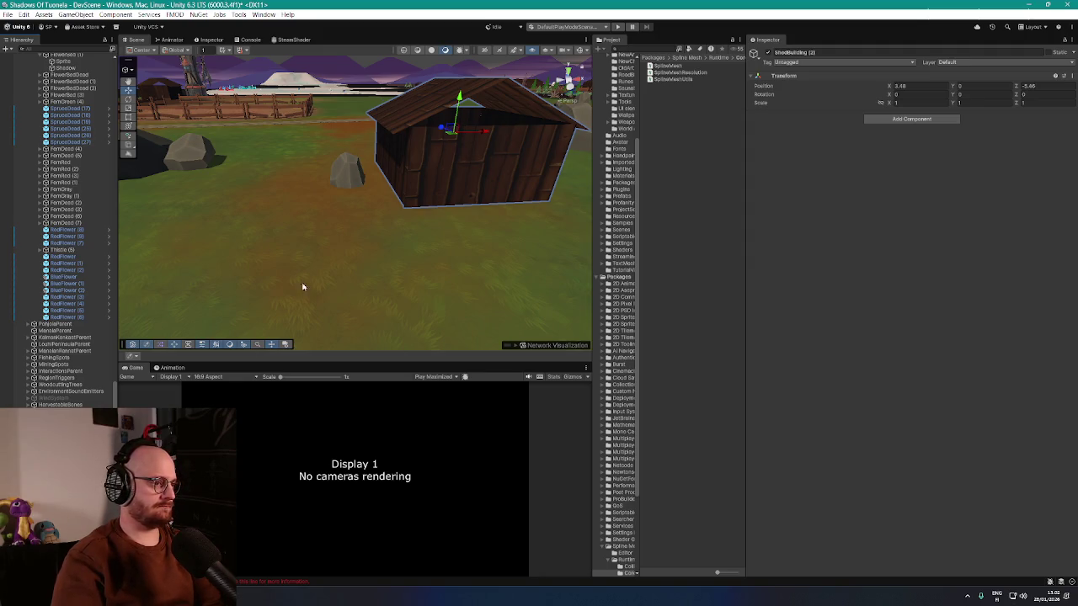
- Select the shed's parent object, now Sauna, and shift the view toward the shoreline
{"action": "mouse_move", "coordinate": [303, 287]}
{"action": "left_mouse_down"}
{"action": "mouse_move", "coordinate": [416, 205]}
{"action": "mouse_move", "coordinate": [369, 210]}
{"action": "mouse_move", "coordinate": [378, 294]}
{"action": "mouse_move", "coordinate": [416, 306]}
{"action": "mouse_move", "coordinate": [267, 294]}
{"action": "mouse_move", "coordinate": [349, 209]}
{"action": "mouse_move", "coordinate": [294, 207]}
{"action": "mouse_move", "coordinate": [397, 207]}
{"action": "left_mouse_up"}
{"action": "left_click", "coordinate": [395, 228]}
{"action": "left_click", "coordinate": [395, 227]}
{"action": "mouse_move", "coordinate": [320, 319]}
{"action": "left_mouse_down"}
{"action": "mouse_move", "coordinate": [416, 202]}
{"action": "mouse_move", "coordinate": [605, 225]}
{"action": "left_mouse_up"}
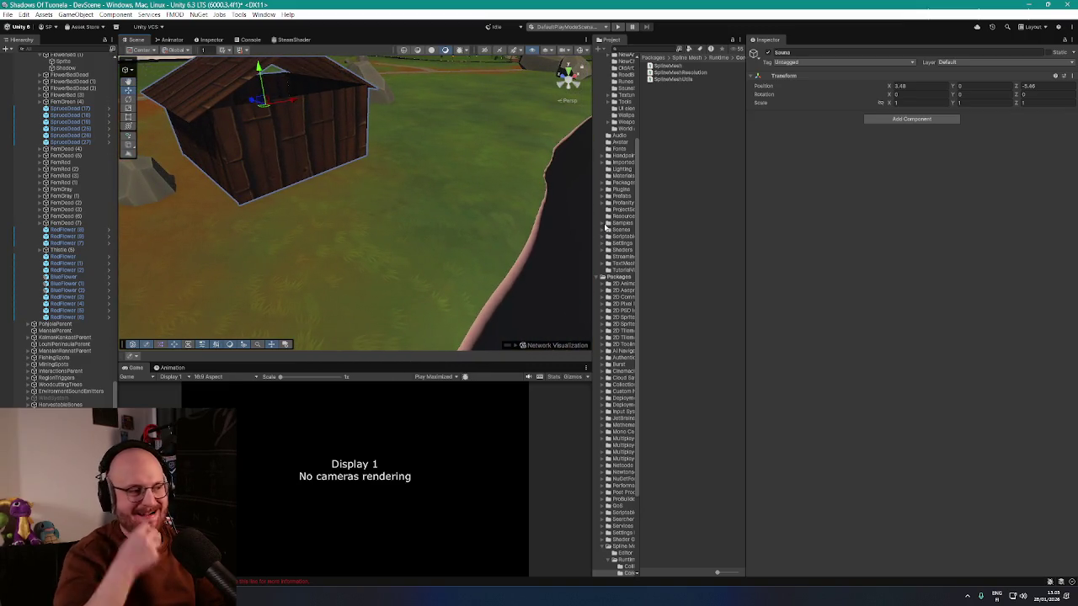
{"action": "left_click_drag", "start_coordinate": [313, 247], "coordinate": [270, 320]}
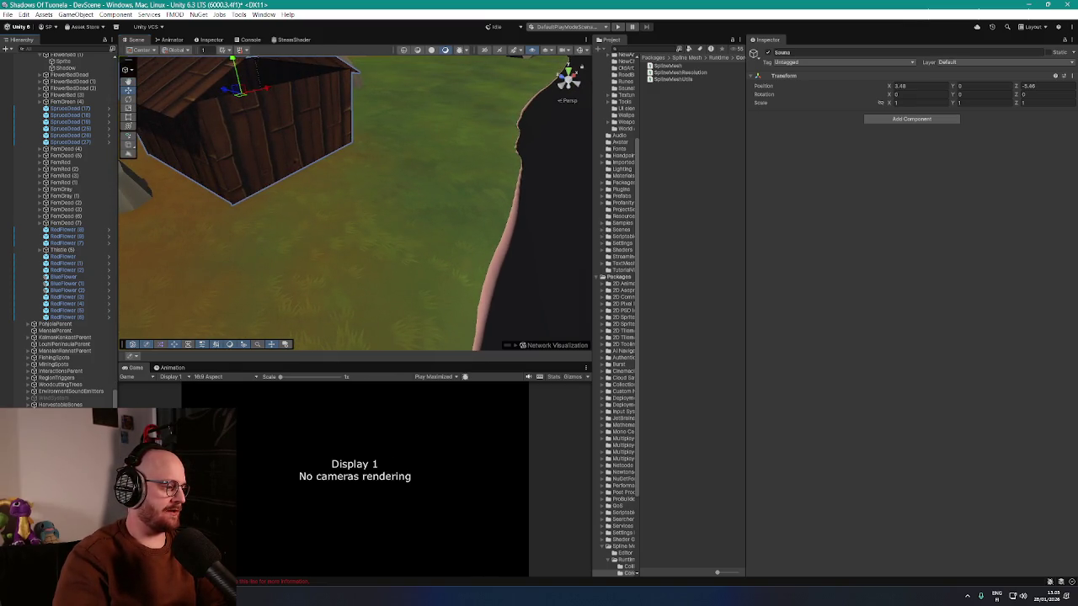
{"action": "left_click", "coordinate": [497, 253]}
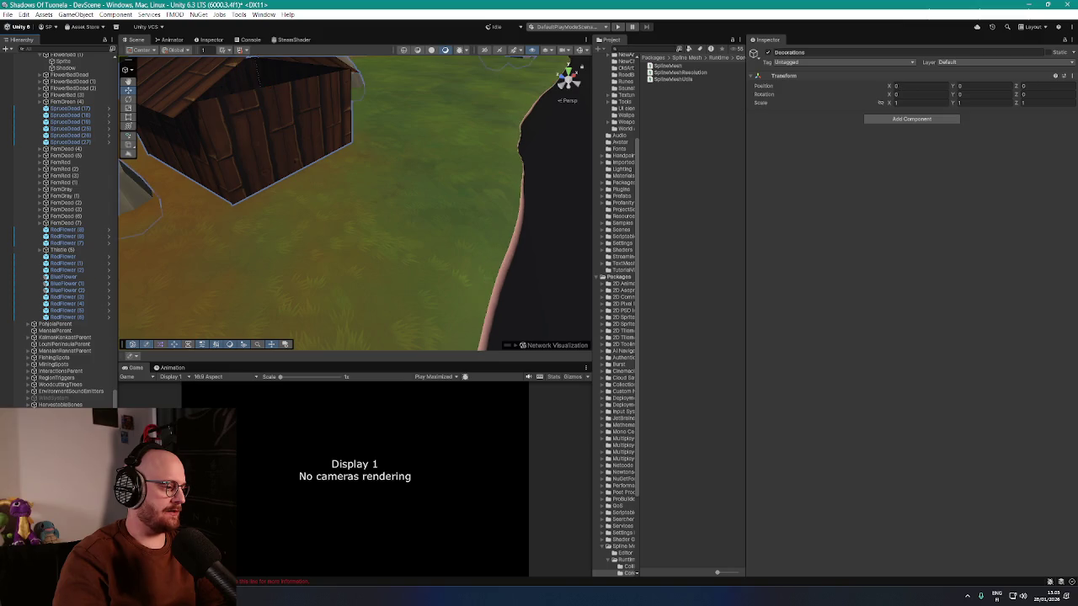
- Create an empty object named Pier and move it toward the shoreline
{"action": "right_click", "coordinate": [55, 66]}
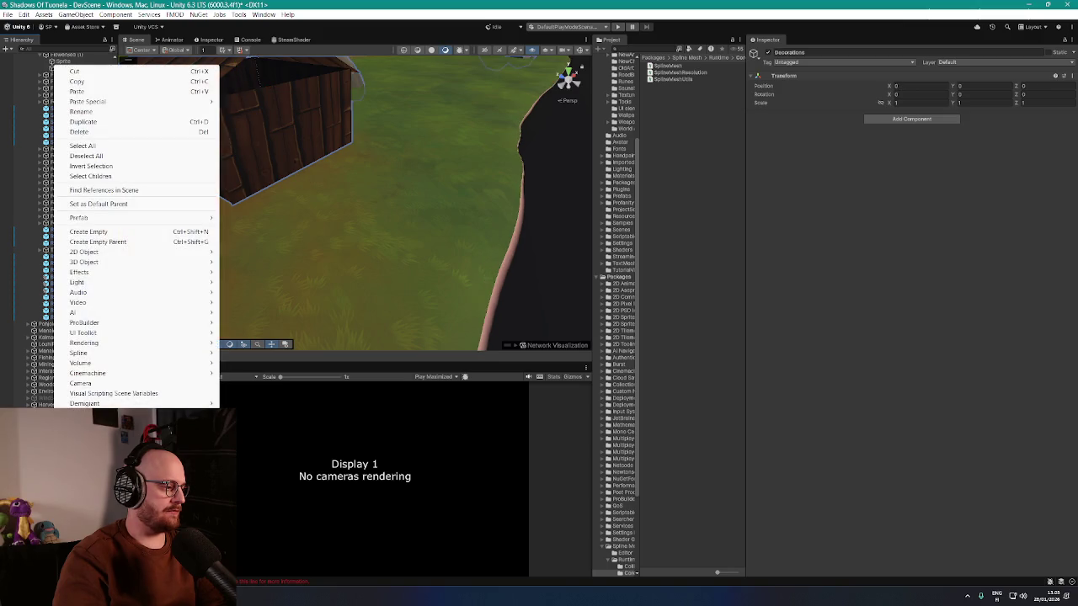
{"action": "left_click", "coordinate": [116, 236]}
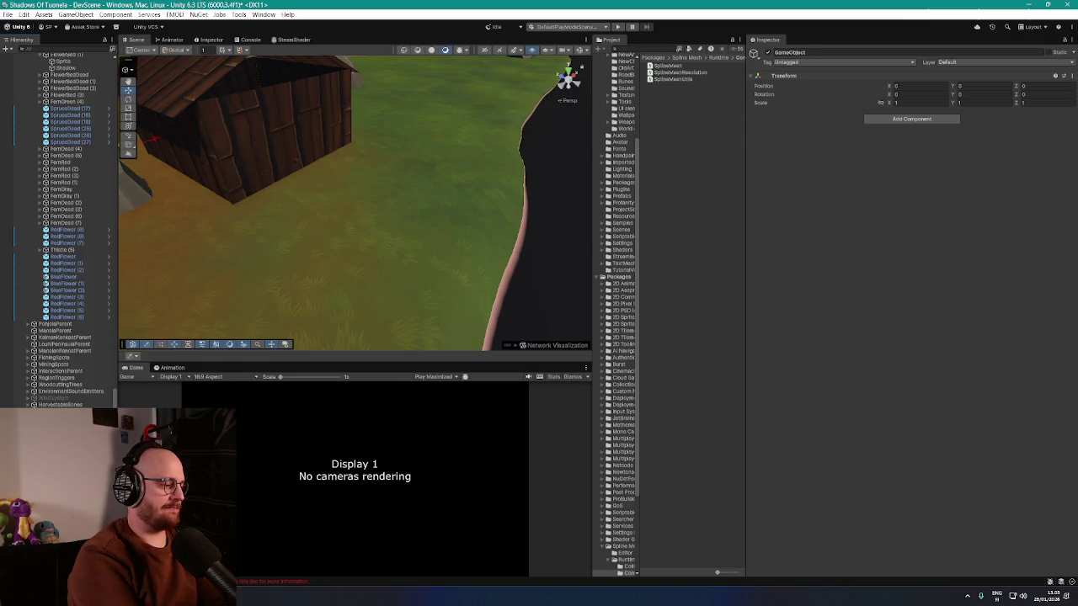
{"action": "type", "text": "Pier"}
{"action": "key", "text": "Return"}
{"action": "key", "text": "f"}
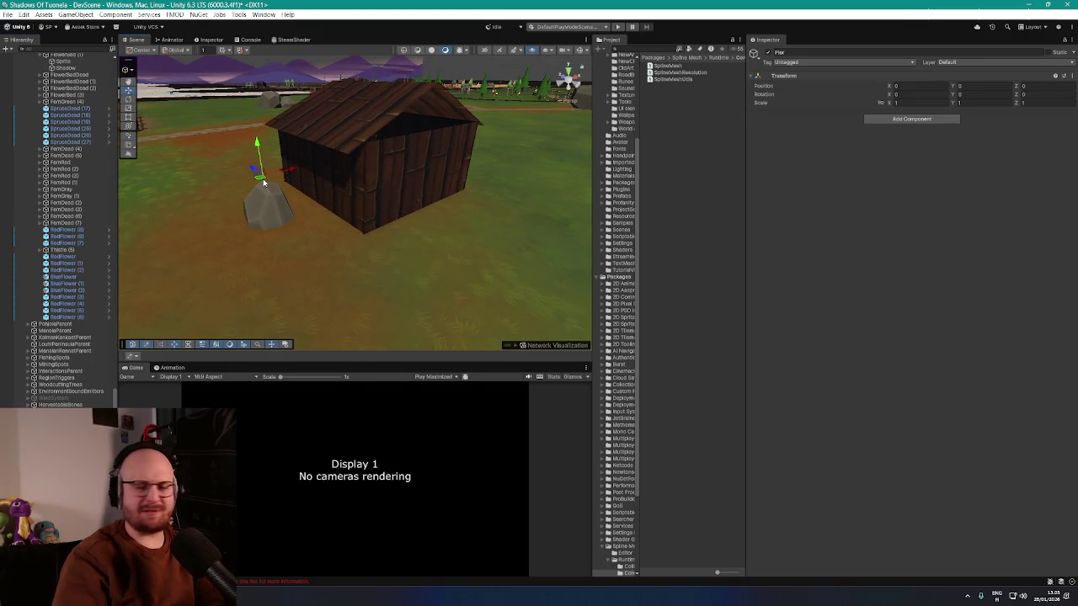
{"action": "mouse_move", "coordinate": [489, 248]}
{"action": "left_mouse_down"}
{"action": "mouse_move", "coordinate": [525, 236]}
{"action": "mouse_move", "coordinate": [480, 240]}
{"action": "left_mouse_up"}
- Collapse StartZoneDecorations, frame Pier, and bring up the 3D Object list for its children
{"action": "scroll", "coordinate": [447, 265], "scroll_direction": "down", "scroll_amount": 5}
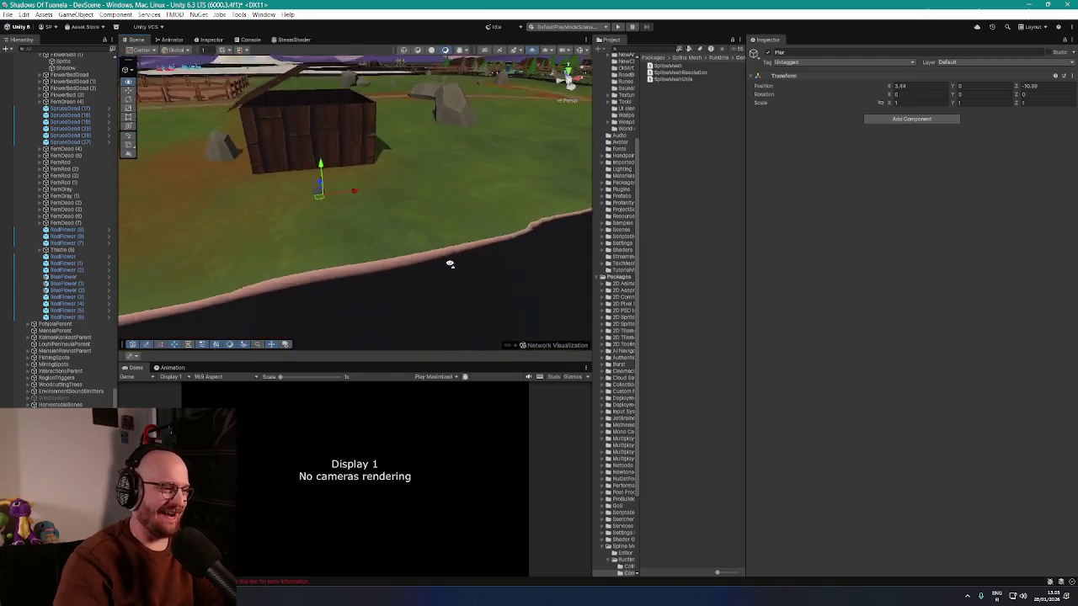
{"action": "left_click", "coordinate": [377, 205]}
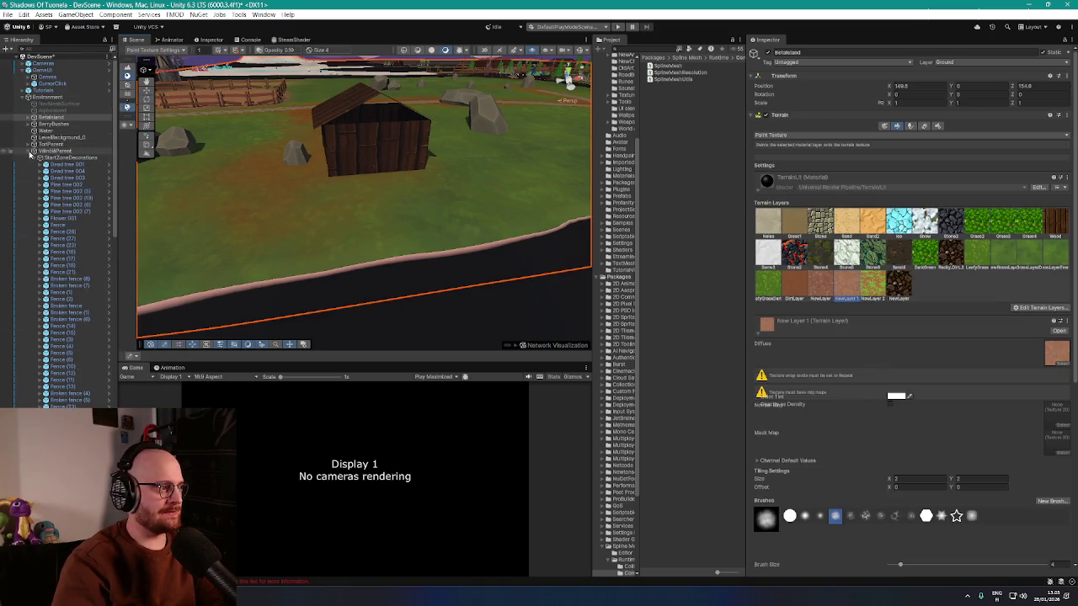
{"action": "left_click", "coordinate": [34, 150]}
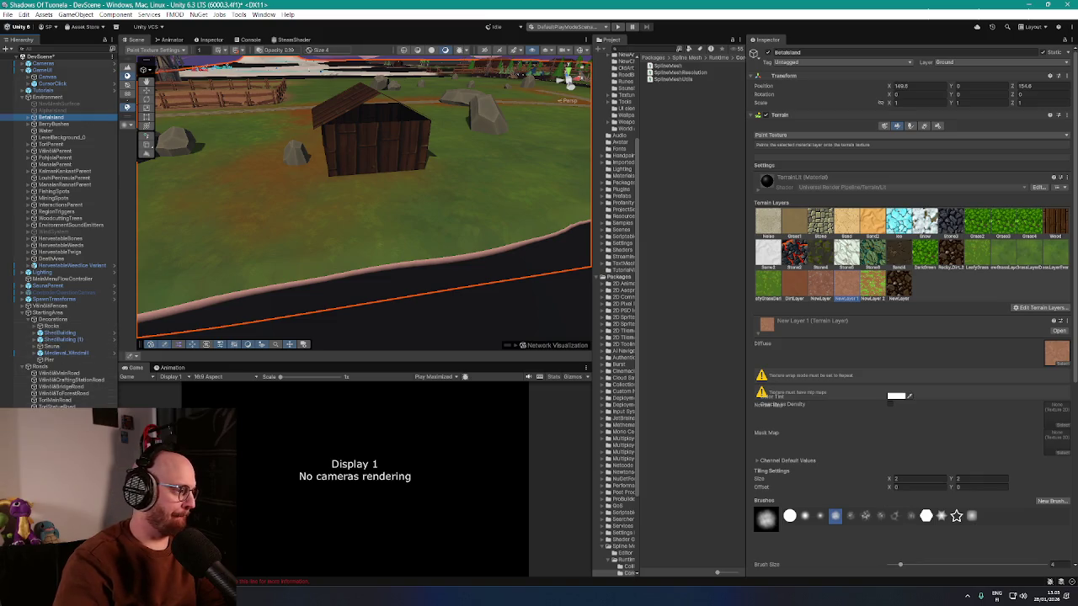
{"action": "double_click", "coordinate": [49, 360]}
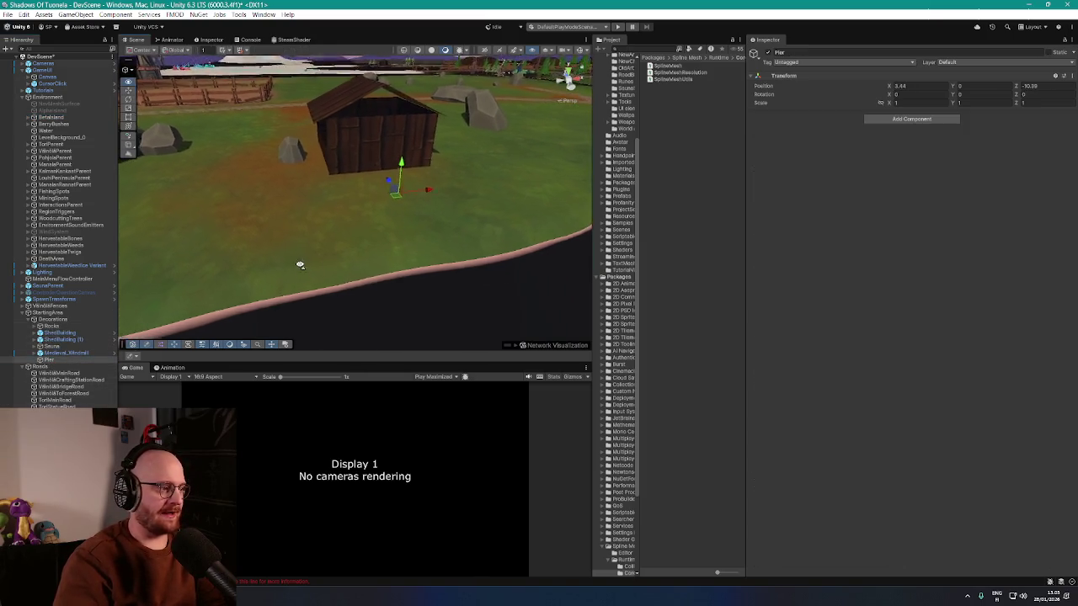
{"action": "right_click", "coordinate": [49, 362]}
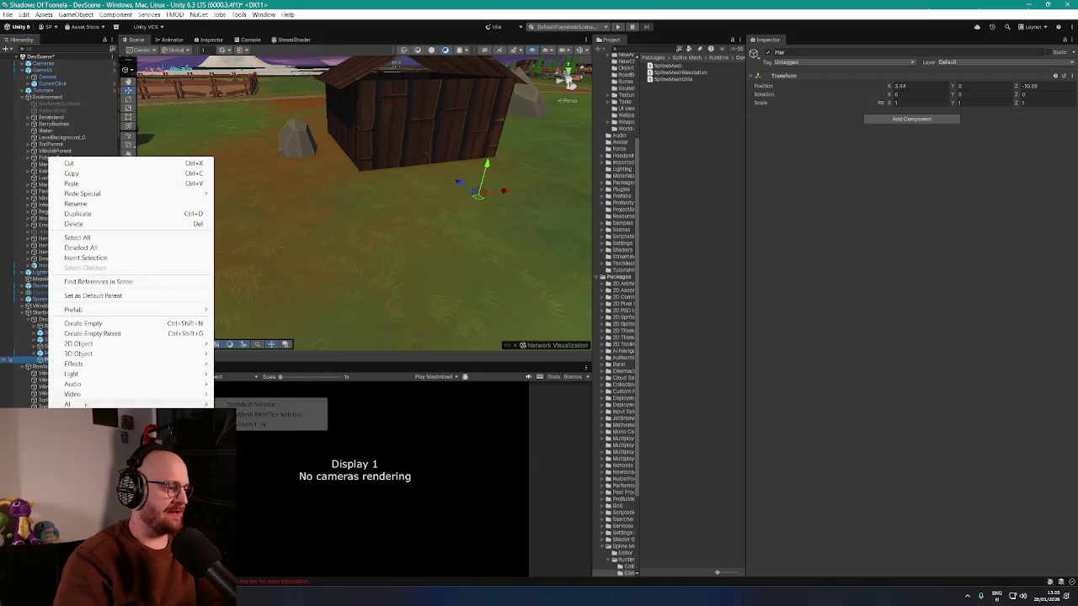
{"action": "mouse_move", "coordinate": [84, 414]}
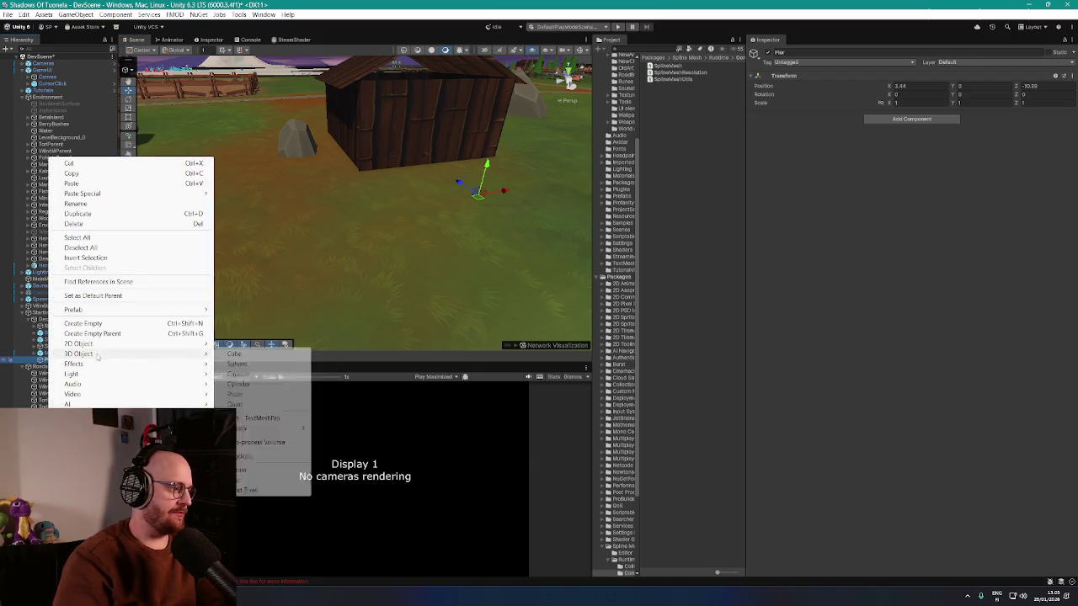
{"action": "mouse_move", "coordinate": [99, 354]}
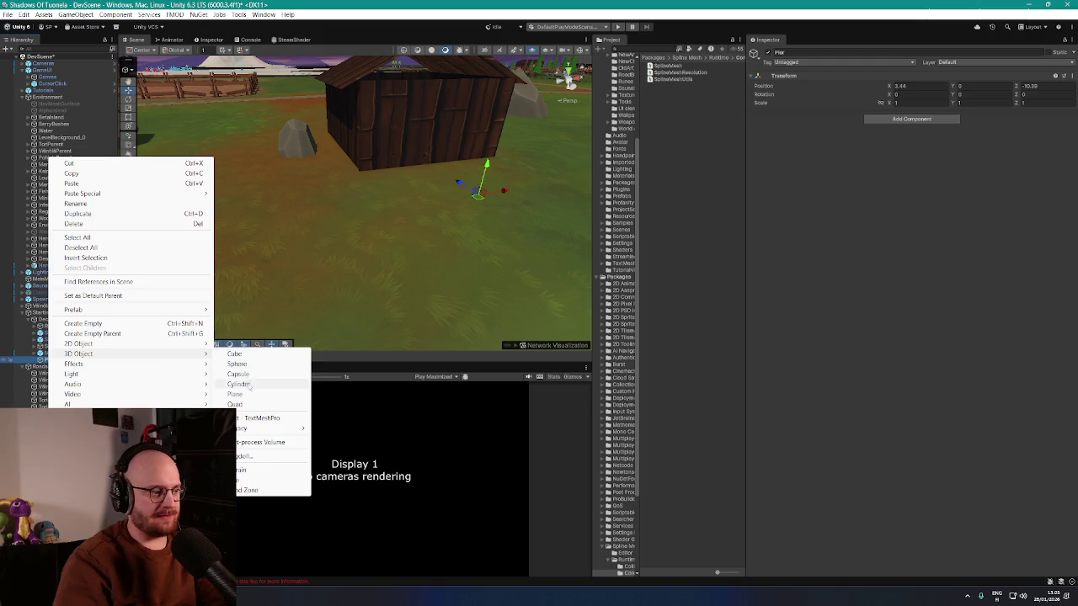
- Add a Plane under Pier, raise it to Y 0.12, and narrow it to Scale Z 0.401708
{"action": "left_click", "coordinate": [235, 394]}
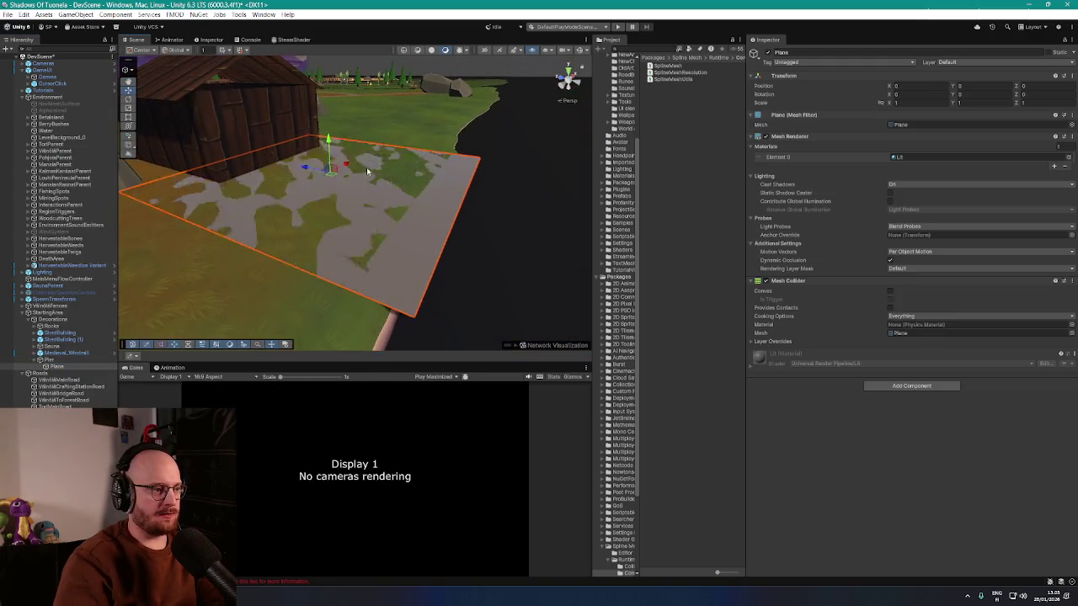
{"action": "mouse_move", "coordinate": [328, 150]}
{"action": "left_mouse_down"}
{"action": "mouse_move", "coordinate": [325, 142]}
{"action": "mouse_move", "coordinate": [243, 163]}
{"action": "mouse_move", "coordinate": [385, 193]}
{"action": "mouse_move", "coordinate": [395, 181]}
{"action": "mouse_move", "coordinate": [330, 191]}
{"action": "mouse_move", "coordinate": [375, 196]}
{"action": "left_mouse_up"}
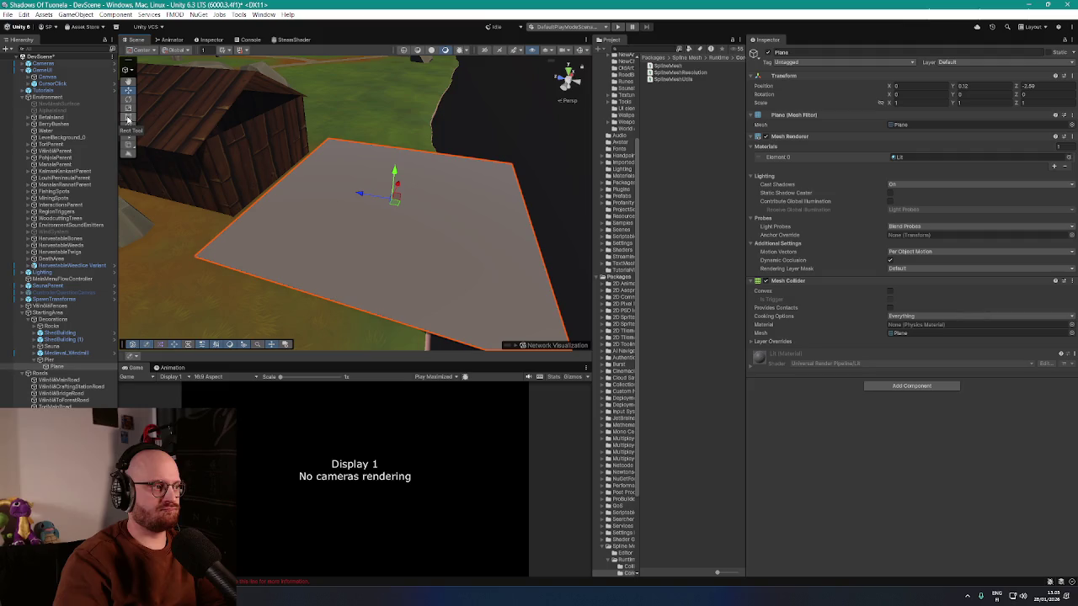
{"action": "left_click", "coordinate": [130, 71]}
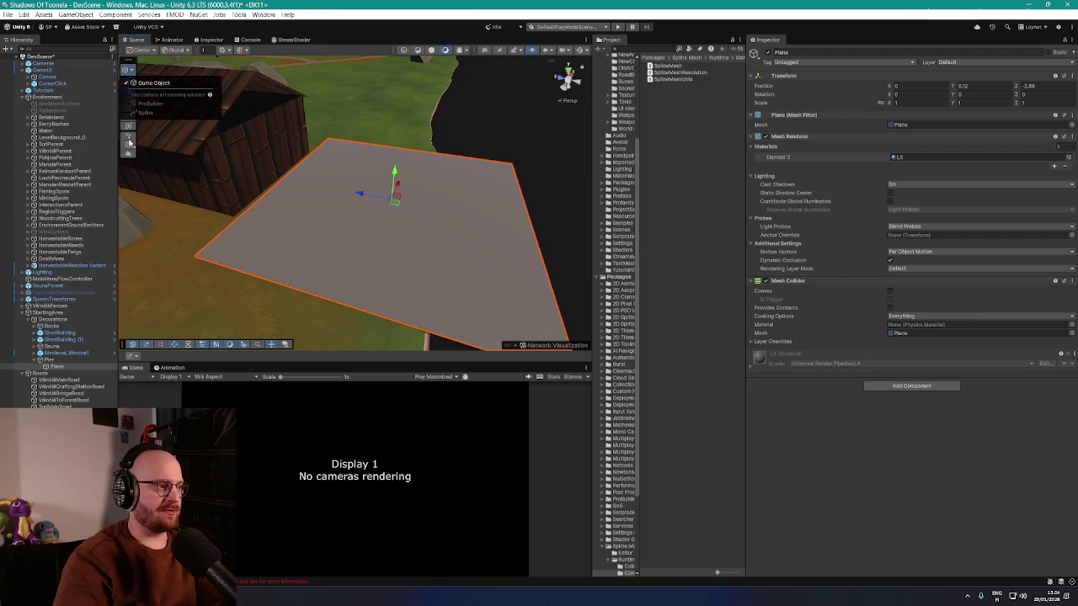
{"action": "left_click", "coordinate": [133, 74]}
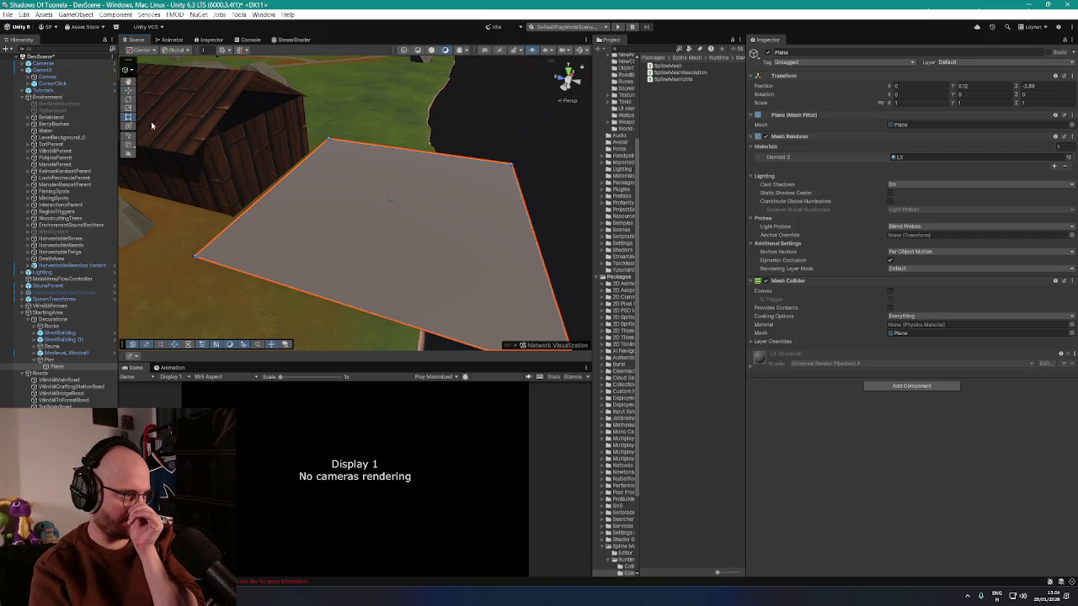
{"action": "mouse_move", "coordinate": [531, 235]}
{"action": "left_mouse_down"}
{"action": "mouse_move", "coordinate": [397, 226]}
{"action": "mouse_move", "coordinate": [342, 229]}
{"action": "mouse_move", "coordinate": [335, 241]}
{"action": "mouse_move", "coordinate": [354, 243]}
{"action": "mouse_move", "coordinate": [360, 209]}
{"action": "mouse_move", "coordinate": [360, 231]}
{"action": "mouse_move", "coordinate": [549, 220]}
{"action": "mouse_move", "coordinate": [358, 201]}
{"action": "mouse_move", "coordinate": [387, 201]}
{"action": "mouse_move", "coordinate": [366, 200]}
{"action": "mouse_move", "coordinate": [386, 201]}
{"action": "mouse_move", "coordinate": [24, 377]}
{"action": "left_mouse_up"}
{"action": "left_click", "coordinate": [54, 368]}
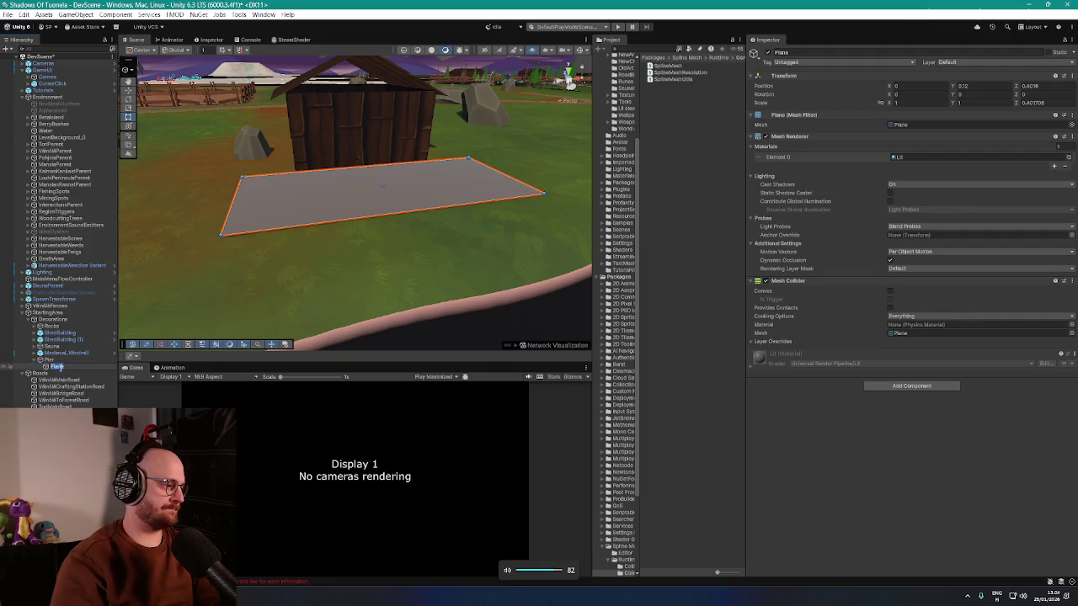
- Rename the plane to Terrace and search the project for 'wood t:Material'
{"action": "type", "text": "Terrace"}
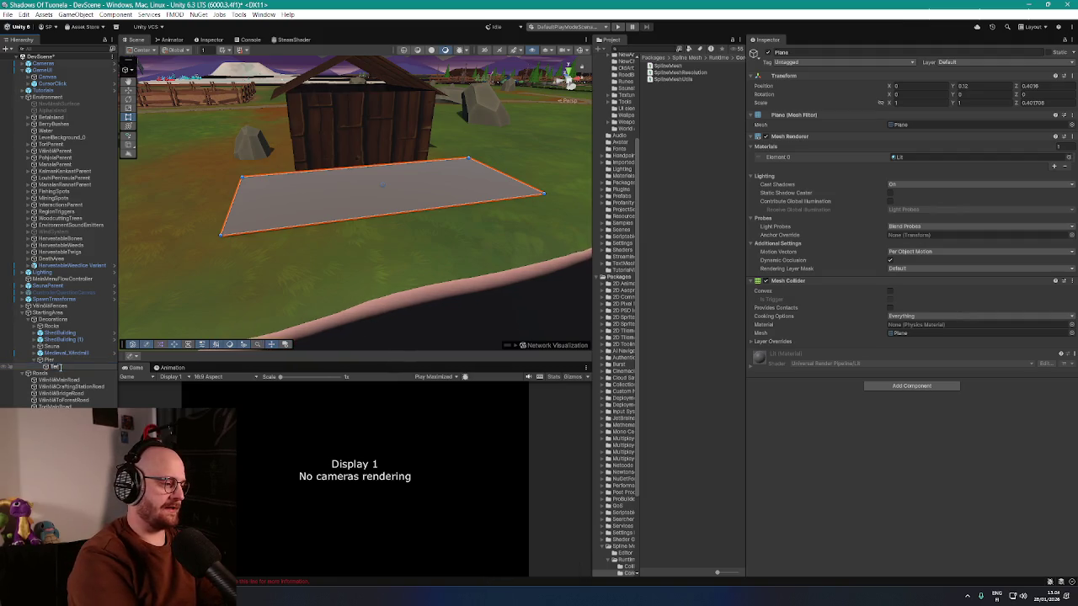
{"action": "key", "text": "Return"}
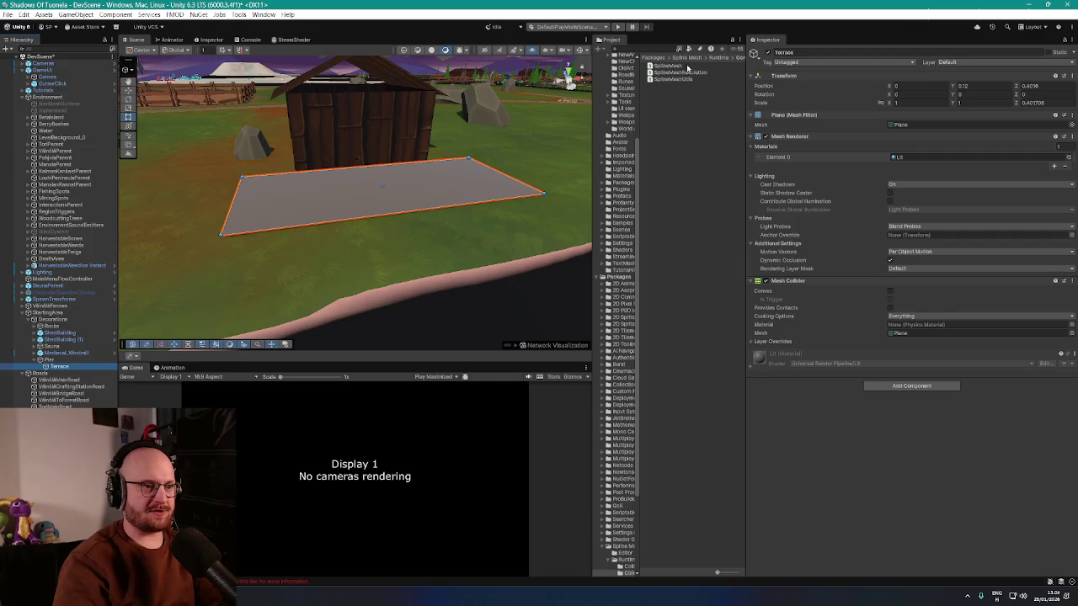
{"action": "left_click", "coordinate": [645, 48]}
{"action": "type", "text": "wood"}
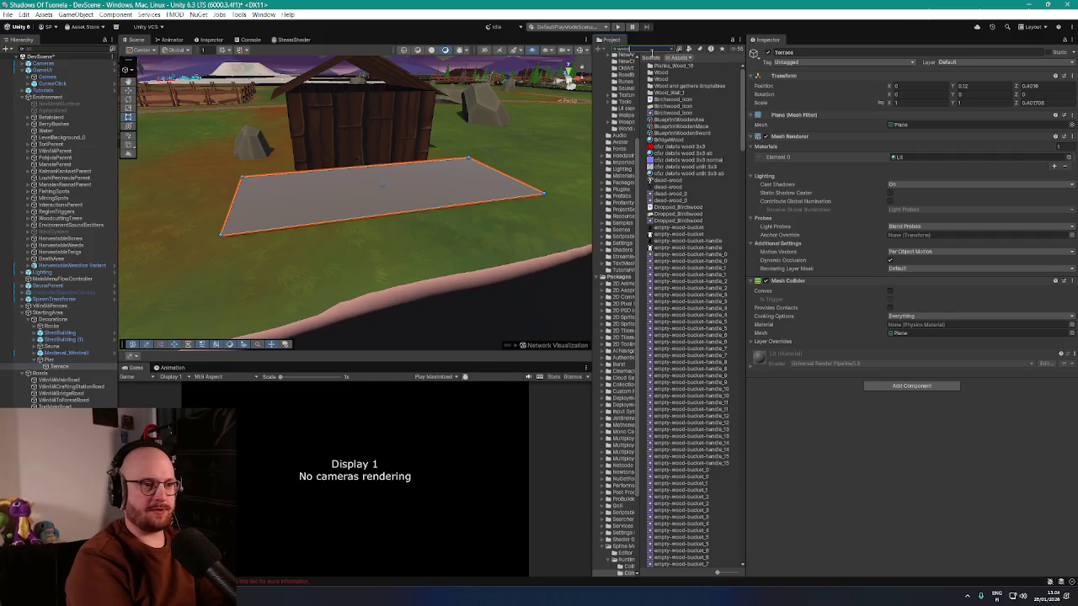
{"action": "type", "text": " t:Material"}
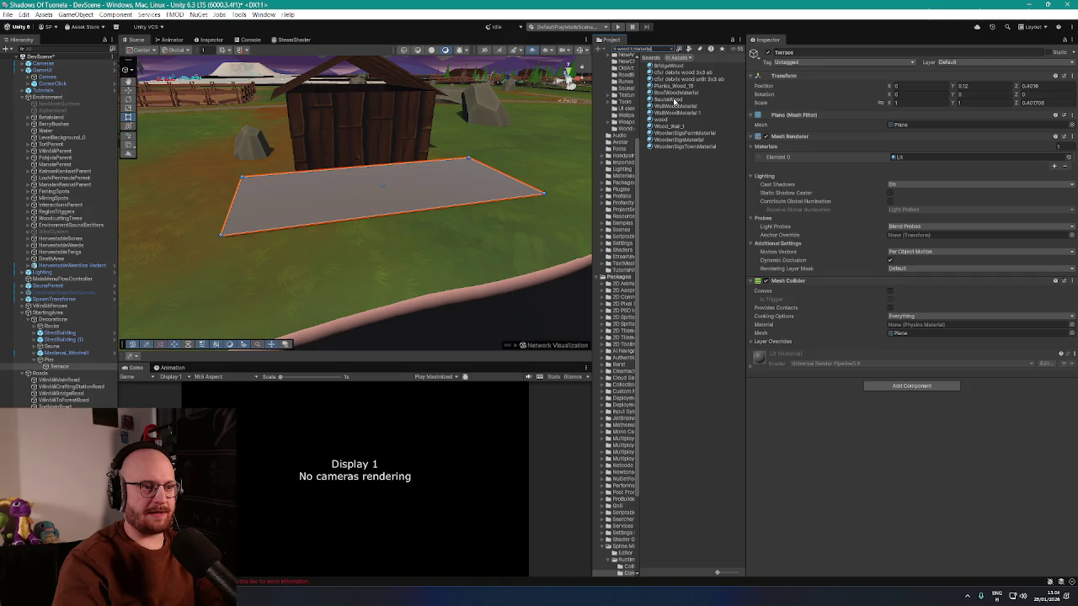
- Try SaunaWood, RoofWood and WallWood materials on Terrace, settling on WallWoodMaterial 1
{"action": "mouse_move", "coordinate": [674, 100]}
{"action": "left_mouse_down"}
{"action": "mouse_move", "coordinate": [412, 164]}
{"action": "mouse_move", "coordinate": [393, 202]}
{"action": "left_mouse_up"}
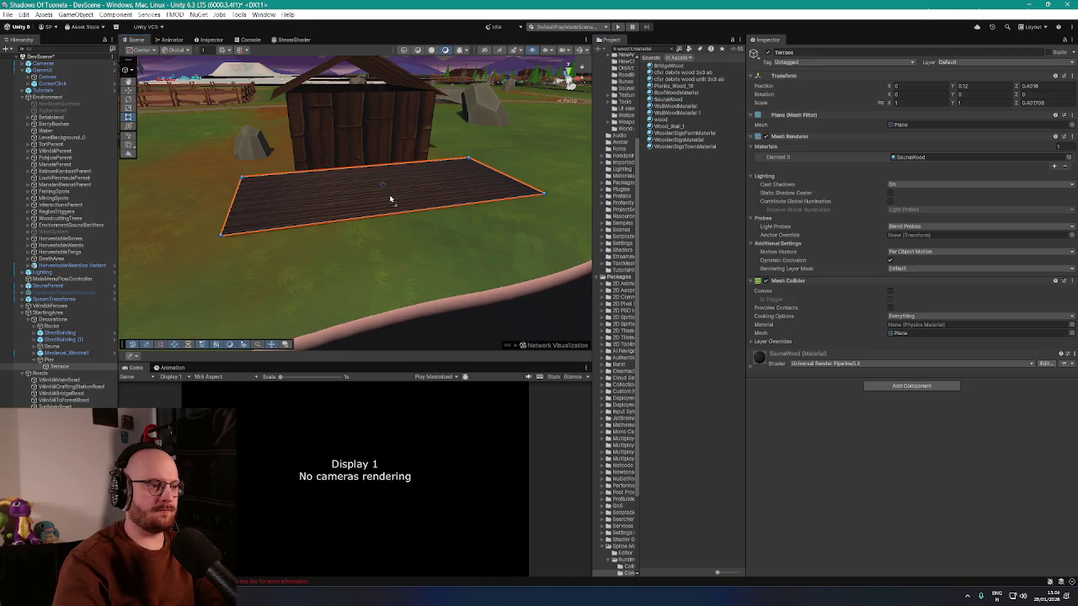
{"action": "scroll", "coordinate": [455, 232], "scroll_direction": "up", "scroll_amount": 5}
{"action": "mouse_move", "coordinate": [457, 233]}
{"action": "left_mouse_down"}
{"action": "mouse_move", "coordinate": [585, 224]}
{"action": "mouse_move", "coordinate": [440, 224]}
{"action": "mouse_move", "coordinate": [471, 220]}
{"action": "left_mouse_up"}
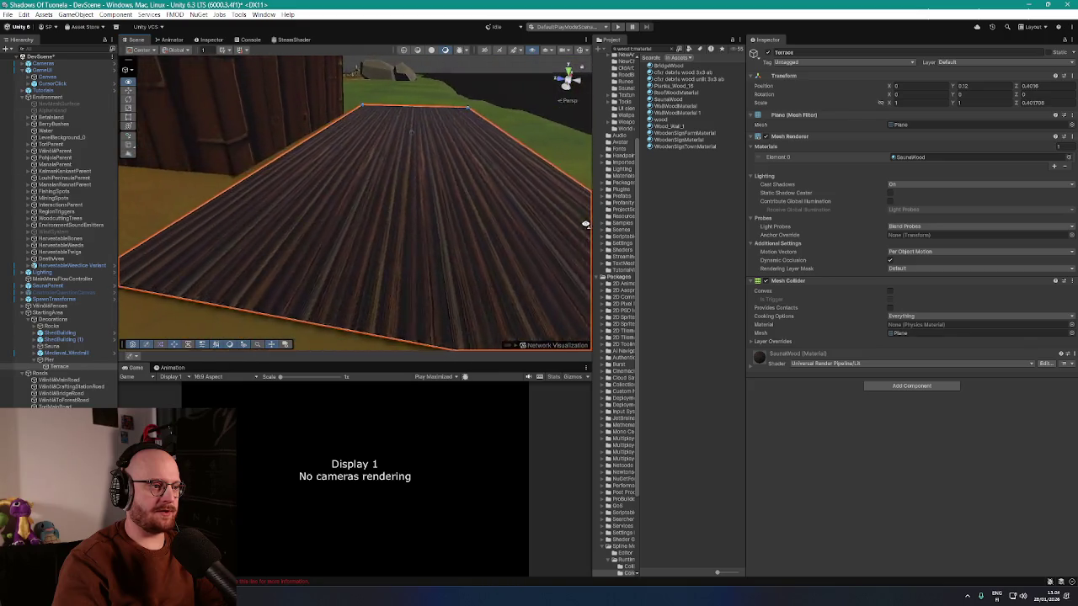
{"action": "scroll", "coordinate": [586, 225], "scroll_direction": "down", "scroll_amount": 5}
{"action": "left_click_drag", "start_coordinate": [691, 94], "coordinate": [468, 204]}
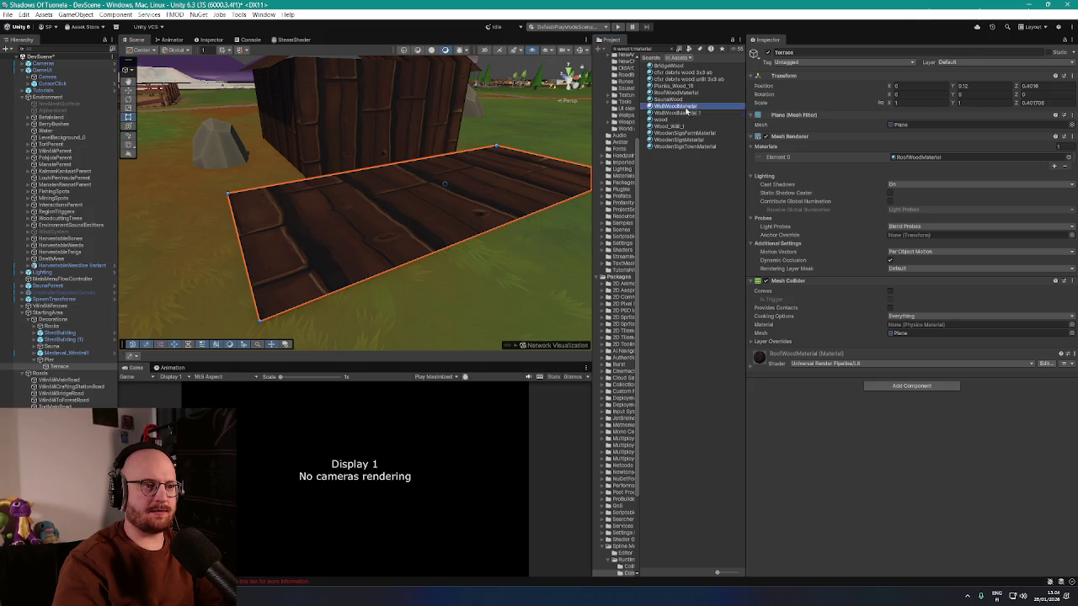
{"action": "left_click_drag", "start_coordinate": [686, 110], "coordinate": [478, 202]}
{"action": "mouse_move", "coordinate": [543, 173]}
{"action": "left_mouse_down"}
{"action": "mouse_move", "coordinate": [472, 196]}
{"action": "mouse_move", "coordinate": [585, 240]}
{"action": "mouse_move", "coordinate": [404, 233]}
{"action": "mouse_move", "coordinate": [491, 166]}
{"action": "mouse_move", "coordinate": [320, 241]}
{"action": "mouse_move", "coordinate": [356, 224]}
{"action": "mouse_move", "coordinate": [346, 227]}
{"action": "left_mouse_up"}
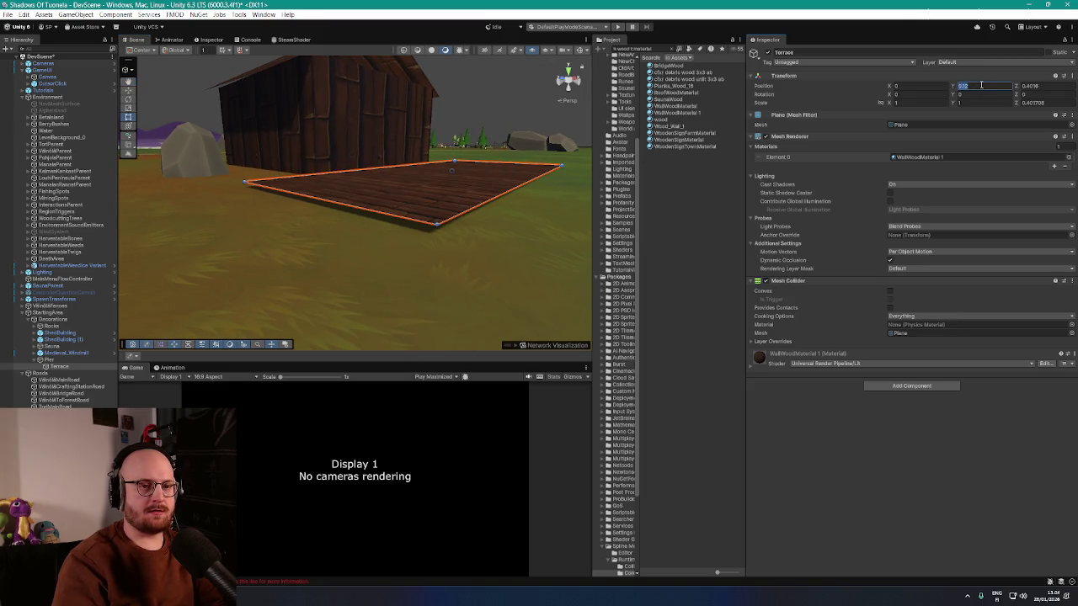
{"action": "type", "text": "0.1"}
- Reposition the Terrace plank plane to Y 0.05 and about Z 0.71
{"action": "mouse_move", "coordinate": [395, 193]}
{"action": "left_mouse_down"}
{"action": "mouse_move", "coordinate": [447, 164]}
{"action": "mouse_move", "coordinate": [501, 187]}
{"action": "mouse_move", "coordinate": [517, 176]}
{"action": "mouse_move", "coordinate": [455, 163]}
{"action": "mouse_move", "coordinate": [522, 160]}
{"action": "left_mouse_up"}
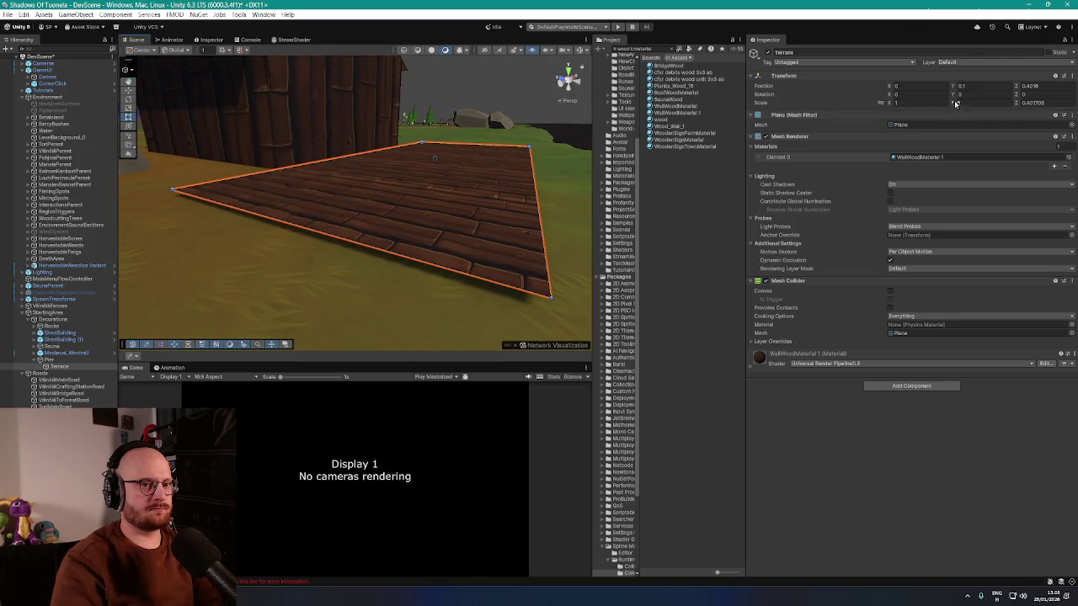
{"action": "type", "text": "0.05"}
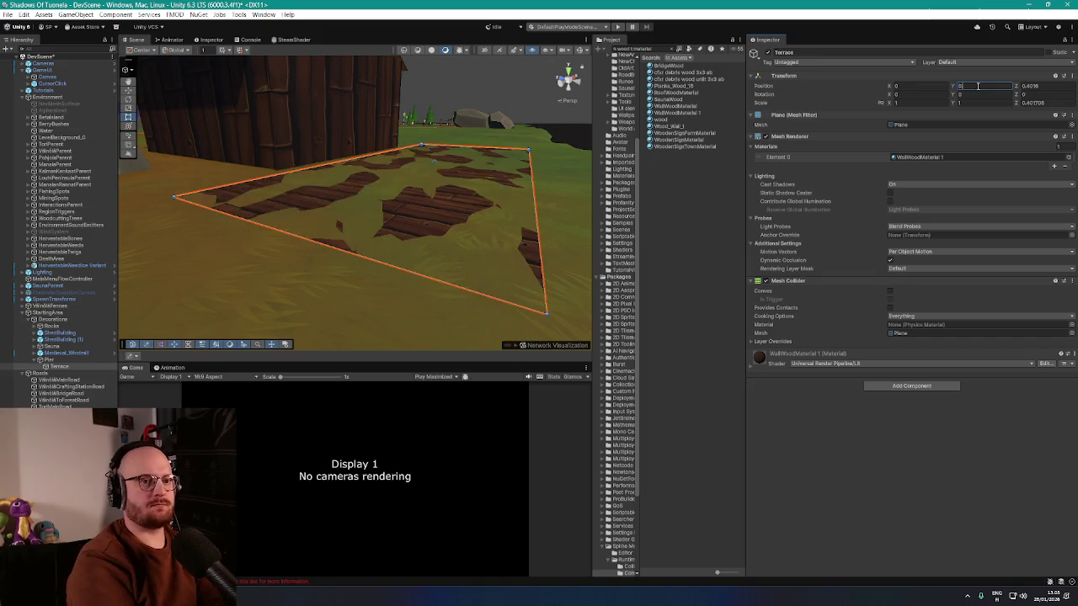
{"action": "mouse_move", "coordinate": [337, 160]}
{"action": "left_mouse_down"}
{"action": "mouse_move", "coordinate": [308, 152]}
{"action": "mouse_move", "coordinate": [304, 176]}
{"action": "mouse_move", "coordinate": [393, 189]}
{"action": "left_mouse_up"}
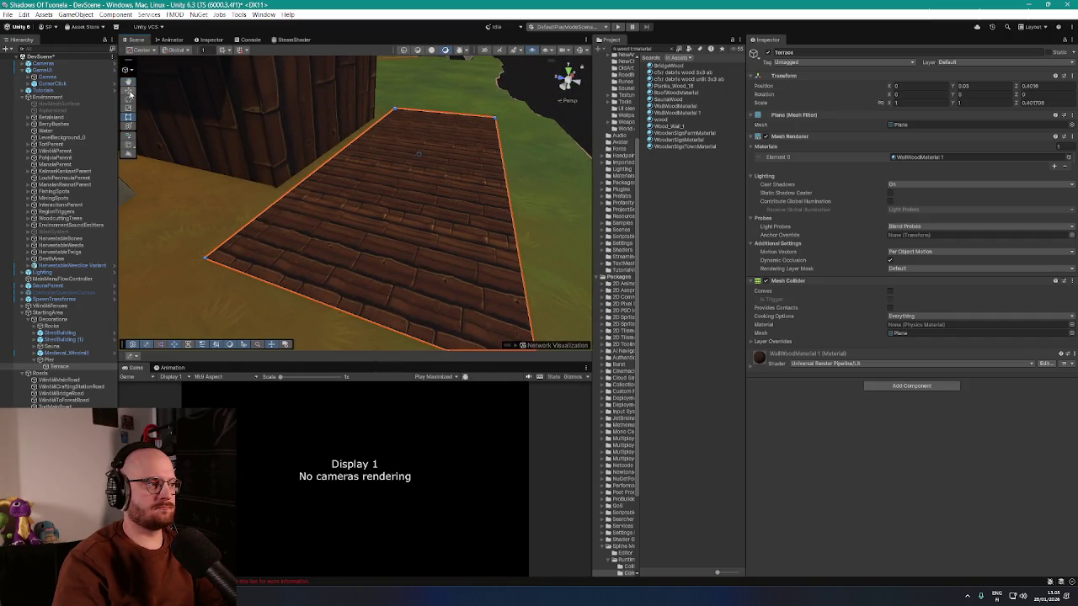
{"action": "left_click", "coordinate": [128, 88]}
{"action": "mouse_move", "coordinate": [392, 153]}
{"action": "left_mouse_down"}
{"action": "mouse_move", "coordinate": [378, 149]}
{"action": "mouse_move", "coordinate": [459, 158]}
{"action": "mouse_move", "coordinate": [303, 123]}
{"action": "left_mouse_up"}
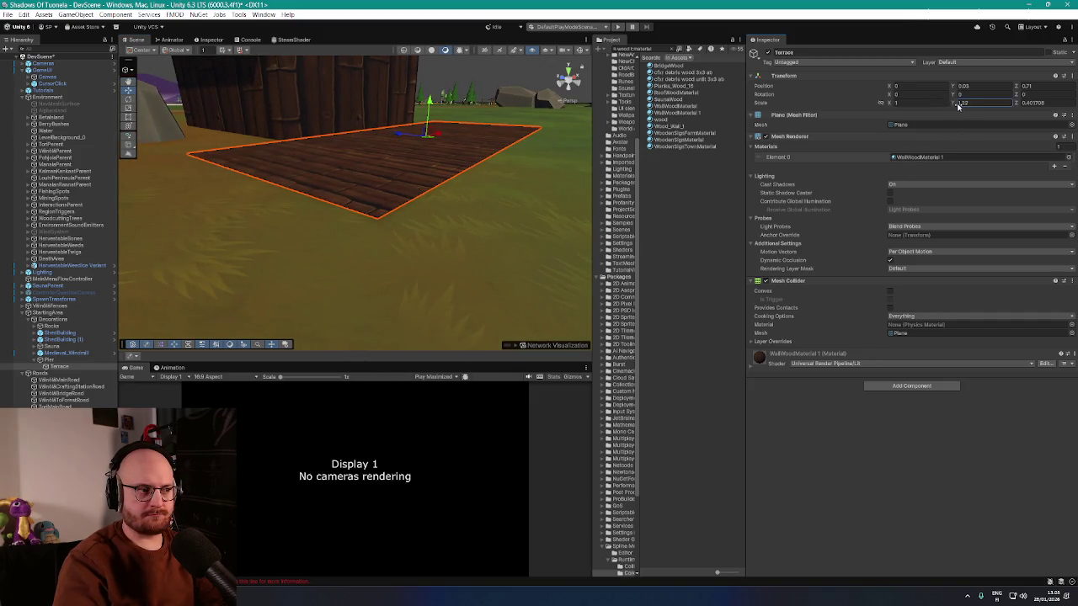
{"action": "type", "text": "5.32"}
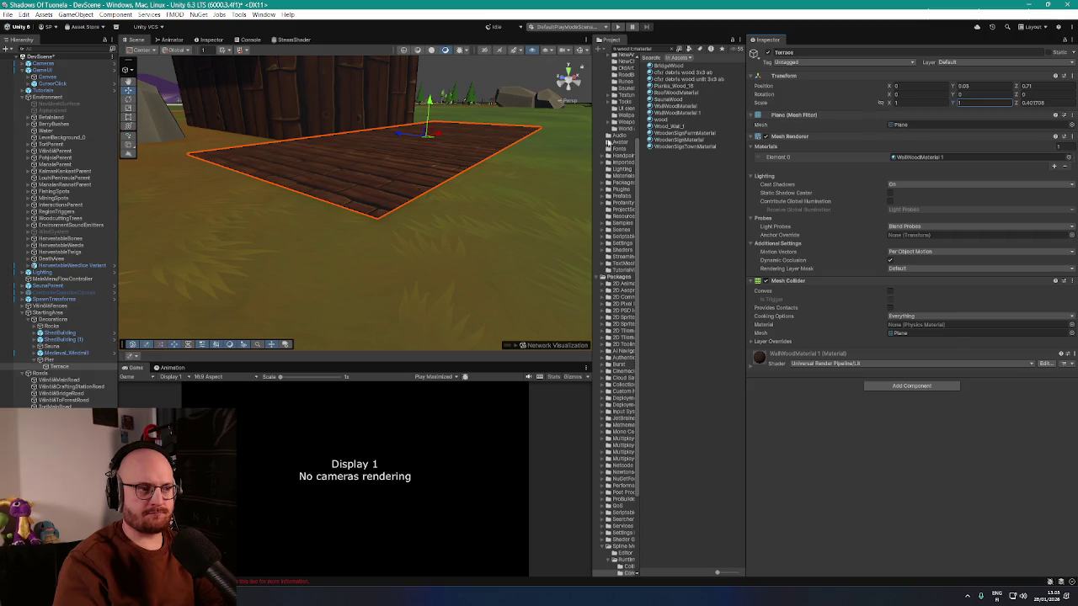
{"action": "mouse_move", "coordinate": [472, 126]}
{"action": "left_mouse_down"}
{"action": "mouse_move", "coordinate": [445, 113]}
{"action": "mouse_move", "coordinate": [423, 161]}
{"action": "mouse_move", "coordinate": [407, 160]}
{"action": "left_mouse_up"}
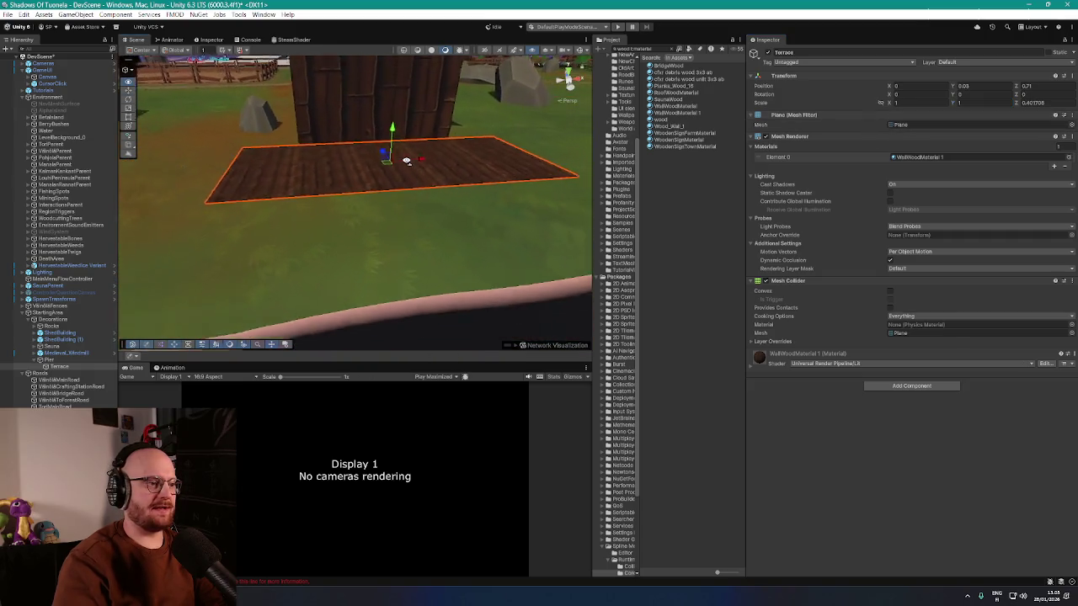
{"action": "scroll", "coordinate": [407, 161], "scroll_direction": "down", "scroll_amount": 2}
- Create a Cube under Pier and begin renaming it Bridge
{"action": "left_click", "coordinate": [49, 361]}
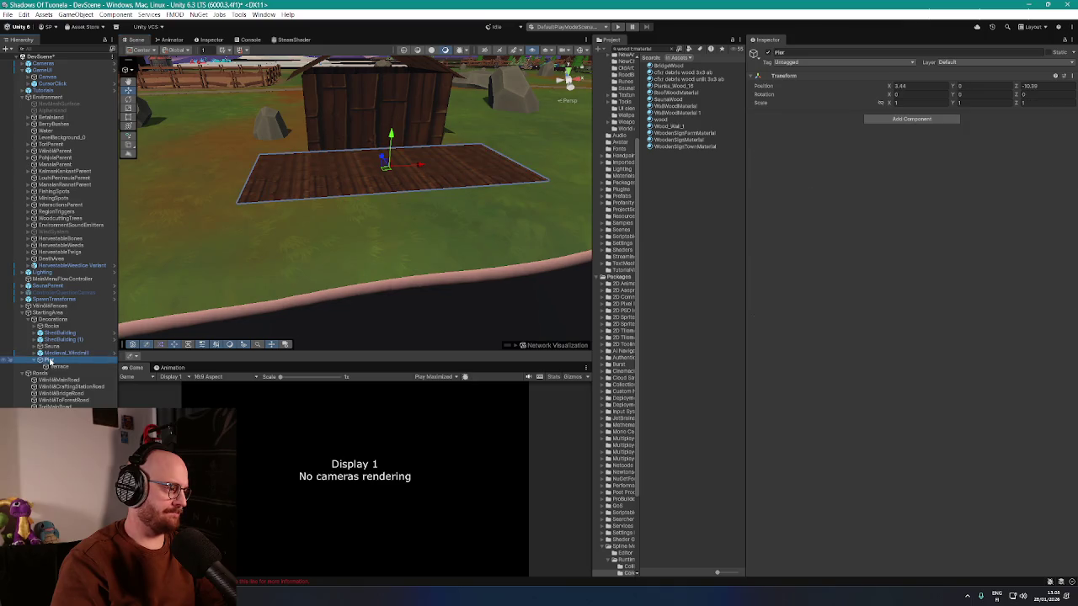
{"action": "right_click", "coordinate": [51, 362]}
{"action": "mouse_move", "coordinate": [80, 354]}
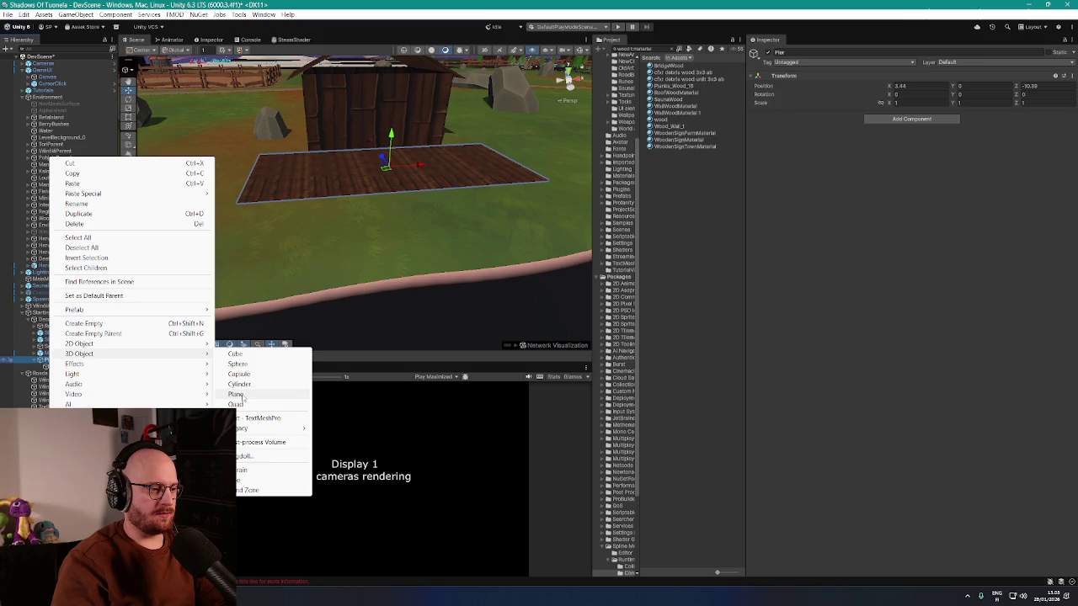
{"action": "left_click", "coordinate": [238, 355]}
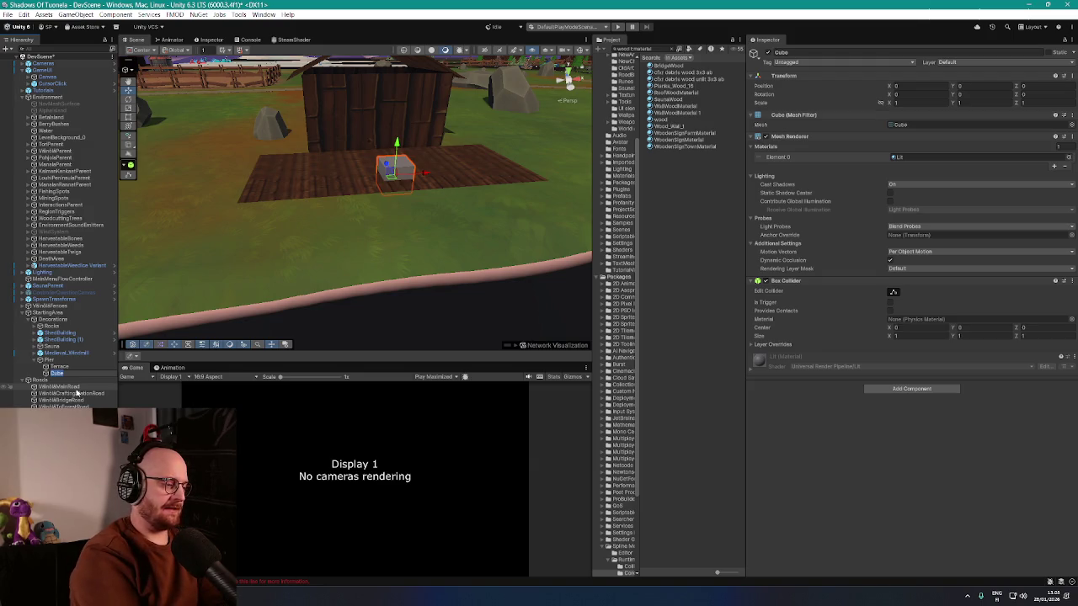
{"action": "key", "text": "BackSpace"}
{"action": "type", "text": "Bridge"}
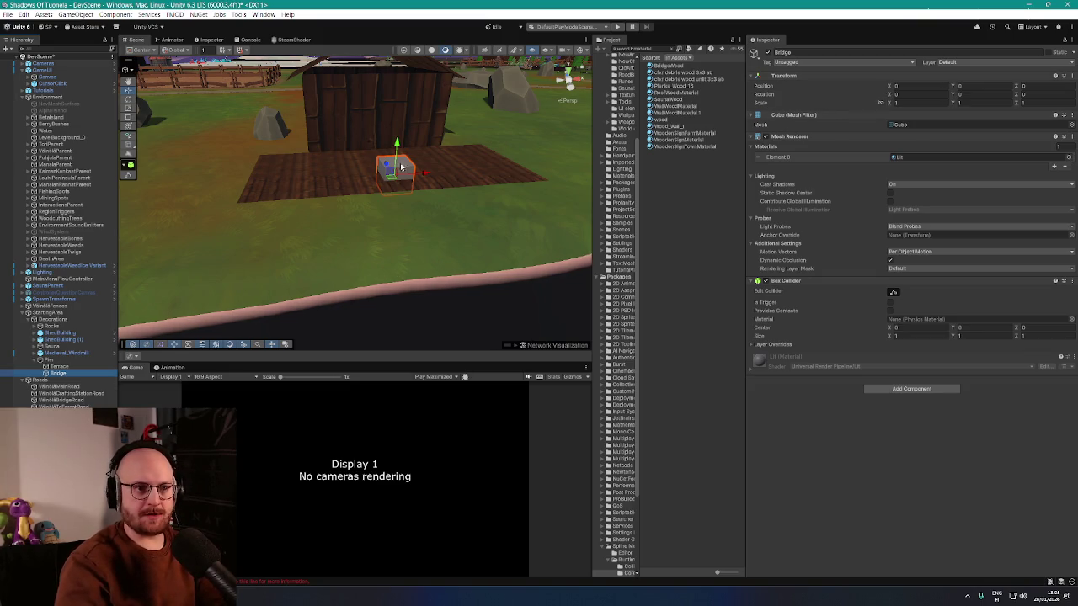
- Stretch the Bridge cube into a long thin beam (Scale Y 0.2048, Z 8.800104)
{"action": "left_click_drag", "start_coordinate": [401, 168], "coordinate": [196, 110]}
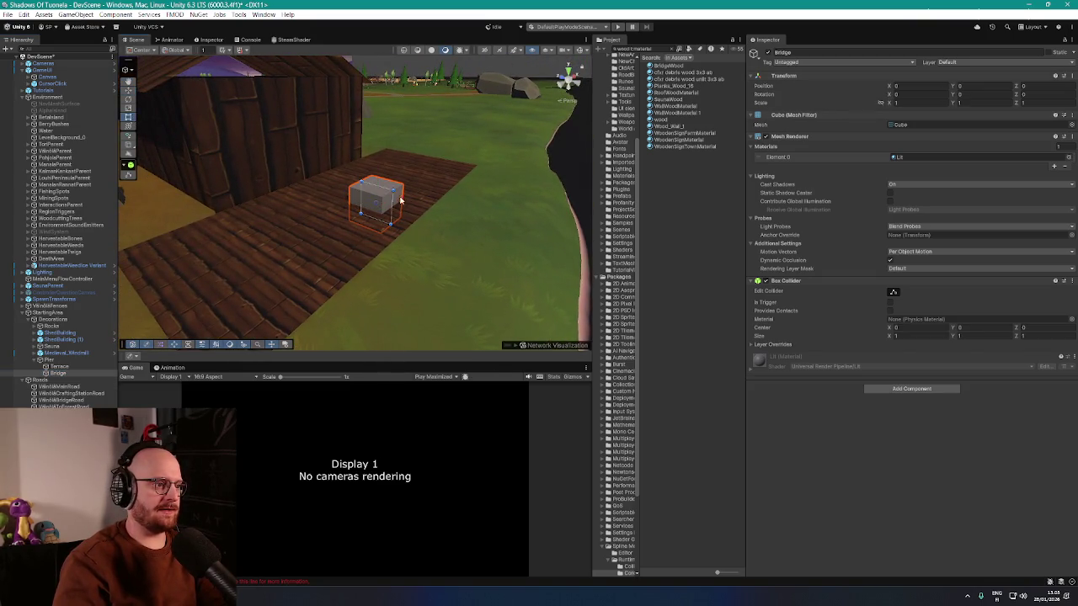
{"action": "mouse_move", "coordinate": [401, 200]}
{"action": "left_mouse_down"}
{"action": "mouse_move", "coordinate": [472, 217]}
{"action": "mouse_move", "coordinate": [393, 206]}
{"action": "mouse_move", "coordinate": [584, 202]}
{"action": "left_mouse_up"}
{"action": "mouse_move", "coordinate": [441, 202]}
{"action": "left_mouse_down"}
{"action": "mouse_move", "coordinate": [404, 200]}
{"action": "mouse_move", "coordinate": [503, 199]}
{"action": "left_mouse_up"}
{"action": "mouse_move", "coordinate": [395, 152]}
{"action": "left_mouse_down"}
{"action": "mouse_move", "coordinate": [424, 142]}
{"action": "mouse_move", "coordinate": [465, 160]}
{"action": "mouse_move", "coordinate": [433, 163]}
{"action": "mouse_move", "coordinate": [498, 141]}
{"action": "mouse_move", "coordinate": [498, 158]}
{"action": "left_mouse_up"}
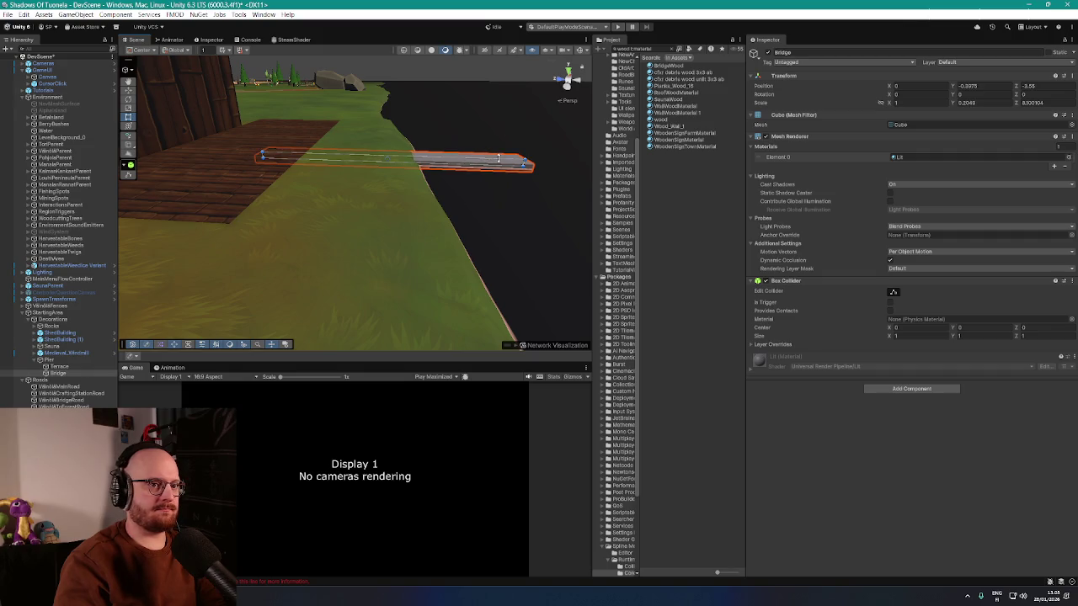
{"action": "mouse_move", "coordinate": [498, 137]}
{"action": "left_mouse_down"}
{"action": "mouse_move", "coordinate": [303, 130]}
{"action": "mouse_move", "coordinate": [377, 151]}
{"action": "left_mouse_up"}
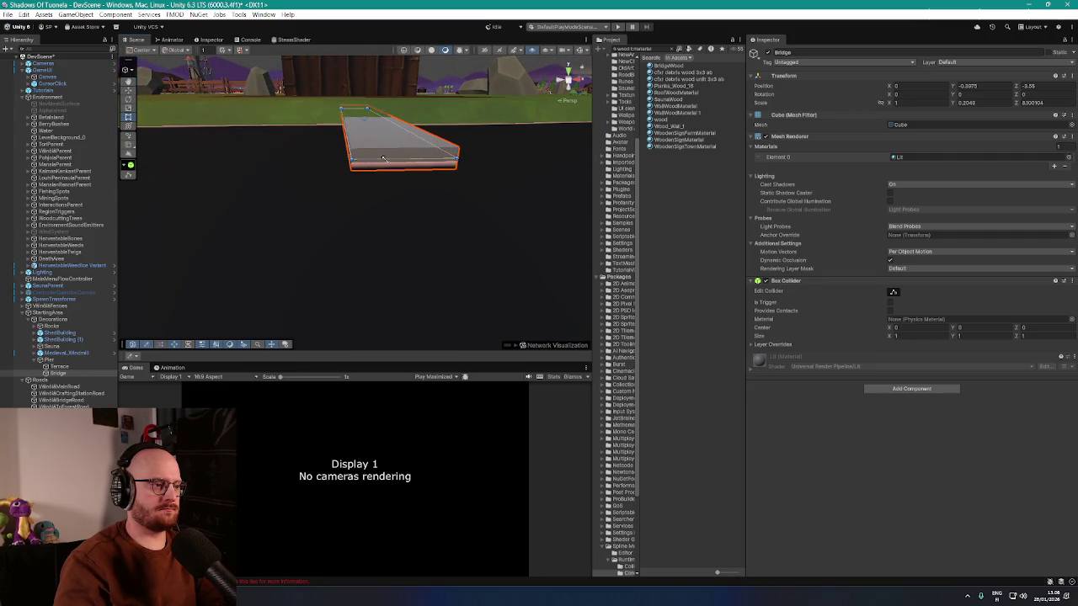
- Set the Bridge beam's Position Y to -0.1, just below the terrace
{"action": "left_click_drag", "start_coordinate": [953, 87], "coordinate": [958, 87]}
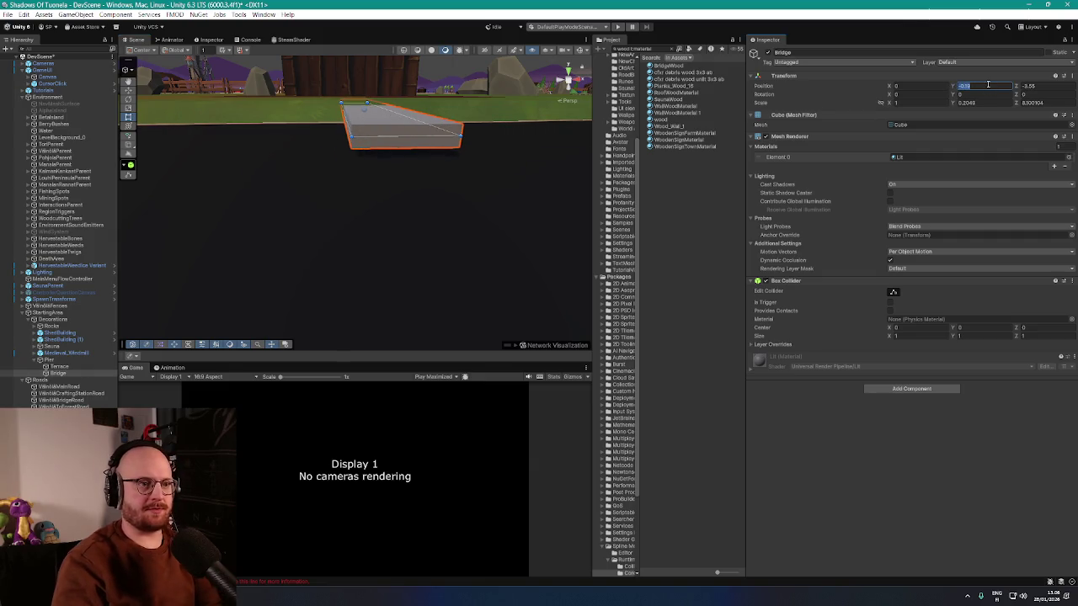
{"action": "scroll", "coordinate": [474, 129], "scroll_direction": "down", "scroll_amount": 10}
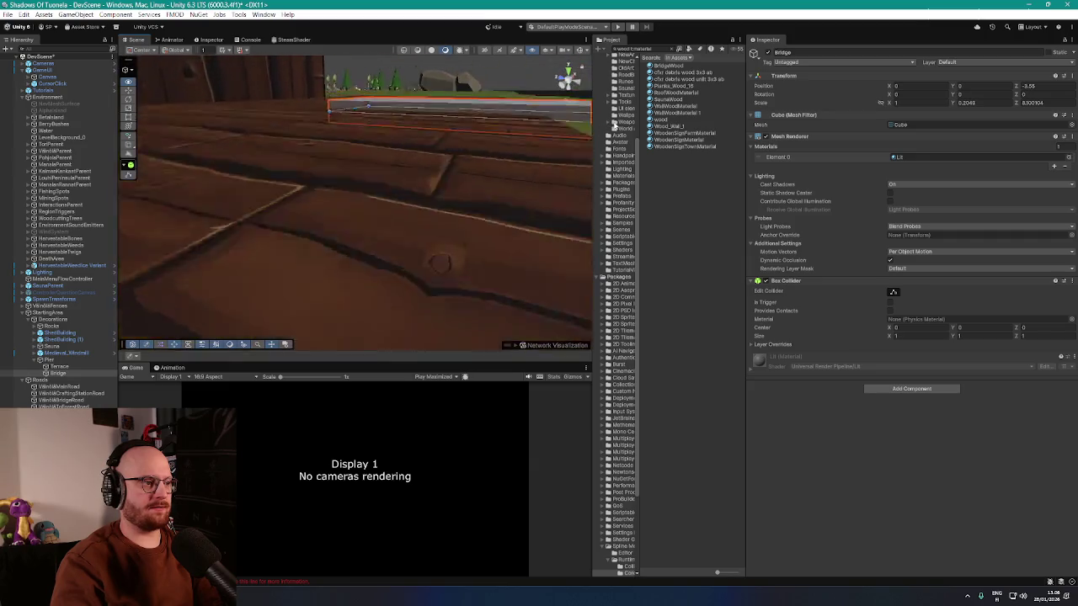
{"action": "key", "text": "f"}
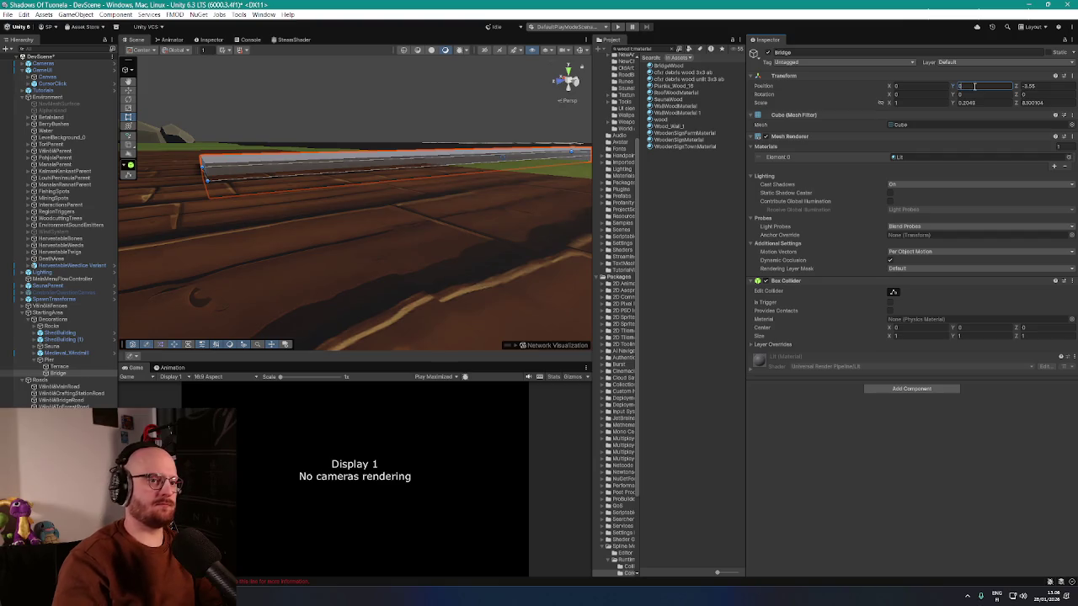
{"action": "type", "text": "-1"}
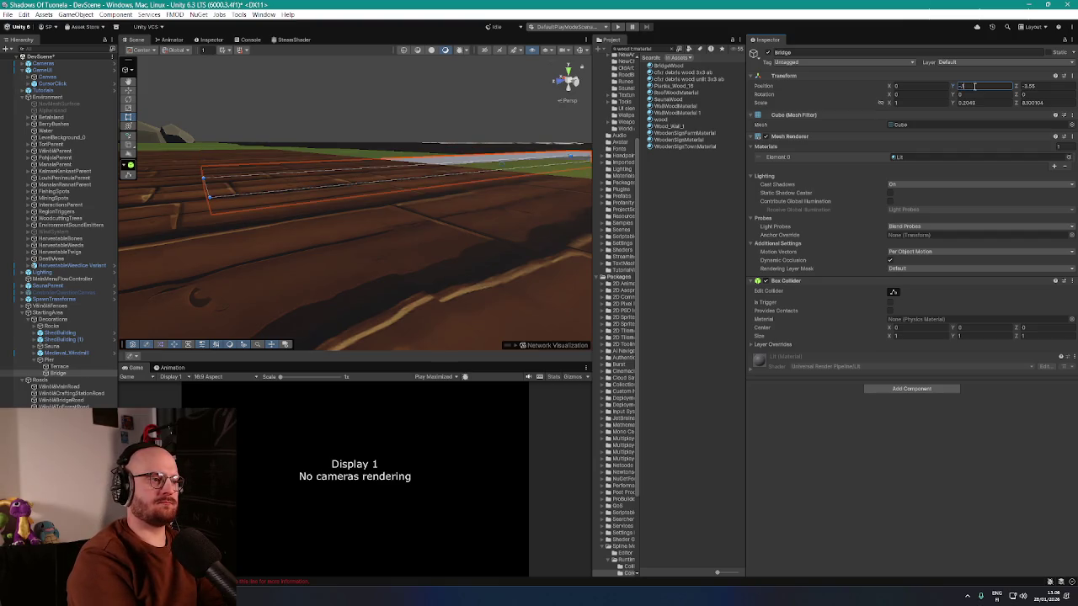
{"action": "key", "text": "Return"}
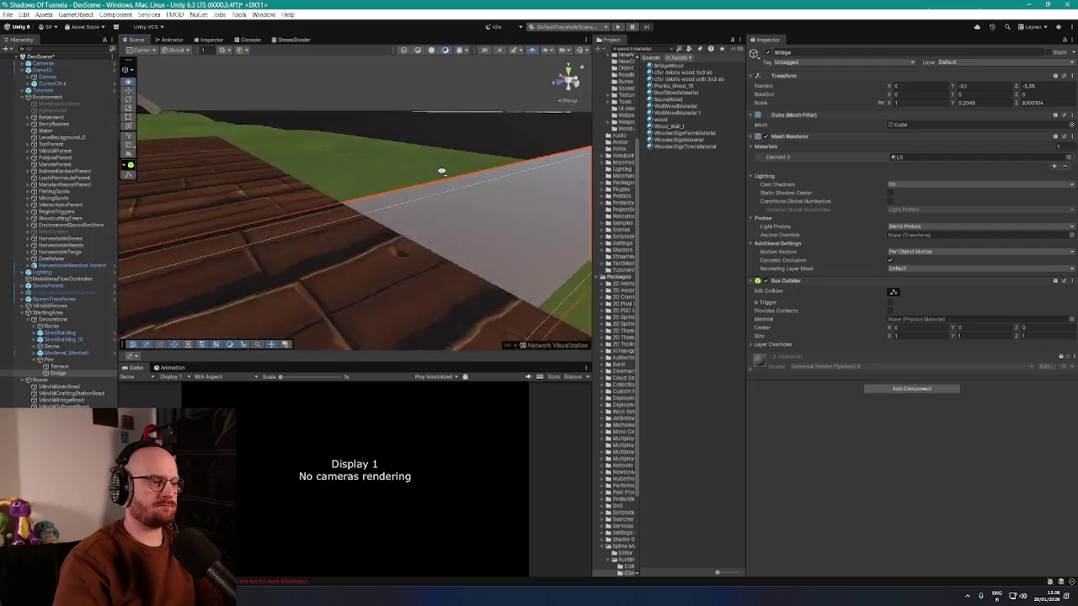
{"action": "mouse_move", "coordinate": [351, 157]}
{"action": "left_mouse_down"}
{"action": "mouse_move", "coordinate": [229, 172]}
{"action": "mouse_move", "coordinate": [220, 163]}
{"action": "mouse_move", "coordinate": [292, 171]}
{"action": "mouse_move", "coordinate": [272, 188]}
{"action": "left_mouse_up"}
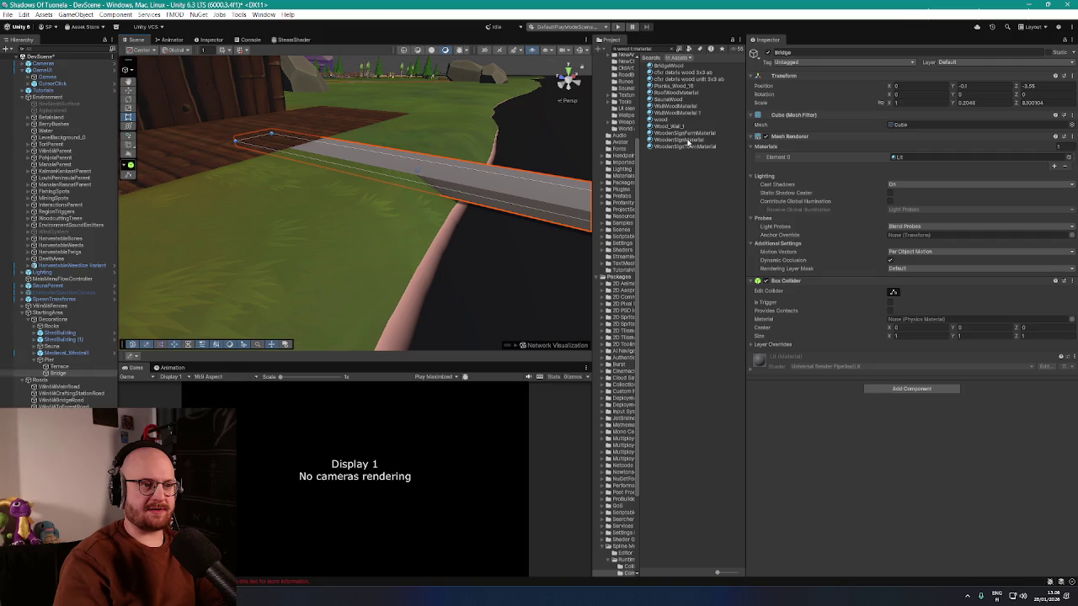
- Try WallWoodMaterial 1, a wood material and Wood_Wall_1 on the Bridge, undoing the magenta result
{"action": "mouse_move", "coordinate": [680, 113]}
{"action": "left_mouse_down"}
{"action": "mouse_move", "coordinate": [510, 176]}
{"action": "mouse_move", "coordinate": [503, 191]}
{"action": "mouse_move", "coordinate": [547, 190]}
{"action": "left_mouse_up"}
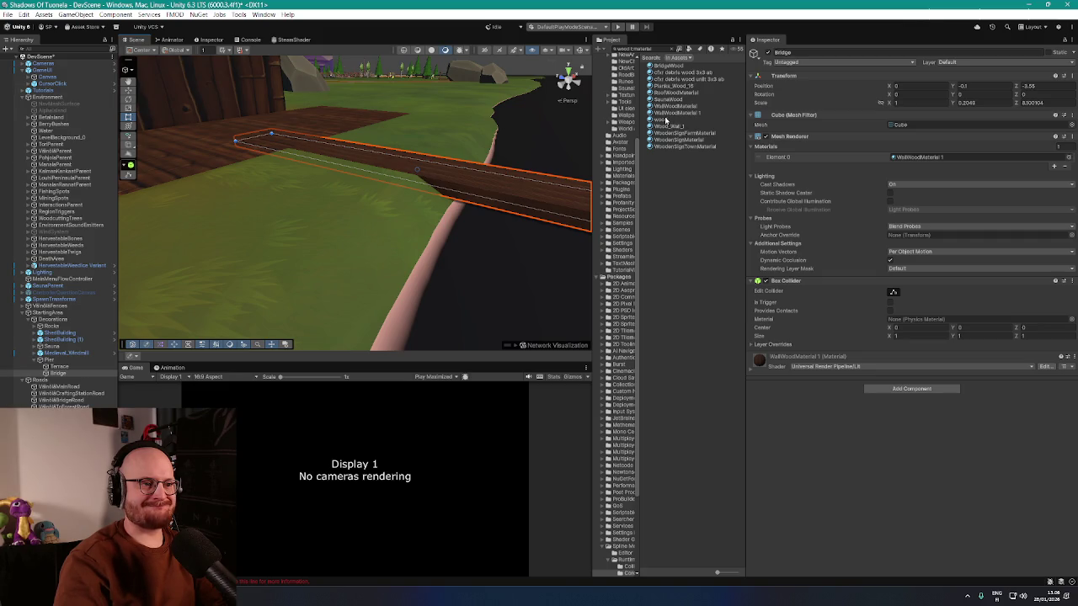
{"action": "mouse_move", "coordinate": [659, 120]}
{"action": "left_mouse_down"}
{"action": "mouse_move", "coordinate": [552, 173]}
{"action": "mouse_move", "coordinate": [538, 193]}
{"action": "left_mouse_up"}
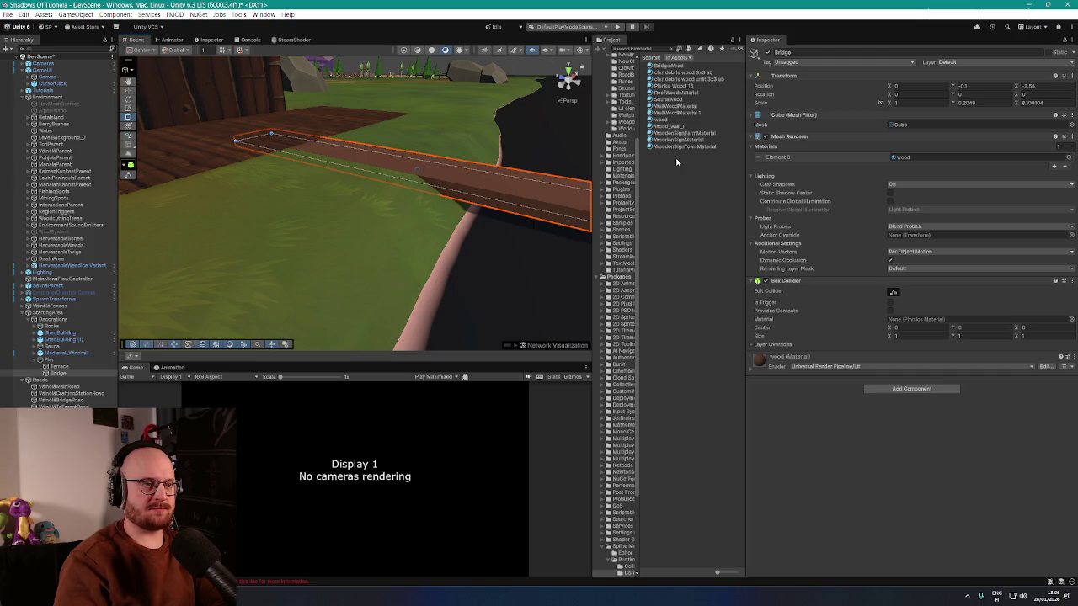
{"action": "left_click_drag", "start_coordinate": [670, 126], "coordinate": [520, 189]}
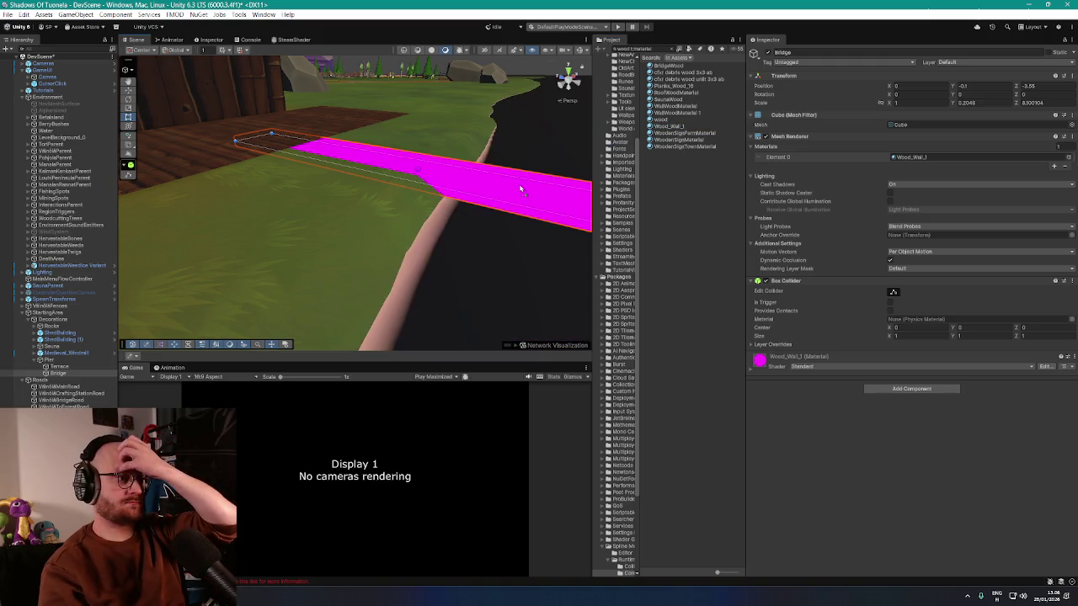
{"action": "key", "text": "ctrl+z"}
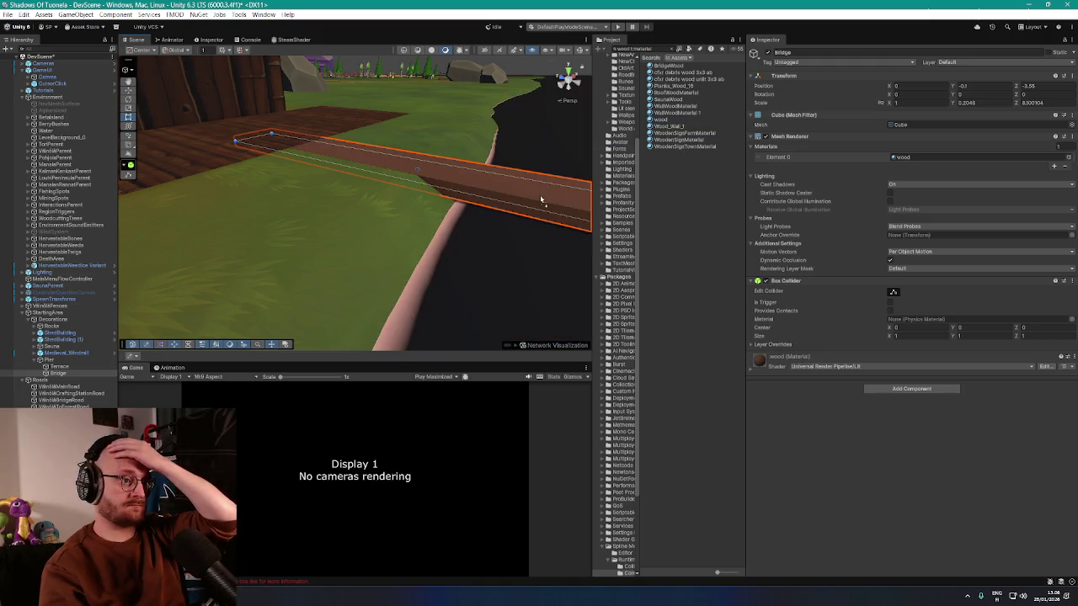
- Reapply WallWoodMaterial 1 to the Bridge, then switch to the browser's ELEX soundtrack video
{"action": "mouse_move", "coordinate": [673, 115]}
{"action": "left_mouse_down"}
{"action": "mouse_move", "coordinate": [510, 193]}
{"action": "mouse_move", "coordinate": [570, 218]}
{"action": "mouse_move", "coordinate": [549, 265]}
{"action": "mouse_move", "coordinate": [413, 235]}
{"action": "mouse_move", "coordinate": [549, 265]}
{"action": "mouse_move", "coordinate": [465, 255]}
{"action": "mouse_move", "coordinate": [421, 277]}
{"action": "left_mouse_up"}
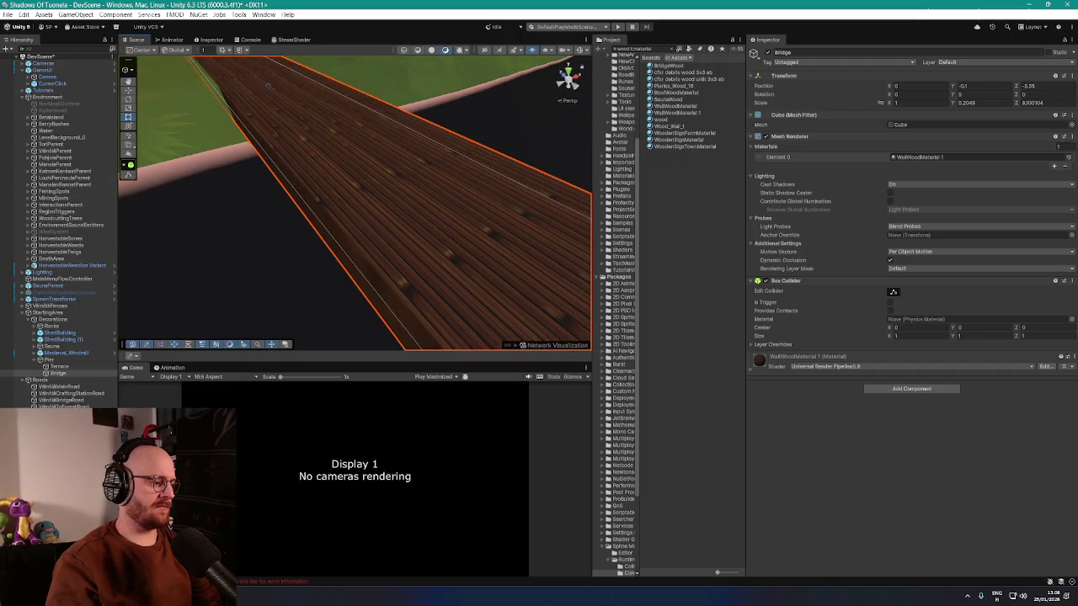
{"action": "key", "text": "alt+Tab"}
{"action": "left_click", "coordinate": [202, 11]}
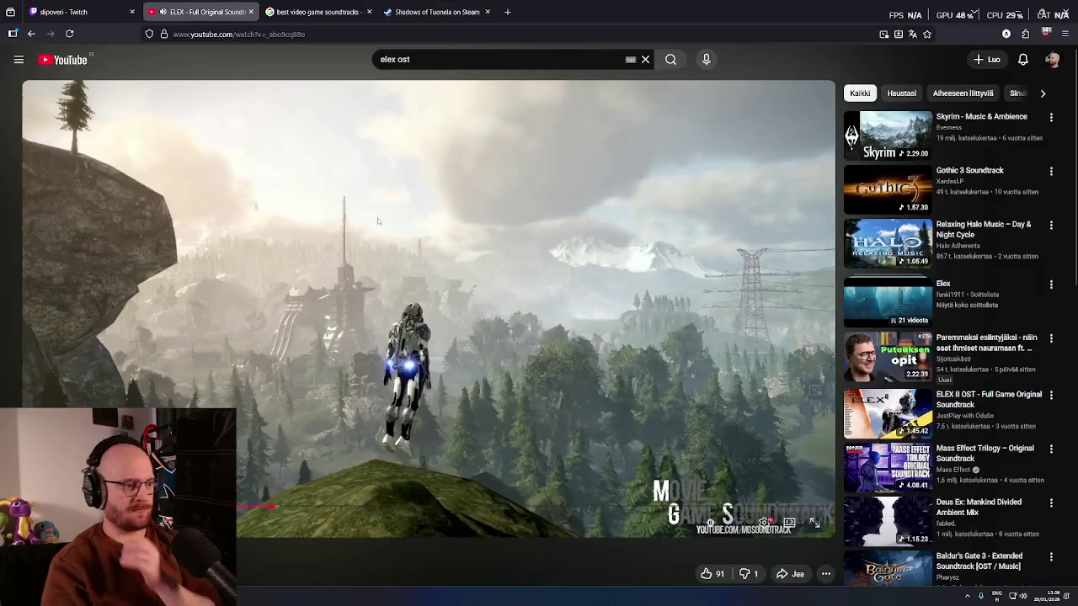
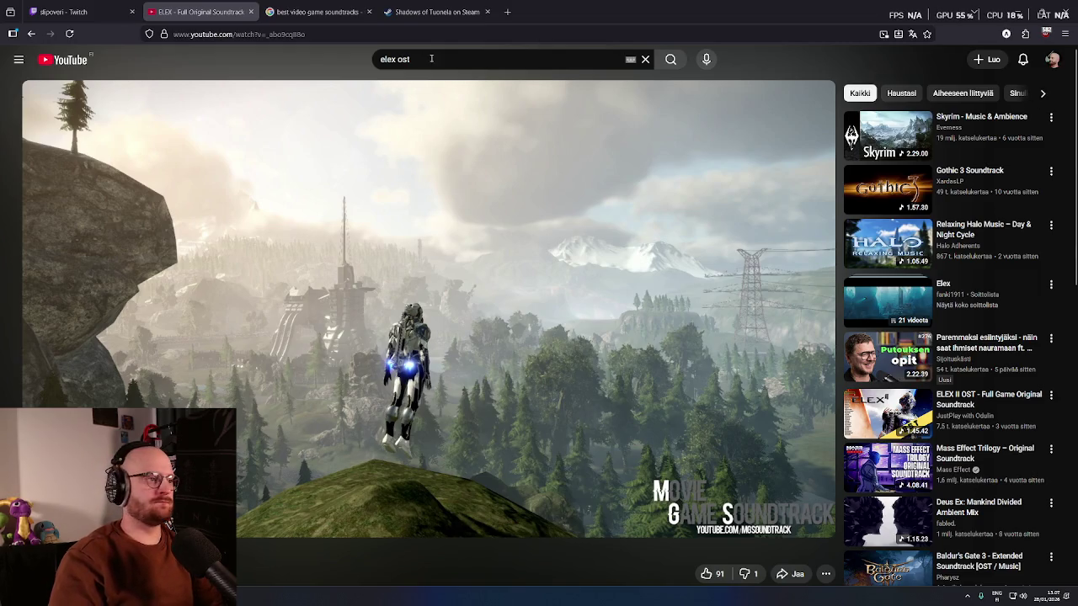
- Search YouTube for 'cult of the lamb ost' and play the first soundtrack playlist result
{"action": "left_click", "coordinate": [431, 58]}
{"action": "key", "text": "ctrl+a"}
{"action": "type", "text": "cult of the lam"}
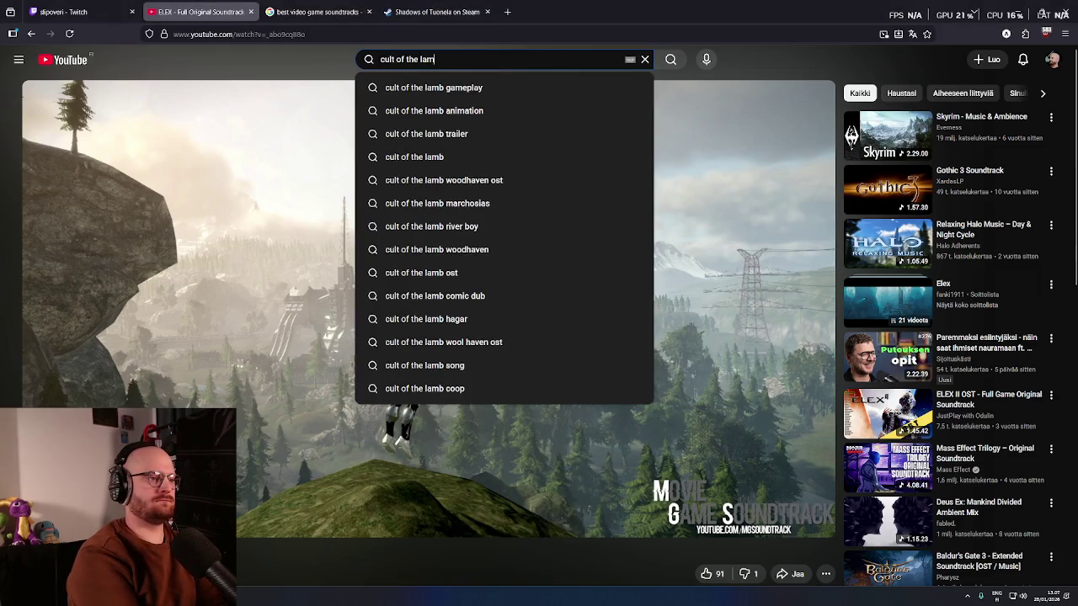
{"action": "type", "text": "b ost"}
{"action": "key", "text": "Return"}
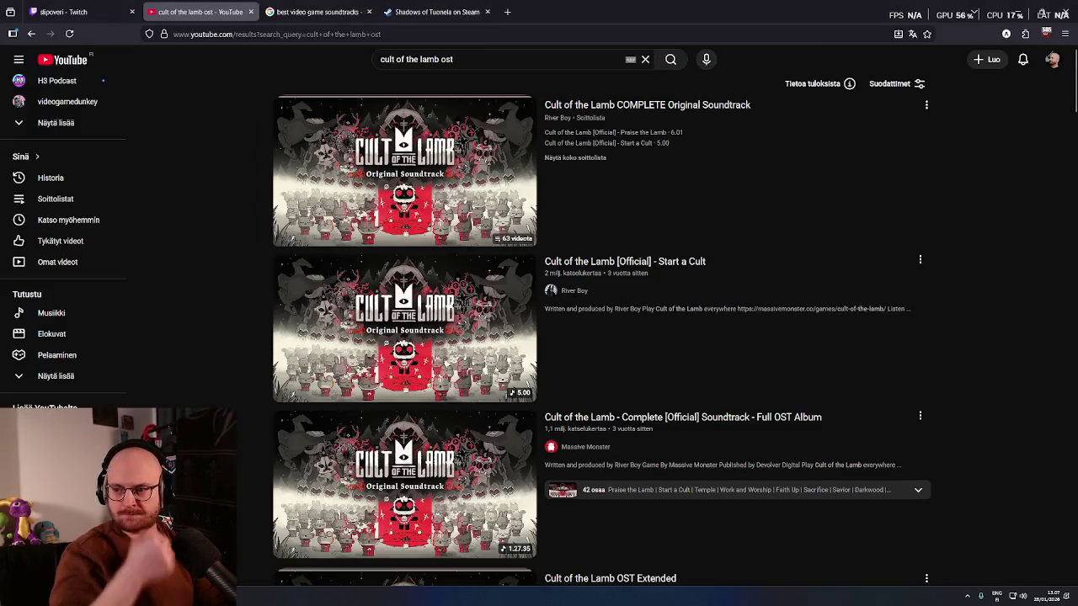
{"action": "left_click", "coordinate": [404, 173]}
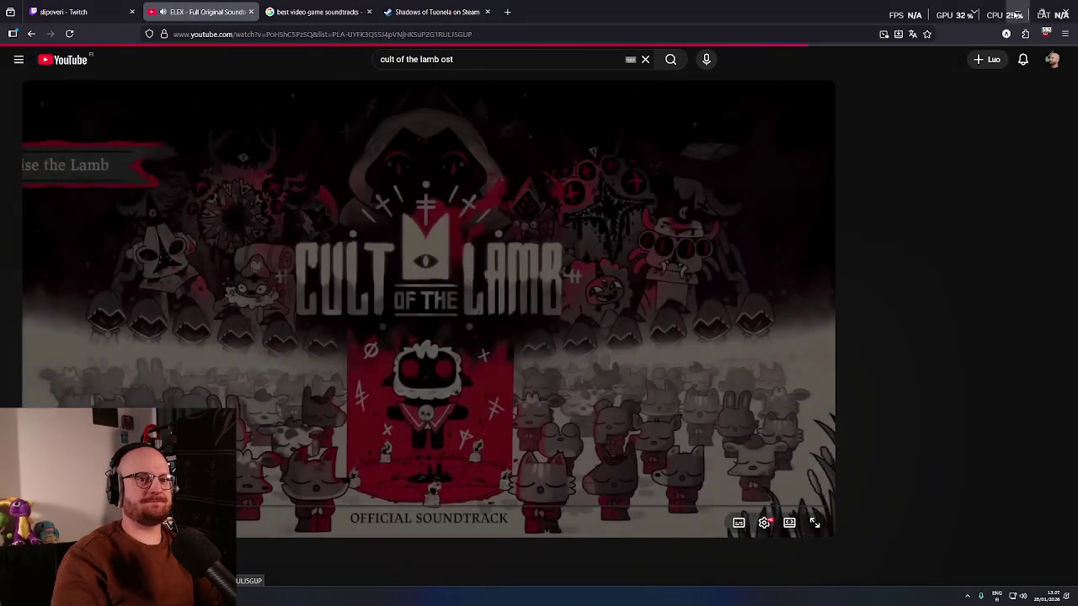
{"action": "key", "text": "alt+Tab"}
- Fly the view along the bridge, try SaunaWood on it, then undo that change
{"action": "scroll", "coordinate": [522, 149], "scroll_direction": "up", "scroll_amount": 3}
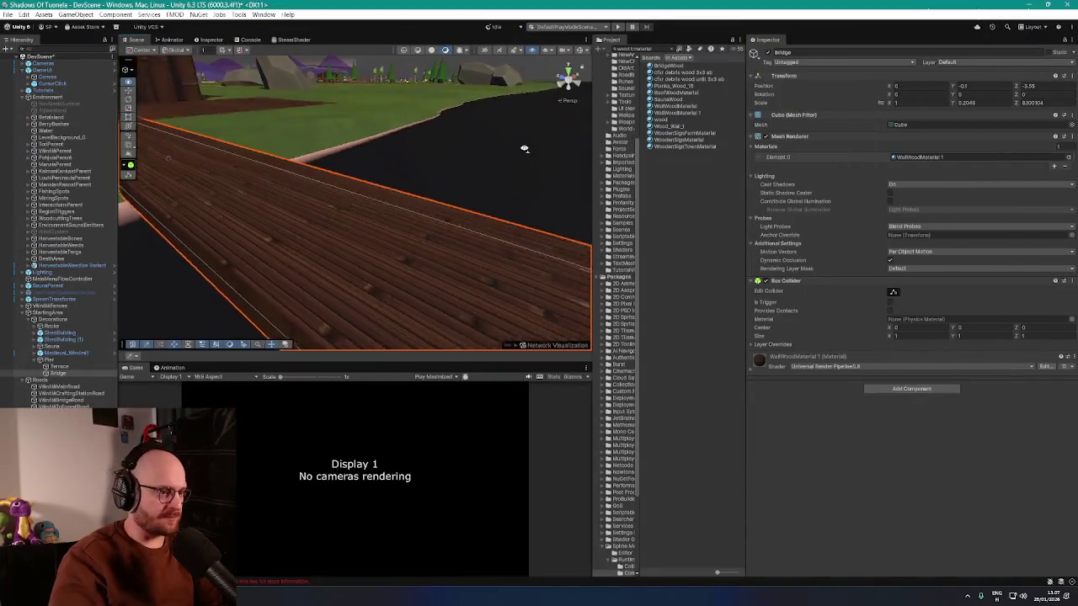
{"action": "scroll", "coordinate": [507, 151], "scroll_direction": "down", "scroll_amount": 5}
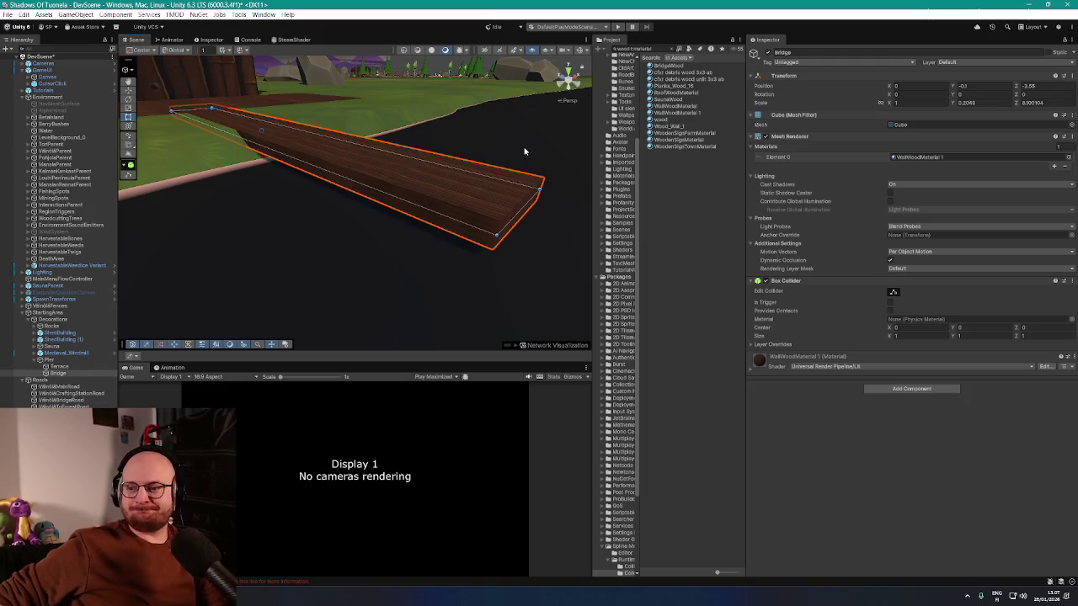
{"action": "right_click", "coordinate": [450, 150]}
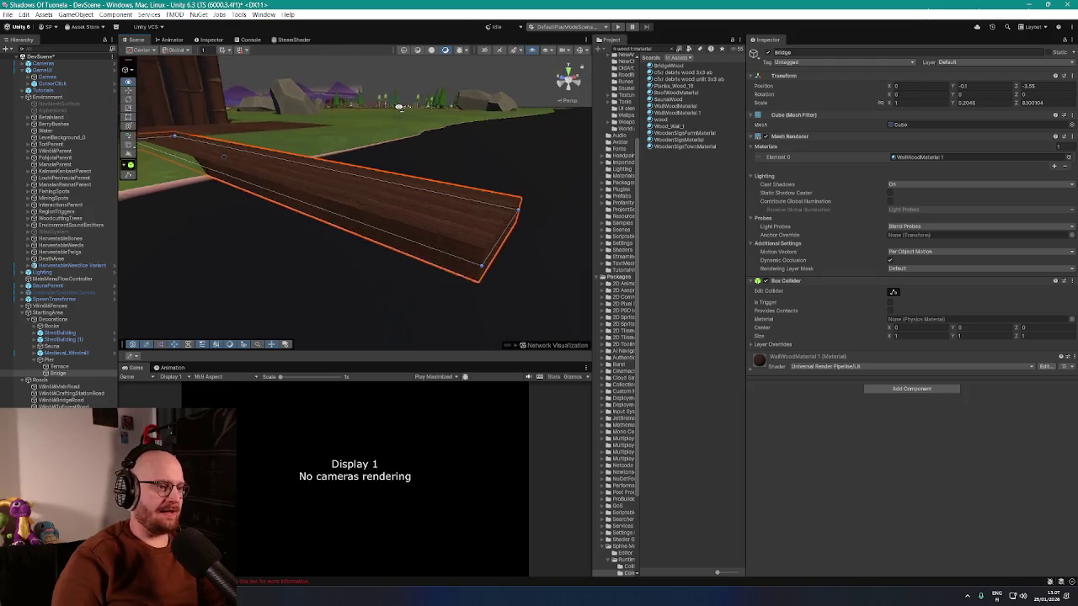
{"action": "mouse_move", "coordinate": [399, 107]}
{"action": "left_mouse_down"}
{"action": "mouse_move", "coordinate": [356, 150]}
{"action": "mouse_move", "coordinate": [352, 137]}
{"action": "left_mouse_up"}
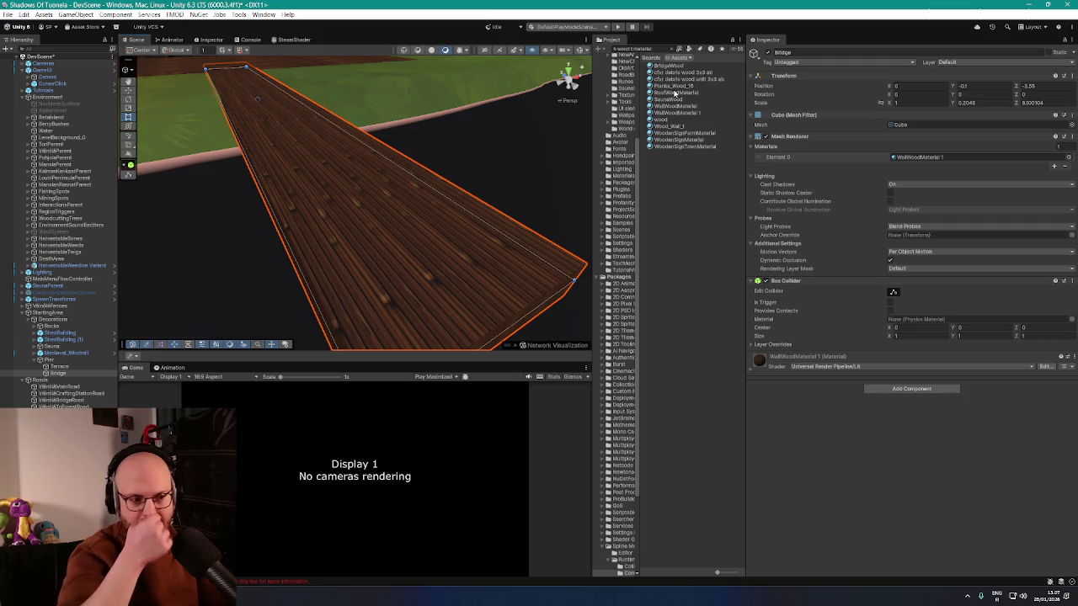
{"action": "mouse_move", "coordinate": [677, 101]}
{"action": "left_mouse_down"}
{"action": "mouse_move", "coordinate": [441, 224]}
{"action": "mouse_move", "coordinate": [419, 247]}
{"action": "left_mouse_up"}
{"action": "key", "text": "ctrl+z"}
- Locate the bridge's WallWoodMaterial 1 in the Materials folder and orbit around the bridge
{"action": "mouse_move", "coordinate": [533, 225]}
{"action": "left_mouse_down"}
{"action": "mouse_move", "coordinate": [428, 178]}
{"action": "mouse_move", "coordinate": [492, 179]}
{"action": "mouse_move", "coordinate": [508, 151]}
{"action": "mouse_move", "coordinate": [548, 164]}
{"action": "mouse_move", "coordinate": [558, 202]}
{"action": "mouse_move", "coordinate": [590, 196]}
{"action": "left_mouse_up"}
{"action": "left_click", "coordinate": [921, 157]}
{"action": "left_click_drag", "start_coordinate": [733, 196], "coordinate": [502, 186]}
{"action": "mouse_move", "coordinate": [676, 141]}
{"action": "left_mouse_down"}
{"action": "mouse_move", "coordinate": [529, 137]}
{"action": "mouse_move", "coordinate": [517, 159]}
{"action": "mouse_move", "coordinate": [487, 126]}
{"action": "mouse_move", "coordinate": [581, 100]}
{"action": "mouse_move", "coordinate": [623, 119]}
{"action": "mouse_move", "coordinate": [449, 146]}
{"action": "mouse_move", "coordinate": [438, 144]}
{"action": "mouse_move", "coordinate": [453, 143]}
{"action": "mouse_move", "coordinate": [452, 126]}
{"action": "mouse_move", "coordinate": [128, 163]}
{"action": "left_mouse_up"}
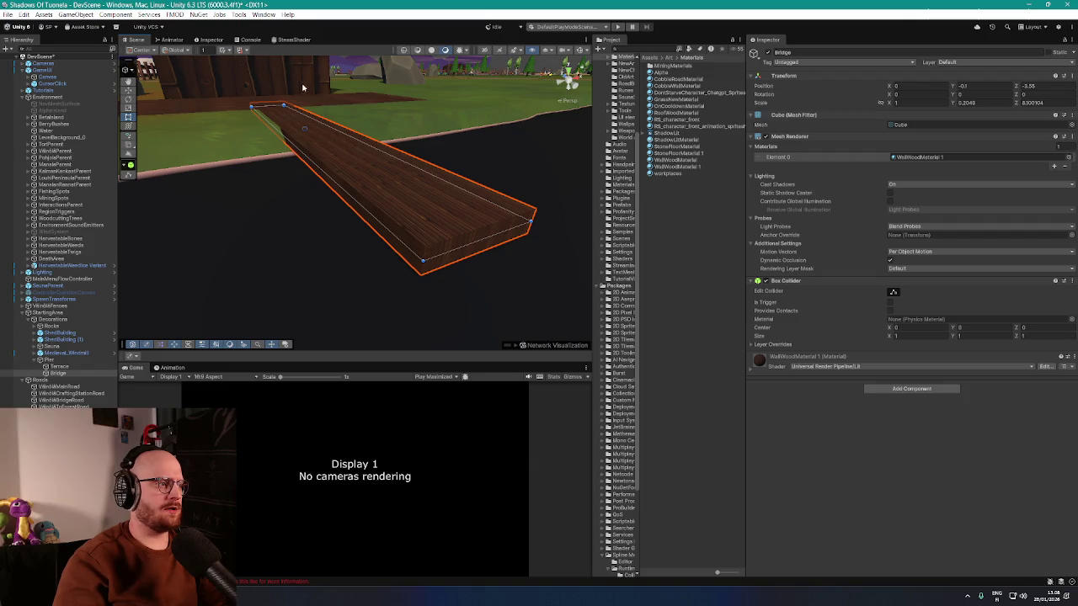
{"action": "left_click", "coordinate": [130, 72]}
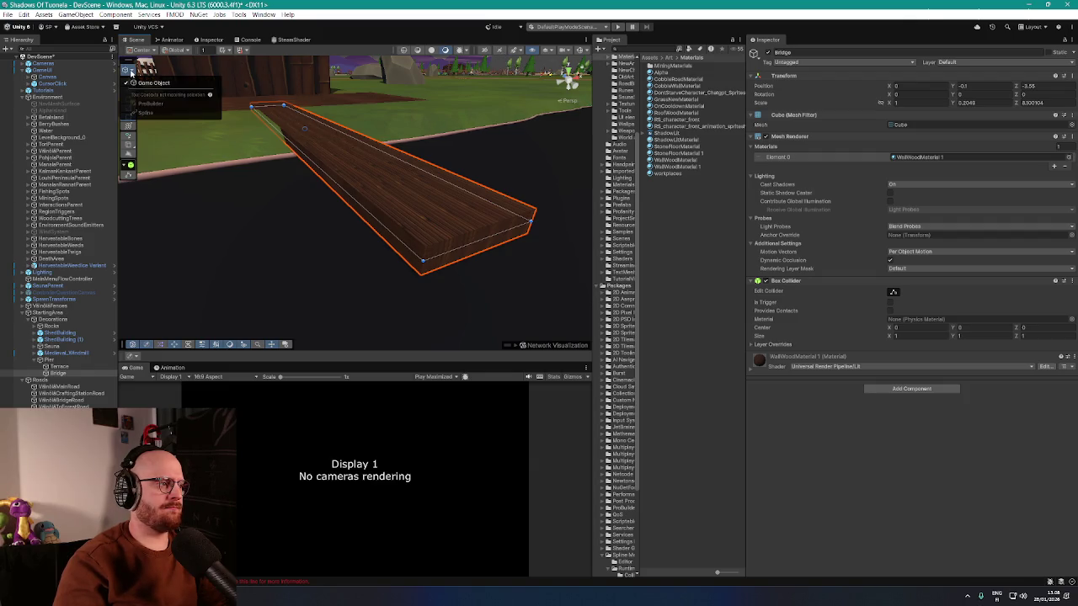
{"action": "left_click", "coordinate": [153, 82]}
{"action": "right_click", "coordinate": [376, 184]}
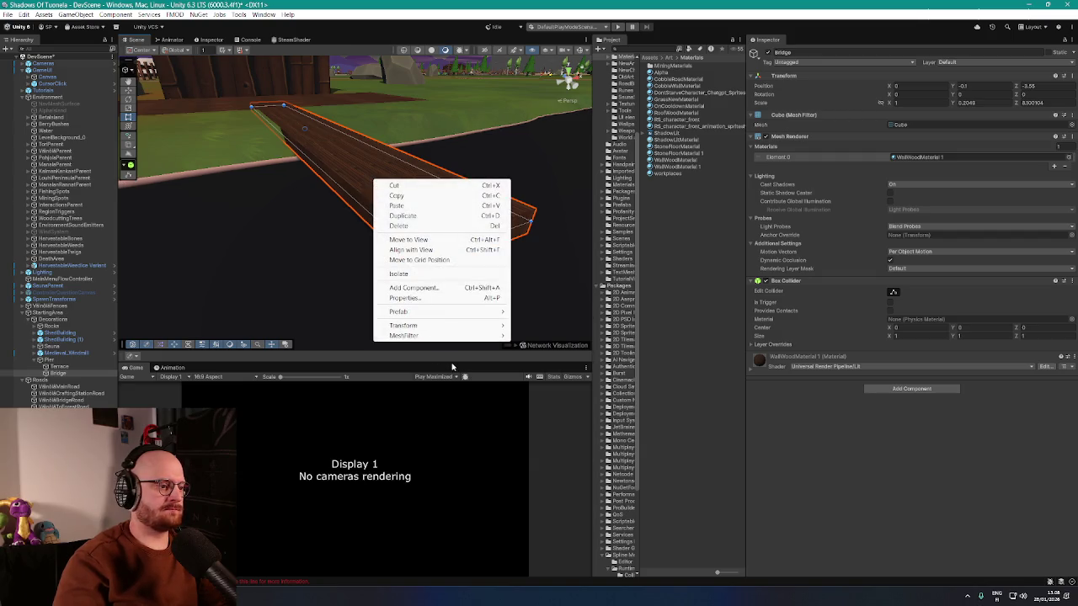
{"action": "mouse_move", "coordinate": [450, 339]}
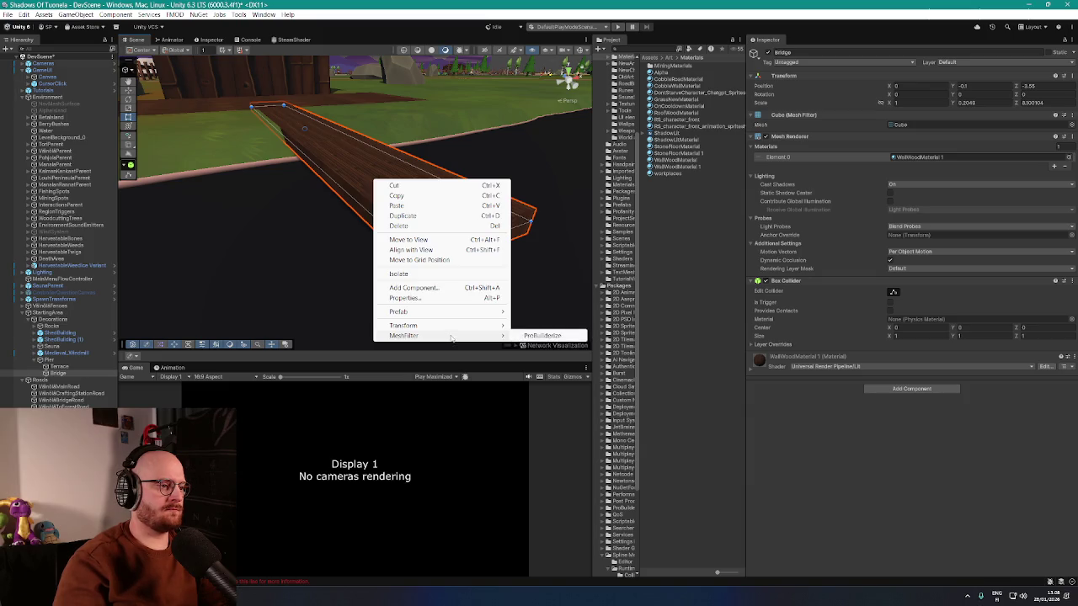
{"action": "left_click", "coordinate": [807, 413]}
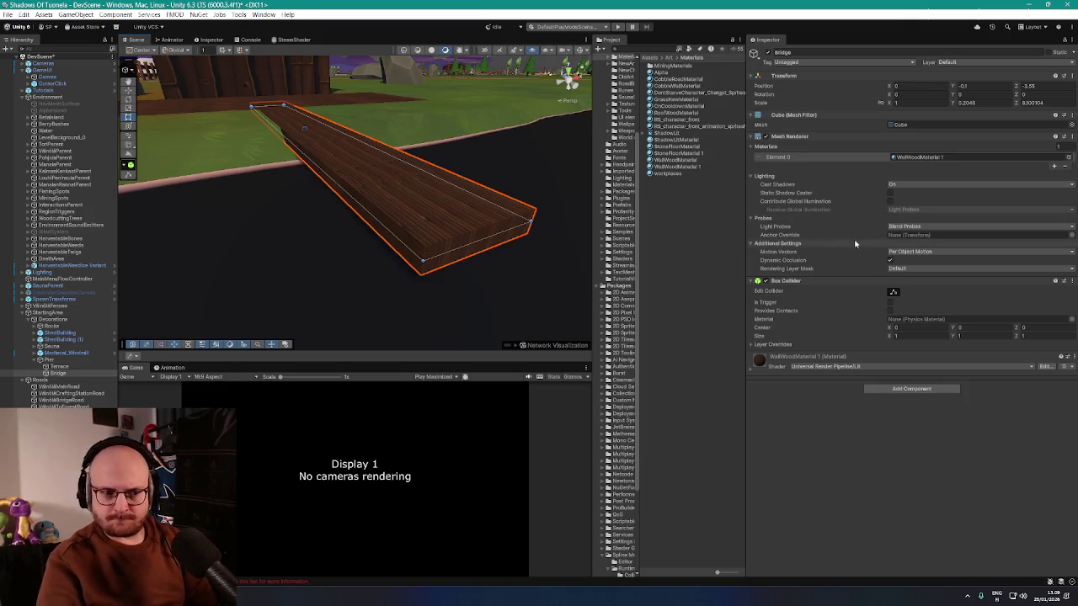
{"action": "left_click", "coordinate": [918, 157]}
- Duplicate WallWoodMaterial 1 as WallWoodMaterial 2, apply it to the plank, and set Tiling X to 2
{"action": "left_click", "coordinate": [706, 168]}
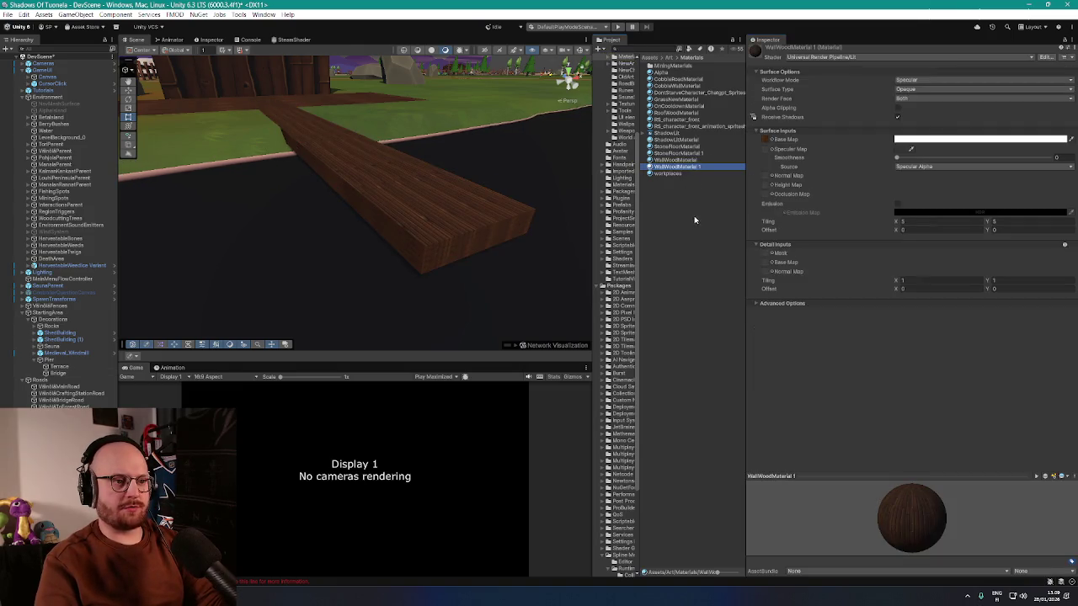
{"action": "key", "text": "ctrl+d"}
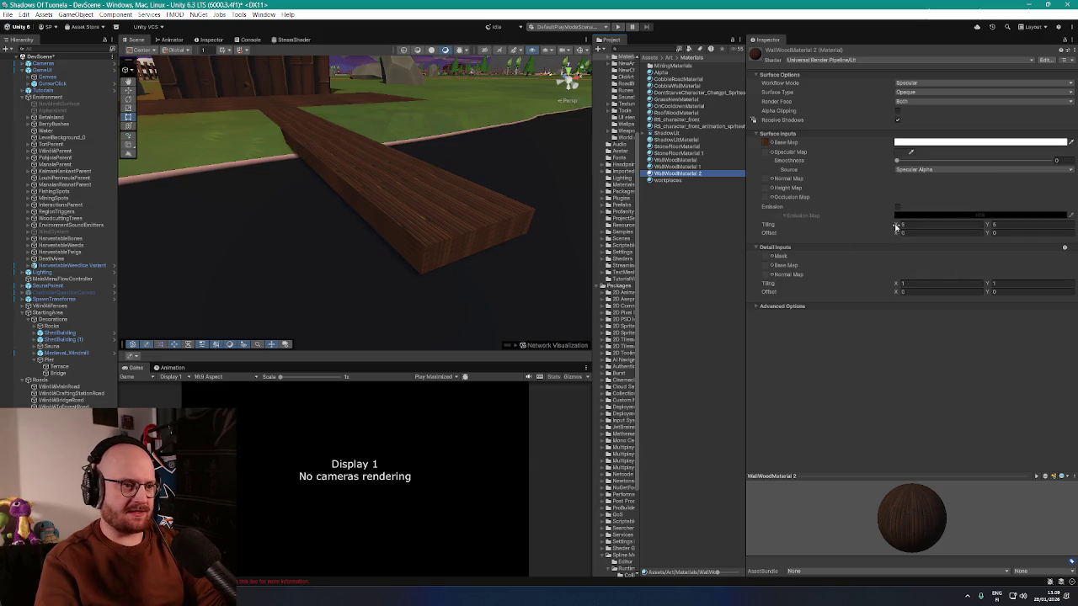
{"action": "left_click_drag", "start_coordinate": [681, 174], "coordinate": [434, 202]}
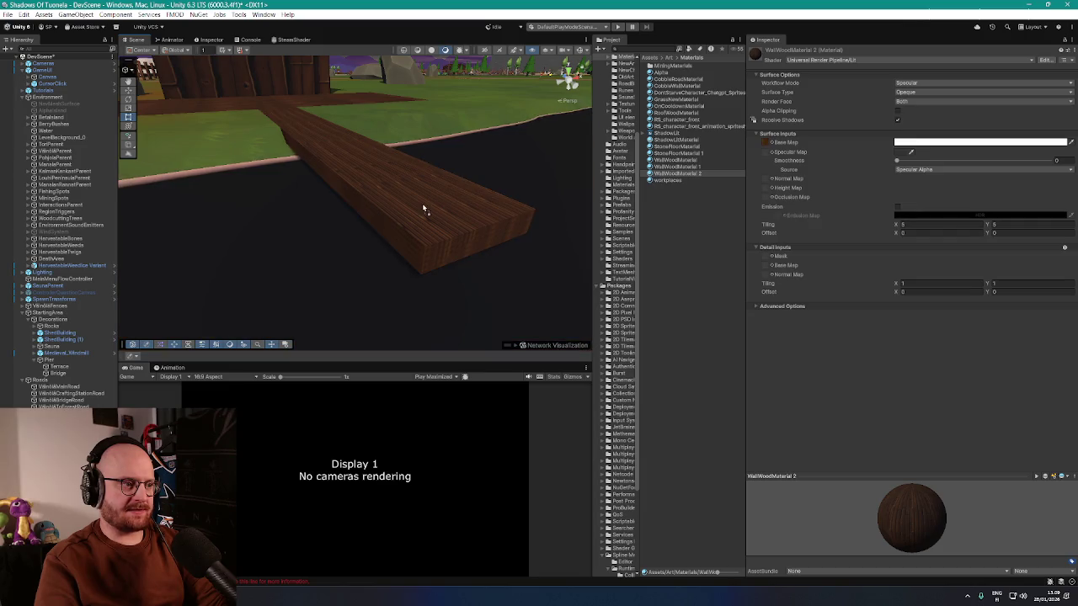
{"action": "left_click_drag", "start_coordinate": [898, 225], "coordinate": [854, 233]}
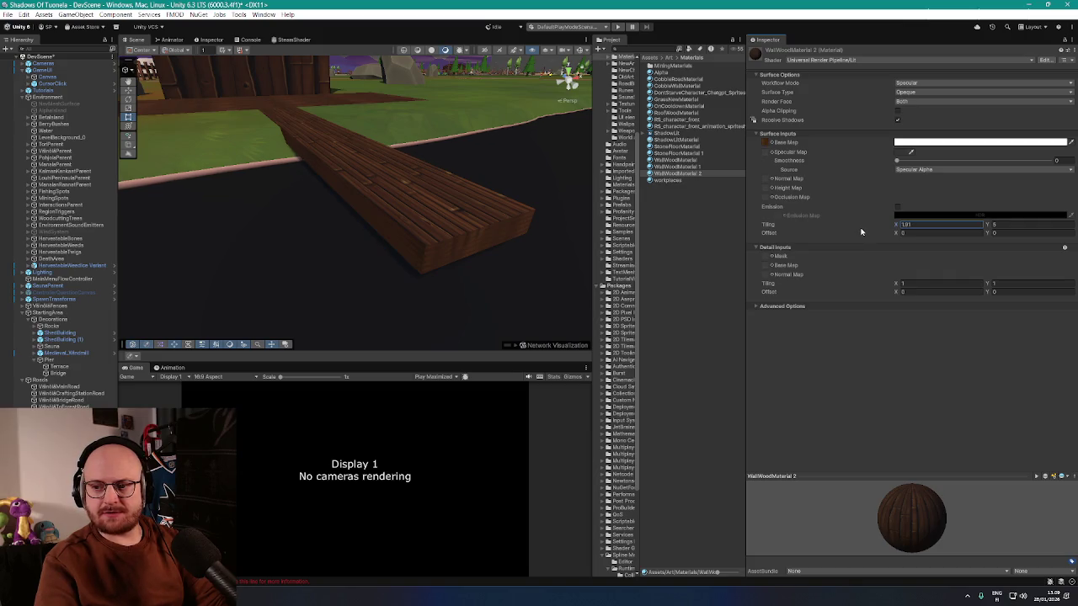
{"action": "type", "text": "2"}
{"action": "key", "text": "Return"}
- Bring WallWoodMaterial 2's vertical tiling down to 1 and check the plank texture
{"action": "left_click_drag", "start_coordinate": [497, 177], "coordinate": [436, 170]}
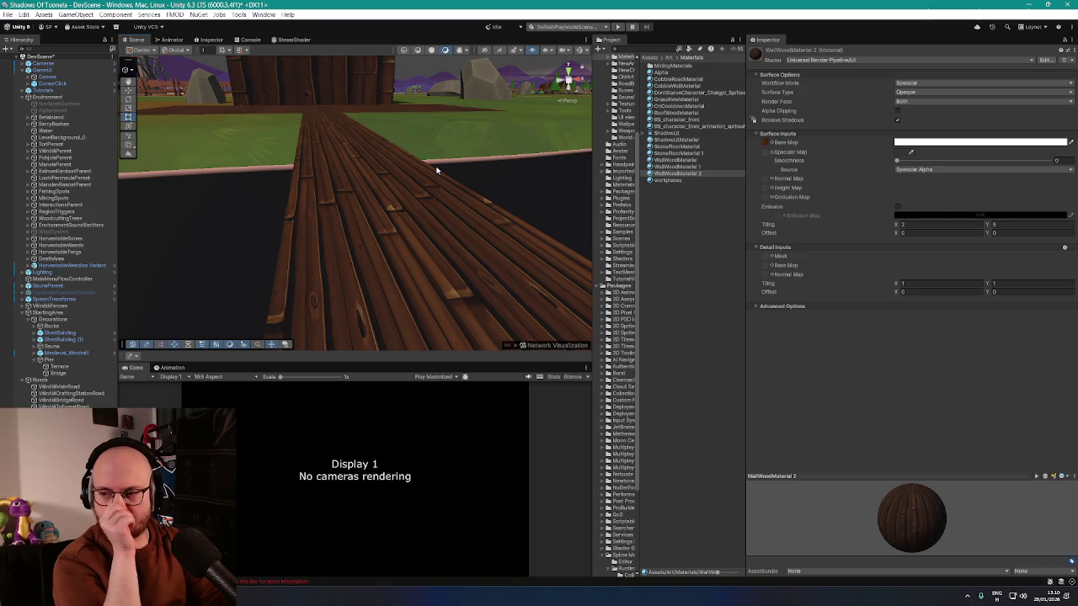
{"action": "mouse_move", "coordinate": [422, 161]}
{"action": "left_mouse_down"}
{"action": "mouse_move", "coordinate": [414, 171]}
{"action": "mouse_move", "coordinate": [413, 160]}
{"action": "mouse_move", "coordinate": [455, 168]}
{"action": "left_mouse_up"}
{"action": "left_click", "coordinate": [988, 226]}
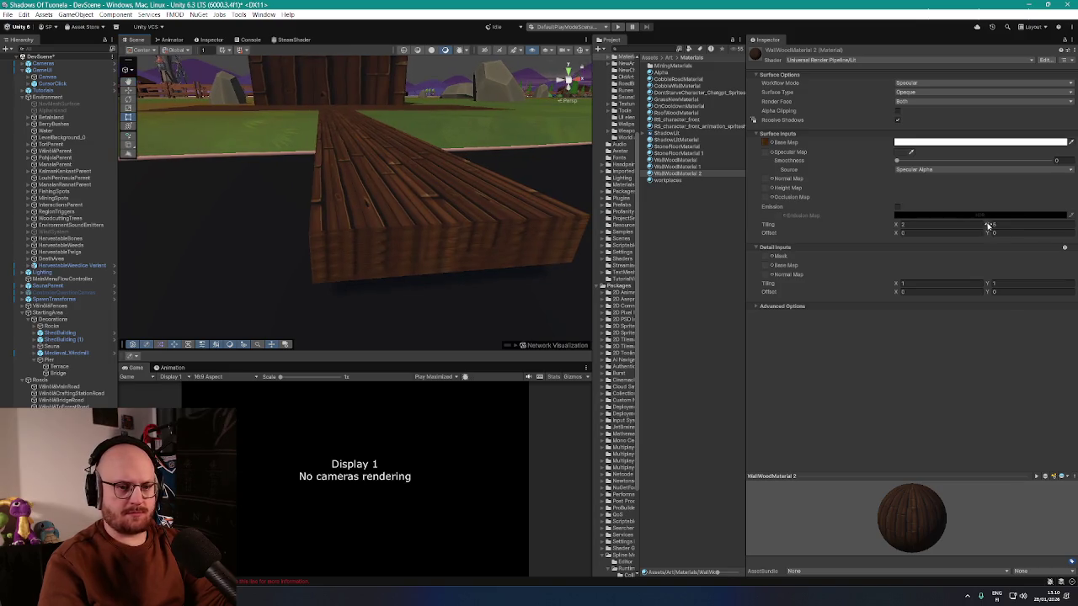
{"action": "left_click_drag", "start_coordinate": [988, 228], "coordinate": [971, 235]}
{"action": "mouse_move", "coordinate": [507, 210]}
{"action": "left_mouse_down"}
{"action": "mouse_move", "coordinate": [502, 247]}
{"action": "mouse_move", "coordinate": [488, 234]}
{"action": "mouse_move", "coordinate": [491, 207]}
{"action": "mouse_move", "coordinate": [545, 226]}
{"action": "mouse_move", "coordinate": [577, 210]}
{"action": "mouse_move", "coordinate": [530, 204]}
{"action": "left_mouse_up"}
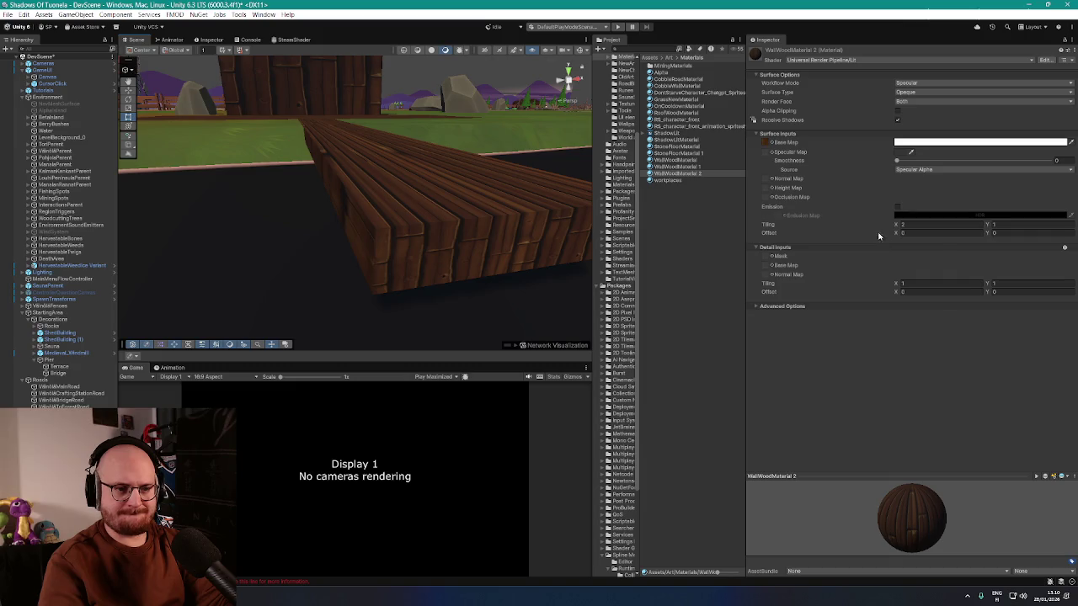
{"action": "mouse_move", "coordinate": [539, 186]}
{"action": "left_mouse_down"}
{"action": "mouse_move", "coordinate": [447, 174]}
{"action": "mouse_move", "coordinate": [555, 178]}
{"action": "mouse_move", "coordinate": [472, 166]}
{"action": "mouse_move", "coordinate": [435, 200]}
{"action": "mouse_move", "coordinate": [506, 151]}
{"action": "left_mouse_up"}
{"action": "left_click", "coordinate": [429, 205]}
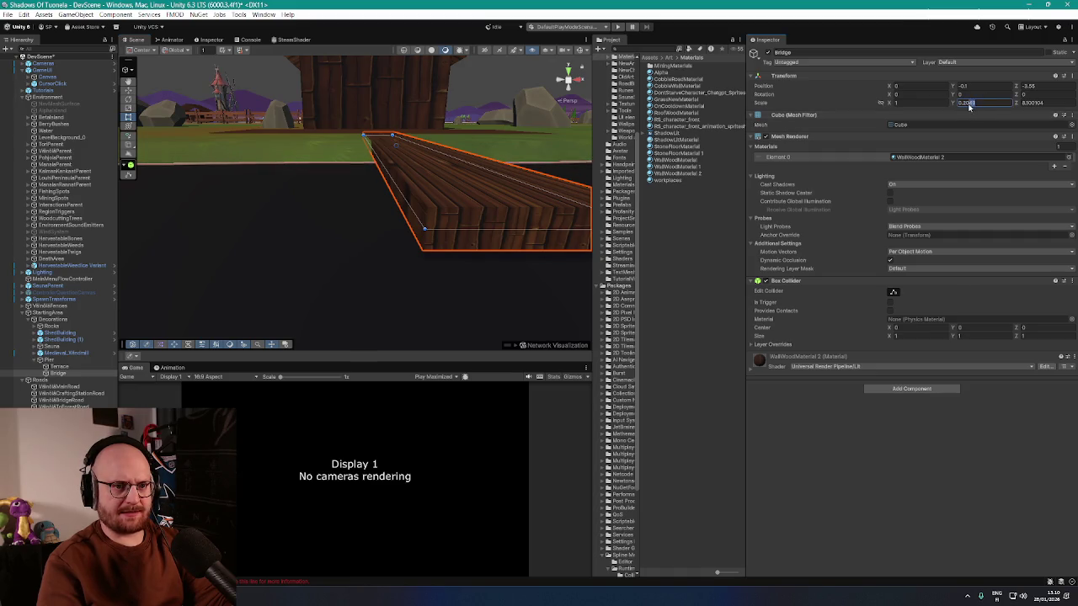
- Set the Bridge's Scale Y to 0.1 and Position Y to 0
{"action": "type", "text": "0.1"}
{"action": "left_click", "coordinate": [970, 87]}
{"action": "type", "text": "0"}
- Inspect the flattened plank from several angles and open its WallWoodMaterial 2 settings
{"action": "mouse_move", "coordinate": [404, 194]}
{"action": "left_mouse_down"}
{"action": "mouse_move", "coordinate": [464, 152]}
{"action": "mouse_move", "coordinate": [494, 175]}
{"action": "mouse_move", "coordinate": [446, 171]}
{"action": "mouse_move", "coordinate": [474, 171]}
{"action": "mouse_move", "coordinate": [555, 209]}
{"action": "mouse_move", "coordinate": [488, 157]}
{"action": "mouse_move", "coordinate": [531, 149]}
{"action": "mouse_move", "coordinate": [496, 159]}
{"action": "mouse_move", "coordinate": [491, 182]}
{"action": "mouse_move", "coordinate": [324, 126]}
{"action": "left_mouse_up"}
{"action": "left_click", "coordinate": [495, 175]}
{"action": "left_click", "coordinate": [555, 210]}
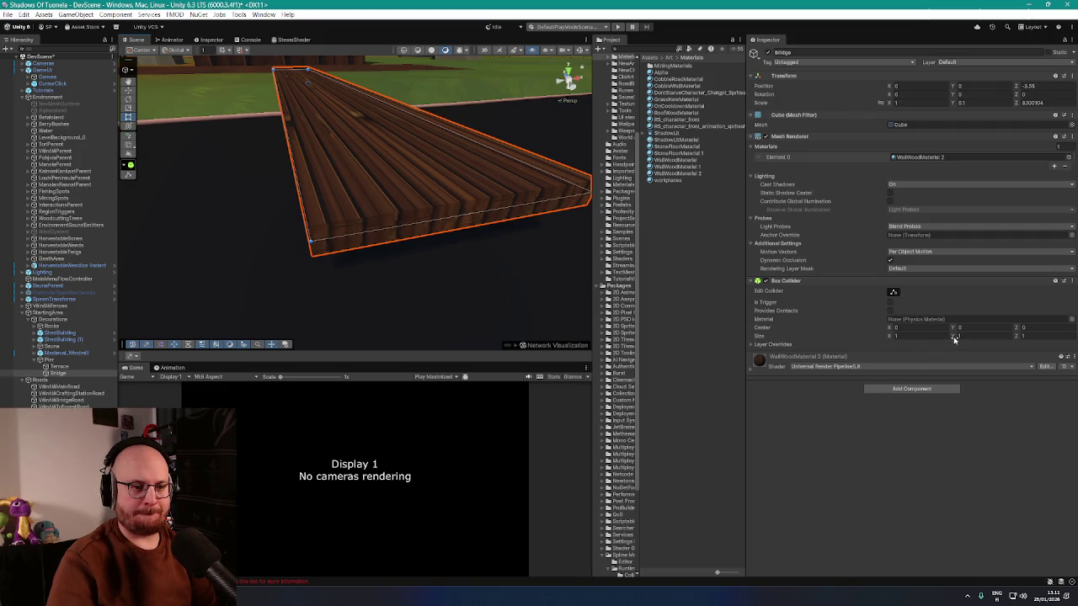
{"action": "mouse_move", "coordinate": [955, 335]}
{"action": "left_mouse_down"}
{"action": "mouse_move", "coordinate": [968, 336]}
{"action": "mouse_move", "coordinate": [955, 336]}
{"action": "left_mouse_up"}
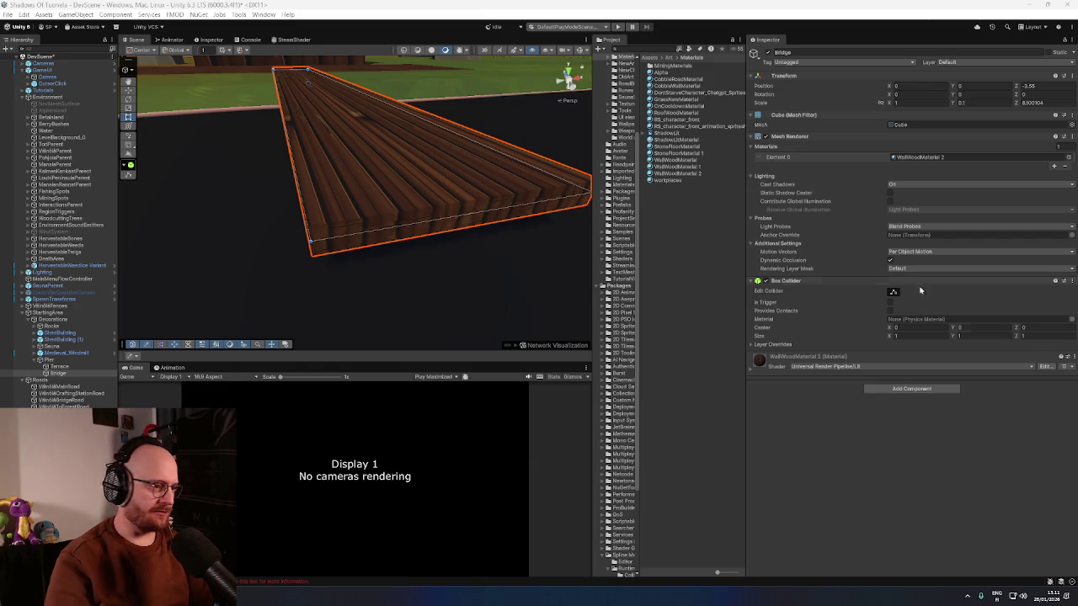
{"action": "mouse_move", "coordinate": [399, 197]}
{"action": "left_mouse_down"}
{"action": "mouse_move", "coordinate": [380, 180]}
{"action": "mouse_move", "coordinate": [385, 158]}
{"action": "mouse_move", "coordinate": [471, 193]}
{"action": "mouse_move", "coordinate": [630, 217]}
{"action": "mouse_move", "coordinate": [848, 384]}
{"action": "left_mouse_up"}
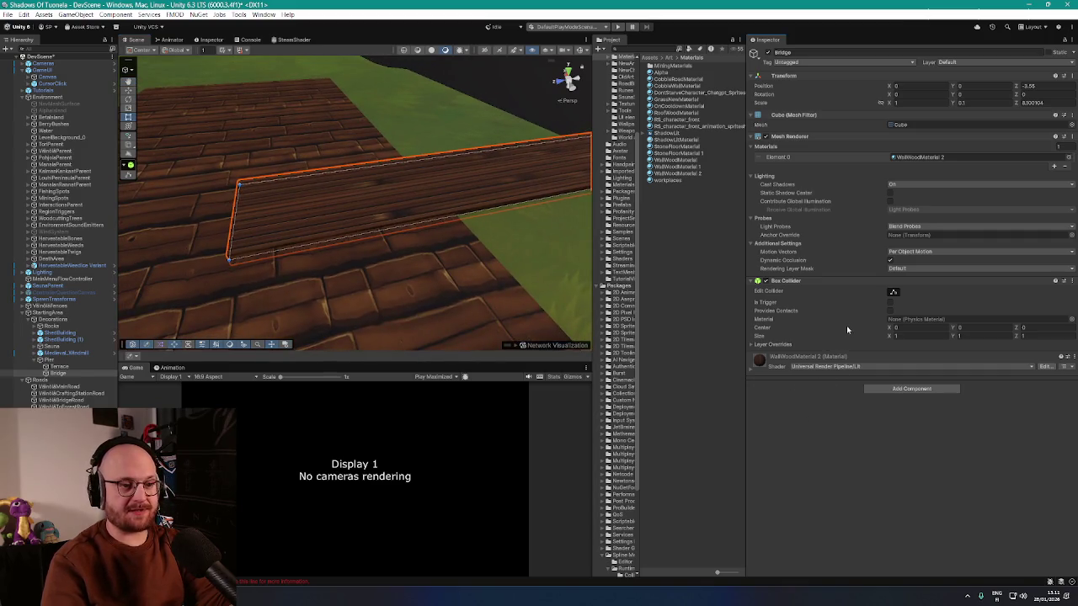
{"action": "mouse_move", "coordinate": [857, 255]}
{"action": "left_mouse_down"}
{"action": "mouse_move", "coordinate": [476, 148]}
{"action": "mouse_move", "coordinate": [492, 150]}
{"action": "left_mouse_up"}
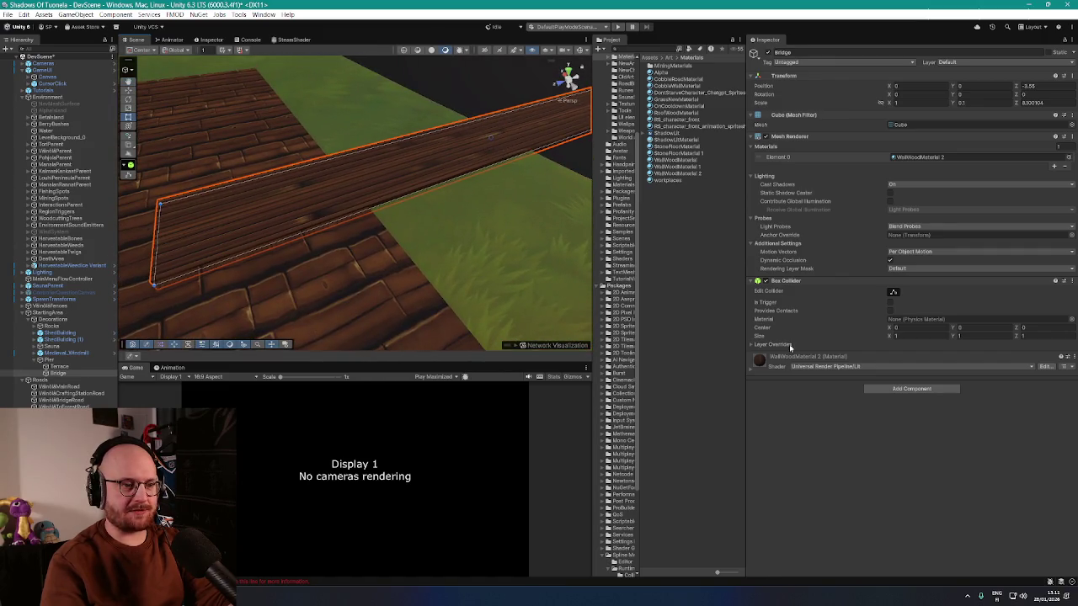
{"action": "double_click", "coordinate": [918, 157]}
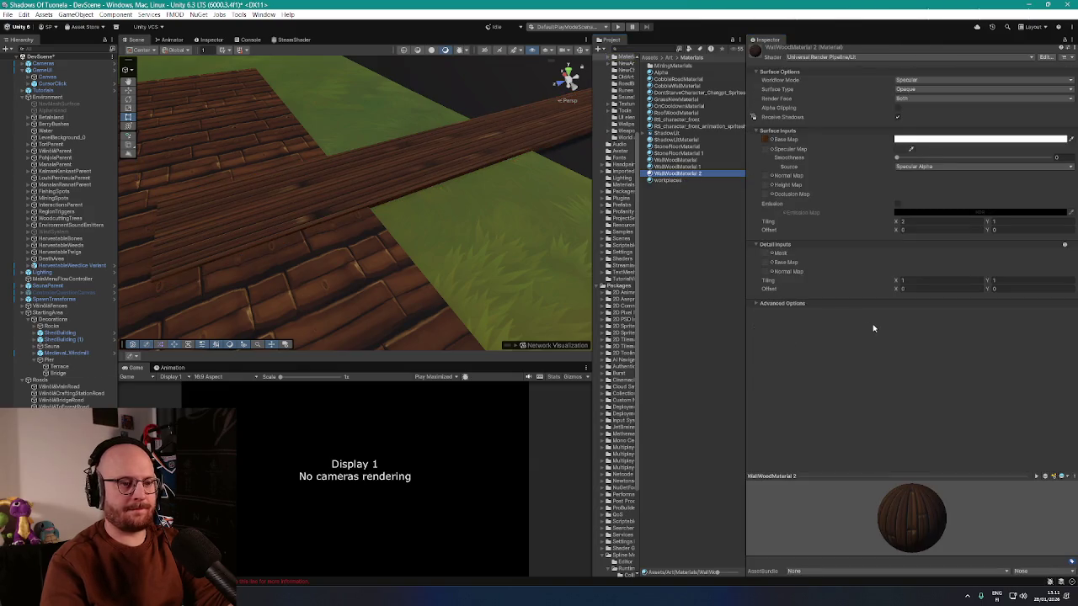
- Set WallWoodMaterial 2's wood tiling to X 2 and Y 5, then check the retiled planks
{"action": "left_click", "coordinate": [897, 281]}
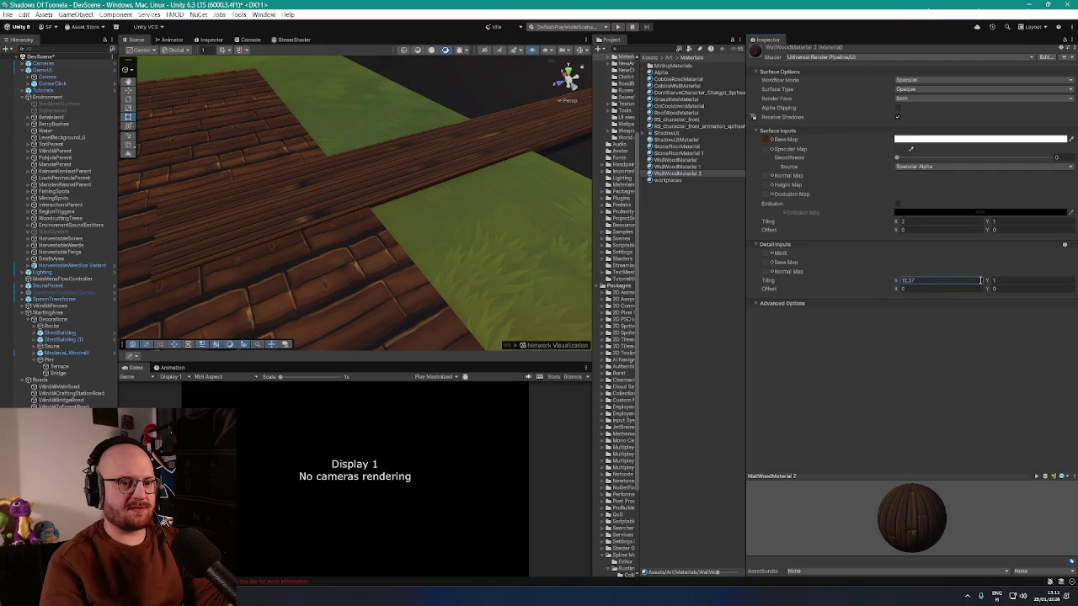
{"action": "left_click_drag", "start_coordinate": [989, 282], "coordinate": [1063, 284]}
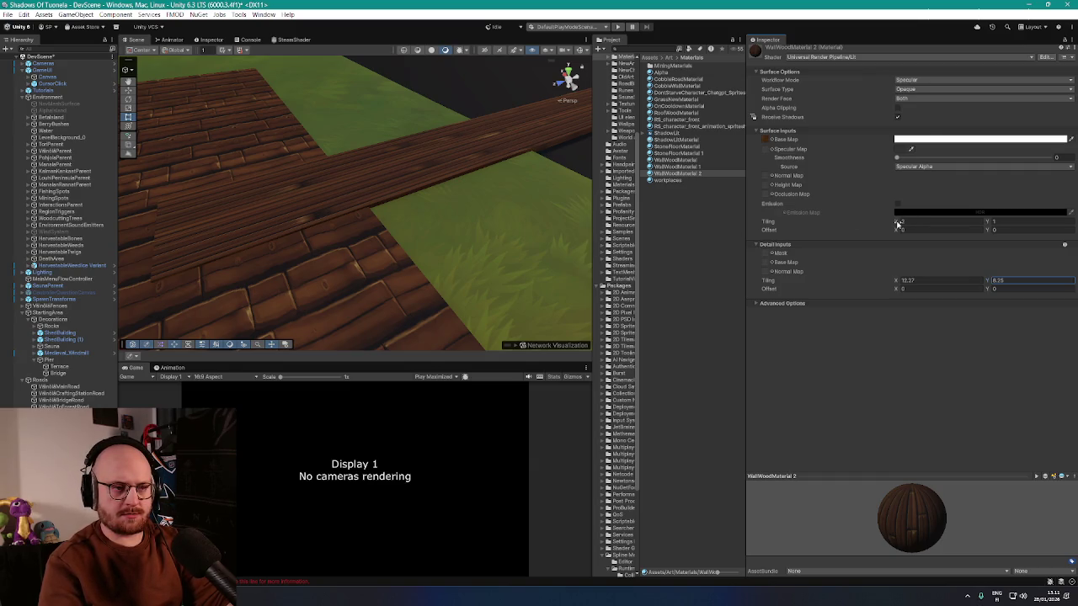
{"action": "left_click_drag", "start_coordinate": [899, 223], "coordinate": [917, 232]}
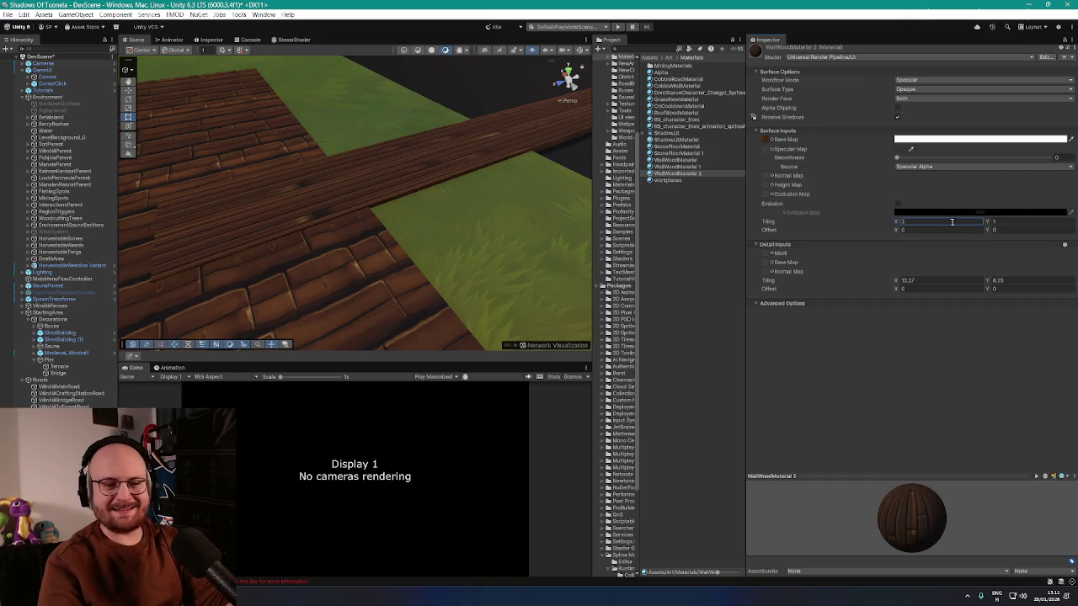
{"action": "left_click_drag", "start_coordinate": [992, 221], "coordinate": [1004, 226]}
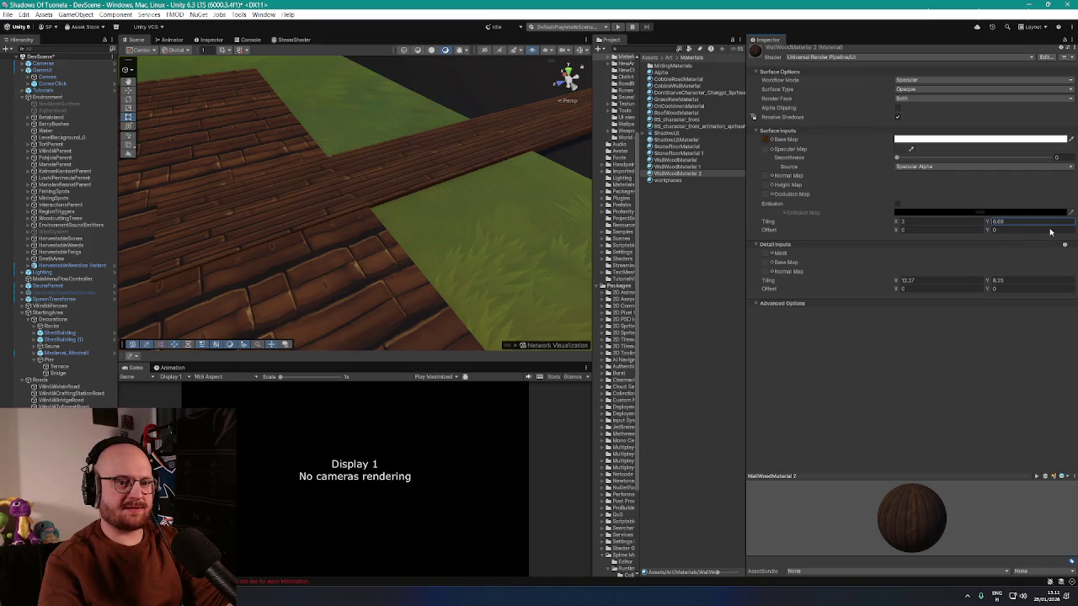
{"action": "type", "text": "5"}
{"action": "mouse_move", "coordinate": [392, 152]}
{"action": "left_mouse_down"}
{"action": "mouse_move", "coordinate": [435, 111]}
{"action": "mouse_move", "coordinate": [233, 101]}
{"action": "mouse_move", "coordinate": [214, 126]}
{"action": "mouse_move", "coordinate": [151, 112]}
{"action": "mouse_move", "coordinate": [229, 112]}
{"action": "mouse_move", "coordinate": [219, 103]}
{"action": "mouse_move", "coordinate": [228, 101]}
{"action": "mouse_move", "coordinate": [200, 90]}
{"action": "mouse_move", "coordinate": [311, 146]}
{"action": "left_mouse_up"}
{"action": "right_click", "coordinate": [58, 373]}
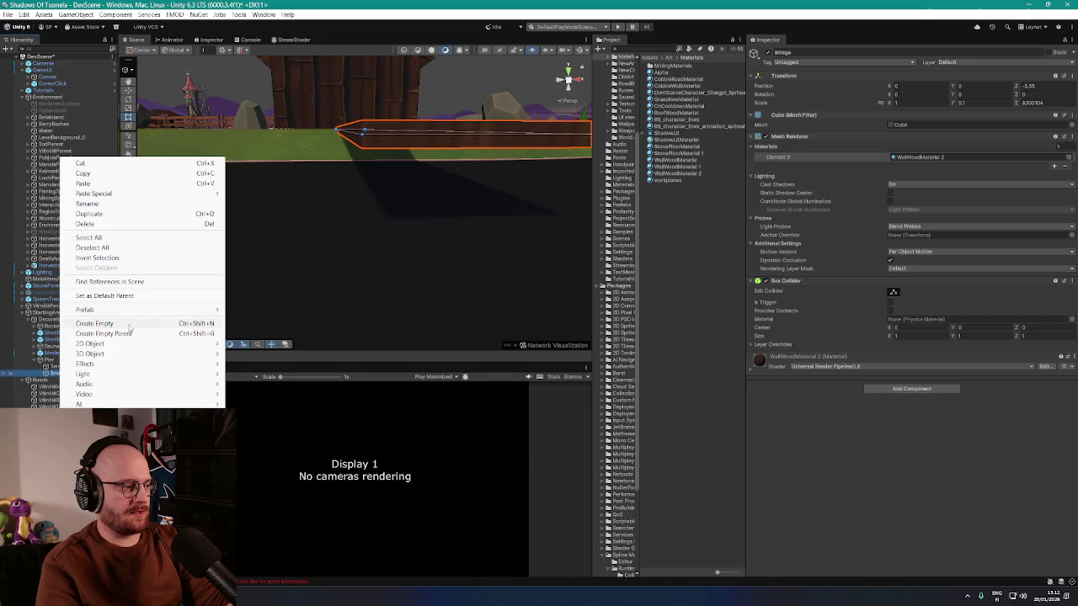
- Add a cube under Bridge and shape it into a tall post at the pier end
{"action": "mouse_move", "coordinate": [101, 375]}
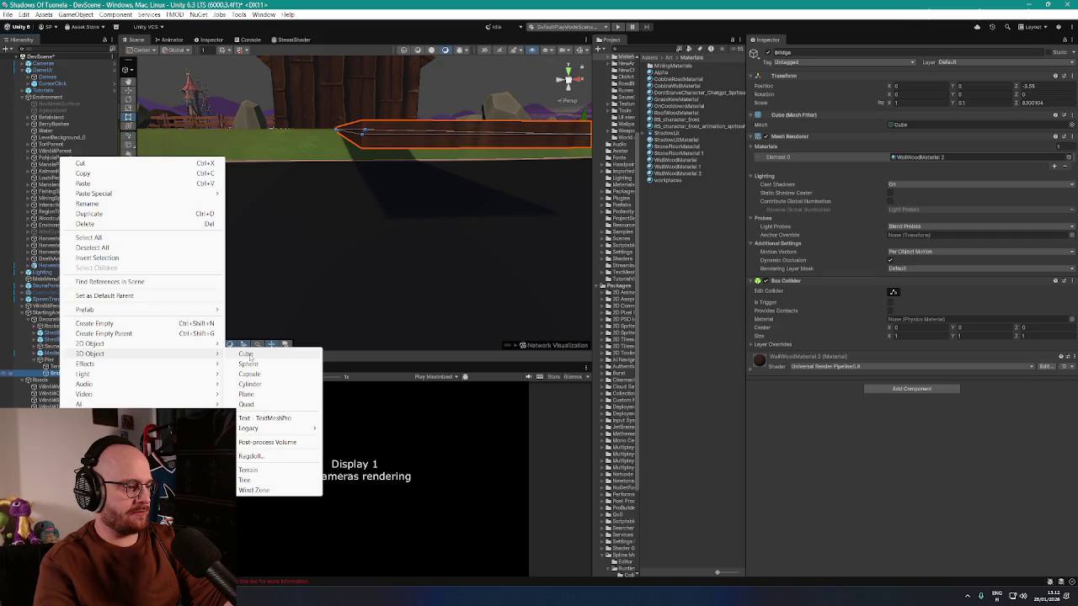
{"action": "left_click", "coordinate": [249, 357]}
{"action": "key", "text": "f"}
{"action": "mouse_move", "coordinate": [286, 263]}
{"action": "left_mouse_down"}
{"action": "mouse_move", "coordinate": [313, 231]}
{"action": "mouse_move", "coordinate": [252, 177]}
{"action": "mouse_move", "coordinate": [162, 165]}
{"action": "left_mouse_up"}
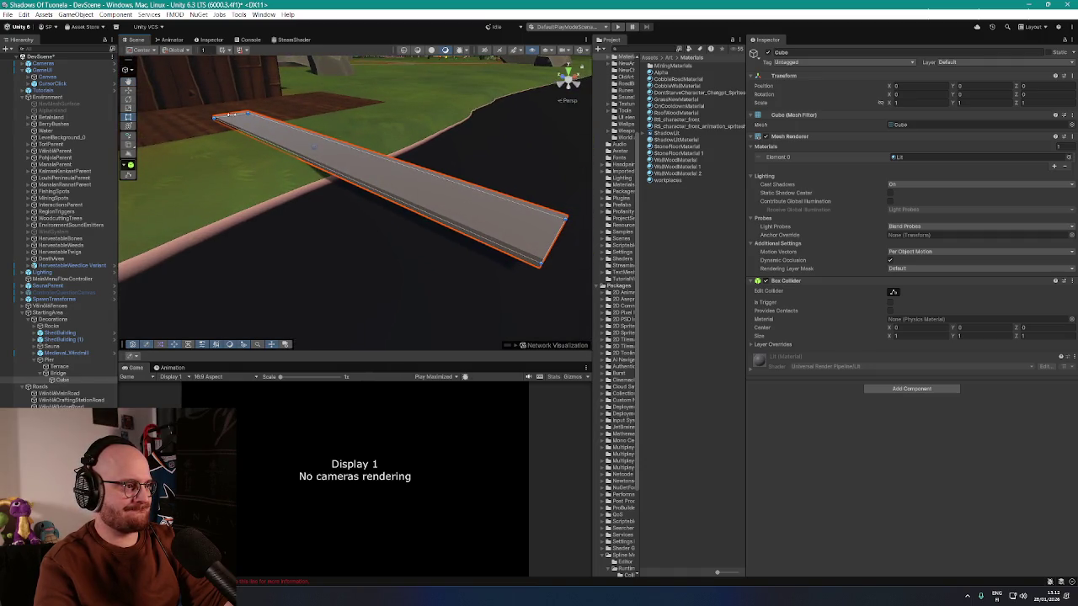
{"action": "mouse_move", "coordinate": [220, 118]}
{"action": "left_mouse_down"}
{"action": "mouse_move", "coordinate": [499, 250]}
{"action": "mouse_move", "coordinate": [558, 267]}
{"action": "mouse_move", "coordinate": [469, 230]}
{"action": "mouse_move", "coordinate": [257, 245]}
{"action": "mouse_move", "coordinate": [266, 336]}
{"action": "left_mouse_up"}
{"action": "left_click_drag", "start_coordinate": [305, 277], "coordinate": [235, 255]}
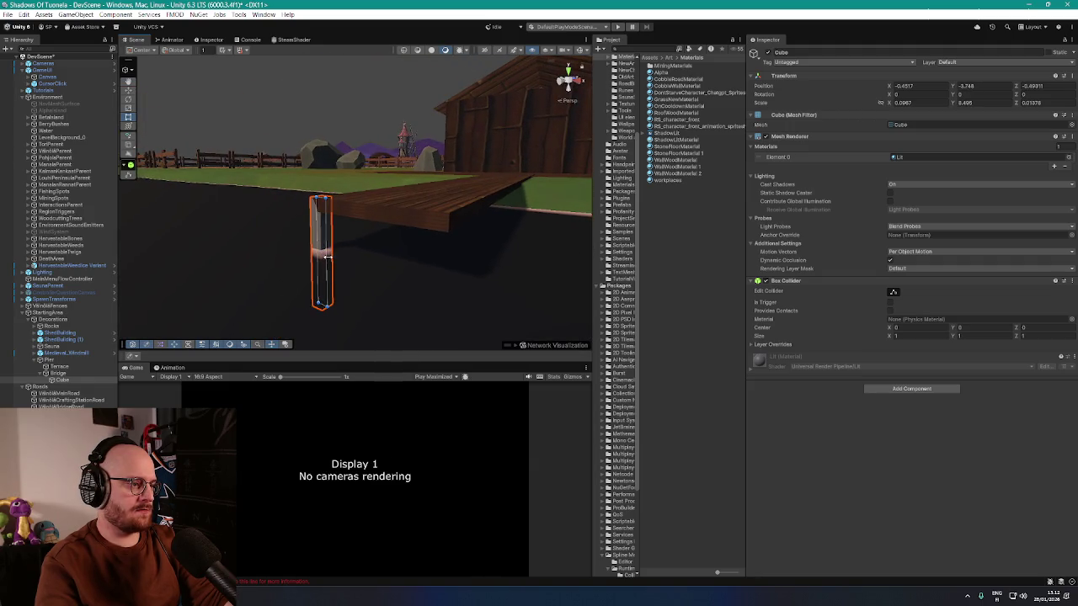
{"action": "left_click_drag", "start_coordinate": [320, 249], "coordinate": [431, 258]}
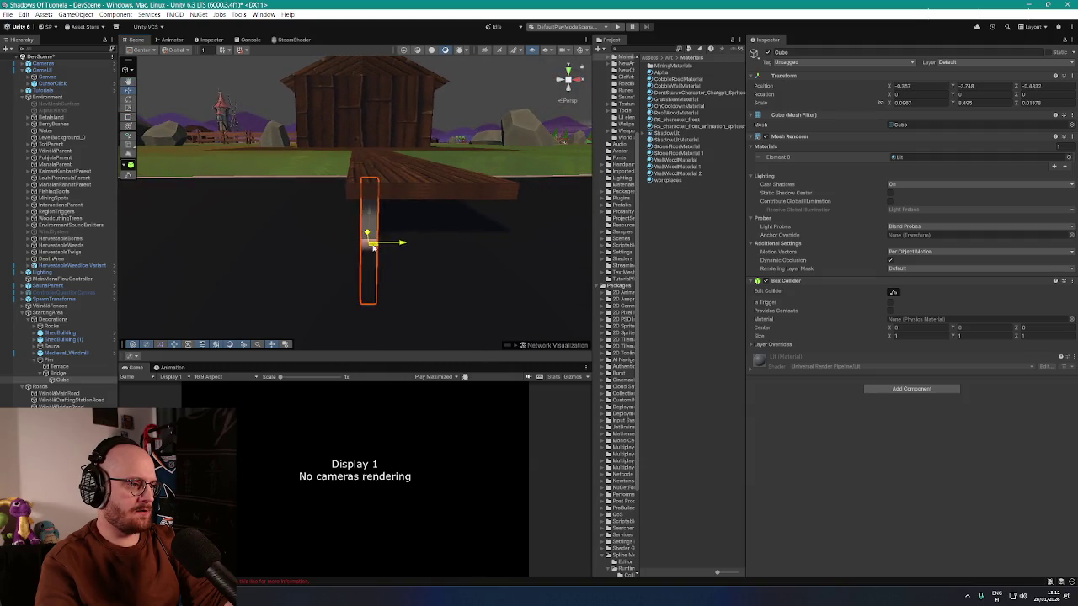
{"action": "left_click_drag", "start_coordinate": [376, 226], "coordinate": [452, 230]}
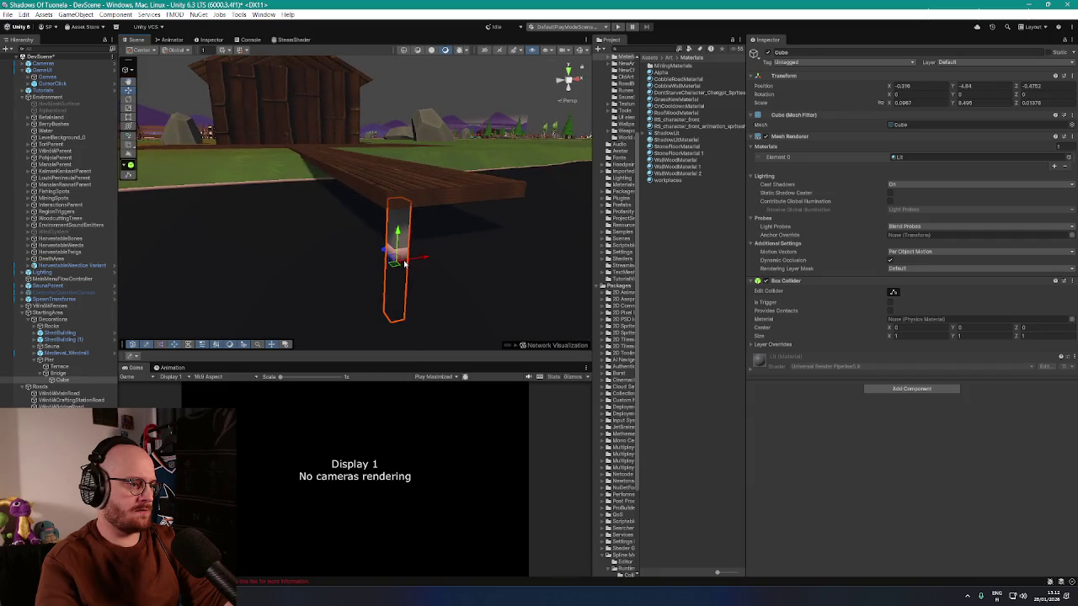
{"action": "mouse_move", "coordinate": [376, 245]}
{"action": "left_mouse_down"}
{"action": "mouse_move", "coordinate": [316, 263]}
{"action": "mouse_move", "coordinate": [397, 258]}
{"action": "mouse_move", "coordinate": [403, 245]}
{"action": "left_mouse_up"}
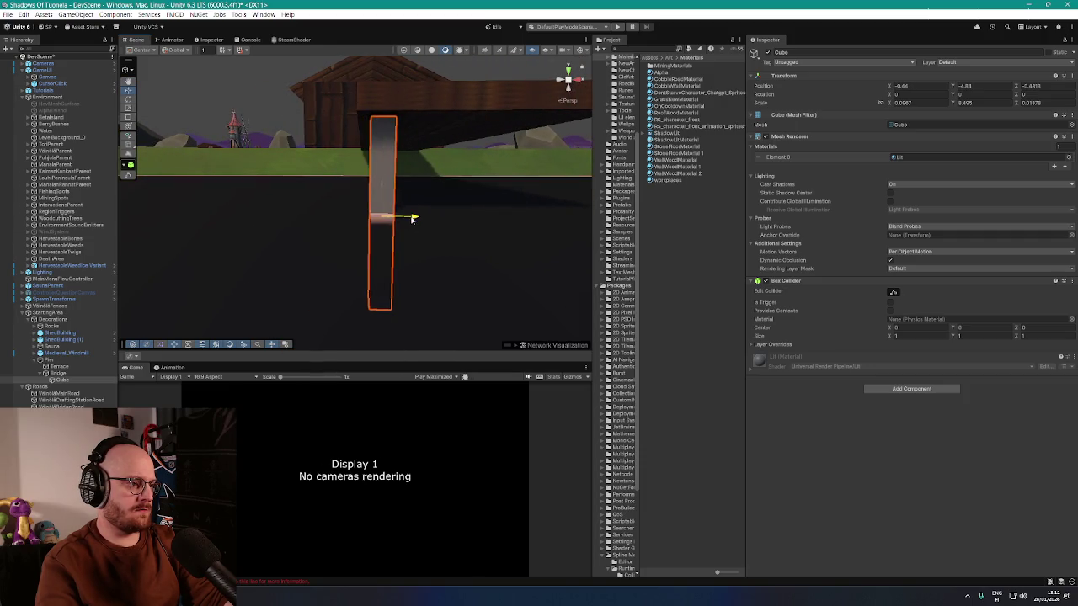
{"action": "mouse_move", "coordinate": [387, 185]}
{"action": "left_mouse_down"}
{"action": "mouse_move", "coordinate": [550, 212]}
{"action": "mouse_move", "coordinate": [411, 223]}
{"action": "mouse_move", "coordinate": [421, 212]}
{"action": "mouse_move", "coordinate": [599, 244]}
{"action": "left_mouse_up"}
- Texture the post with WallWoodMaterial 1 and place a second post on the bridge's other side
{"action": "mouse_move", "coordinate": [692, 171]}
{"action": "left_mouse_down"}
{"action": "mouse_move", "coordinate": [379, 193]}
{"action": "mouse_move", "coordinate": [375, 169]}
{"action": "left_mouse_up"}
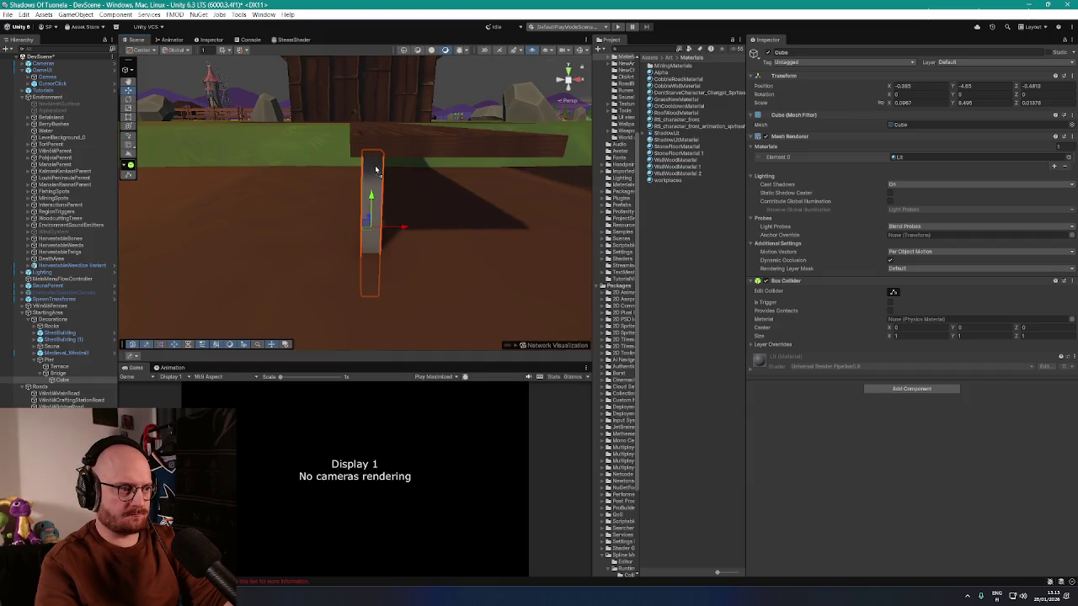
{"action": "left_click_drag", "start_coordinate": [135, 252], "coordinate": [64, 383]}
{"action": "mouse_move", "coordinate": [336, 202]}
{"action": "left_mouse_down"}
{"action": "mouse_move", "coordinate": [433, 212]}
{"action": "mouse_move", "coordinate": [443, 183]}
{"action": "mouse_move", "coordinate": [329, 199]}
{"action": "mouse_move", "coordinate": [315, 223]}
{"action": "mouse_move", "coordinate": [329, 238]}
{"action": "left_mouse_up"}
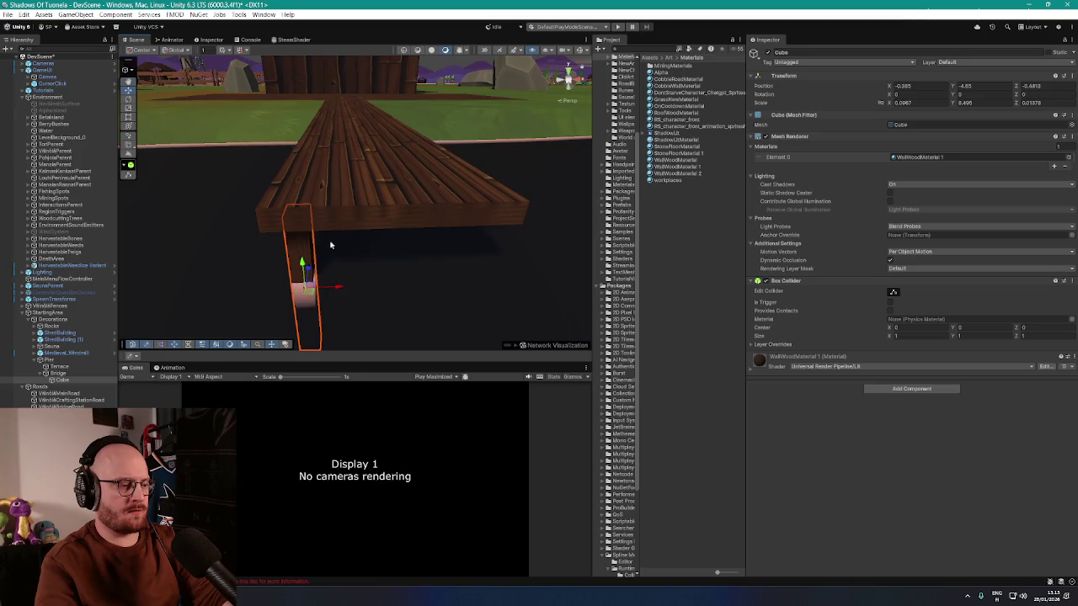
{"action": "mouse_move", "coordinate": [338, 290]}
{"action": "left_mouse_down"}
{"action": "mouse_move", "coordinate": [497, 284]}
{"action": "mouse_move", "coordinate": [471, 289]}
{"action": "mouse_move", "coordinate": [466, 260]}
{"action": "left_mouse_up"}
{"action": "mouse_move", "coordinate": [406, 206]}
{"action": "left_mouse_down"}
{"action": "mouse_move", "coordinate": [587, 235]}
{"action": "mouse_move", "coordinate": [128, 328]}
{"action": "left_mouse_up"}
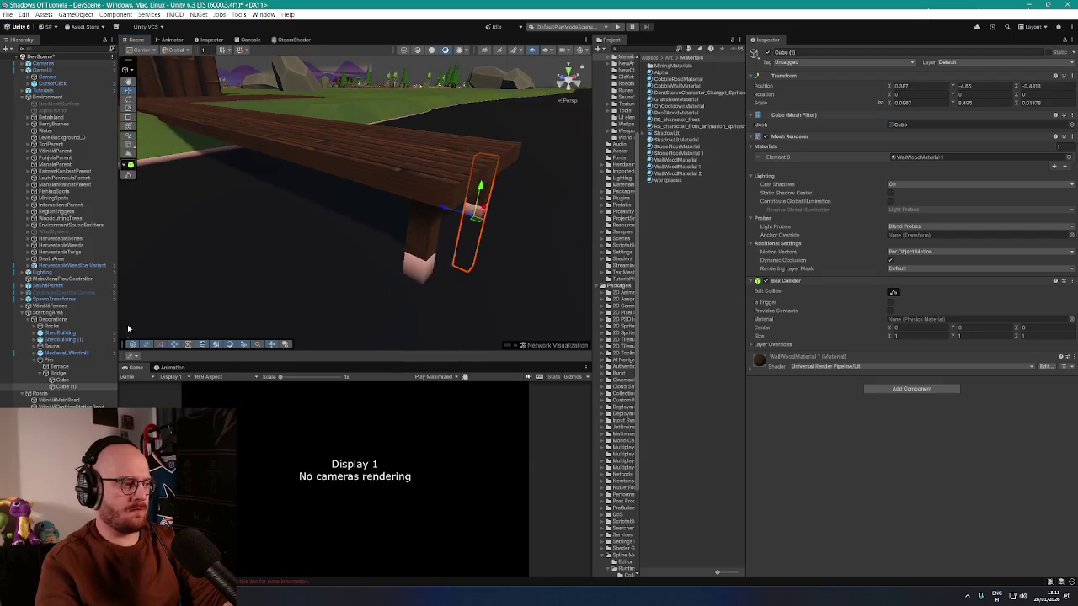
- Rename both posts to Beam and duplicate them to make four support posts
{"action": "left_click", "coordinate": [59, 381]}
{"action": "left_click", "coordinate": [61, 381]}
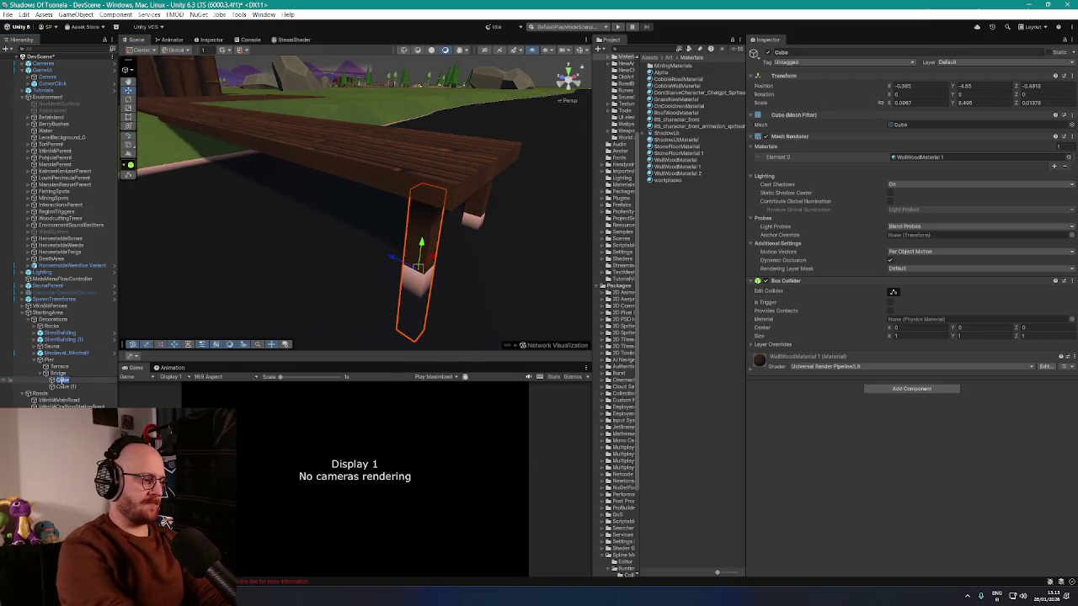
{"action": "type", "text": "Beam"}
{"action": "key", "text": "Return"}
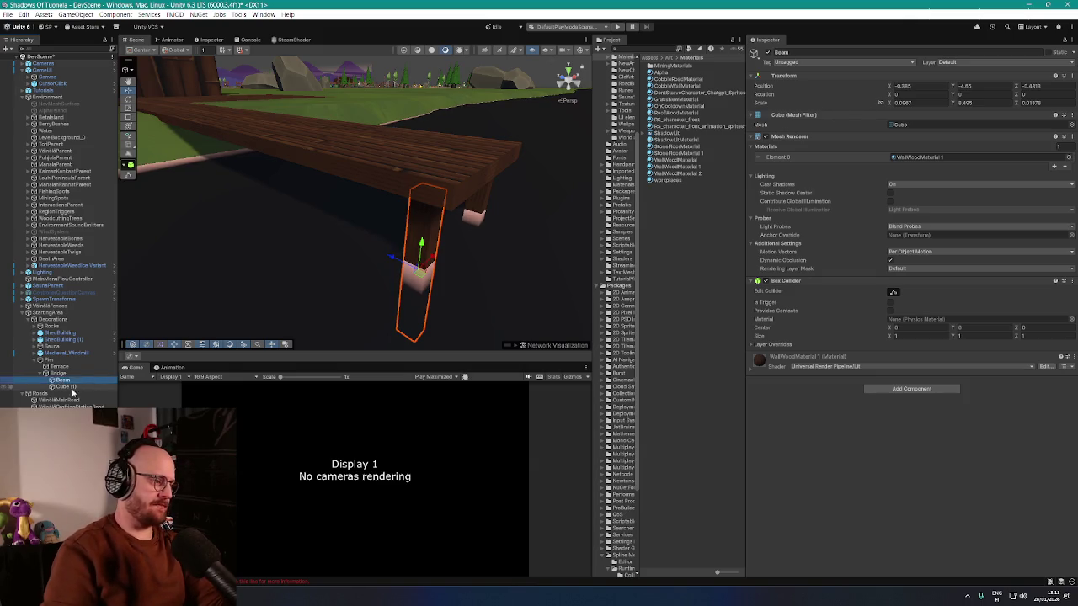
{"action": "left_click", "coordinate": [72, 388]}
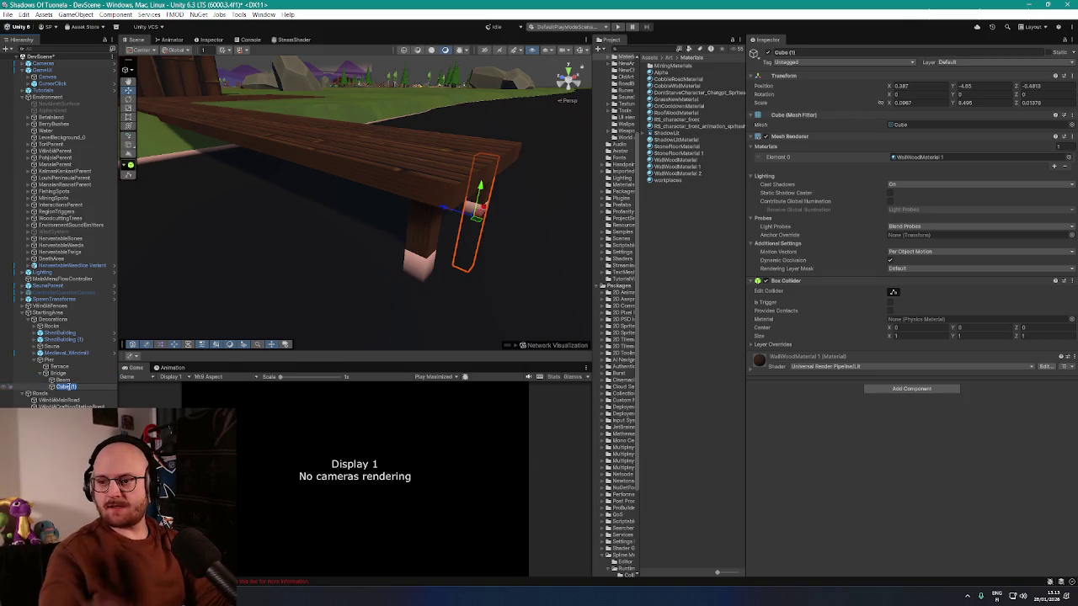
{"action": "type", "text": "Beam"}
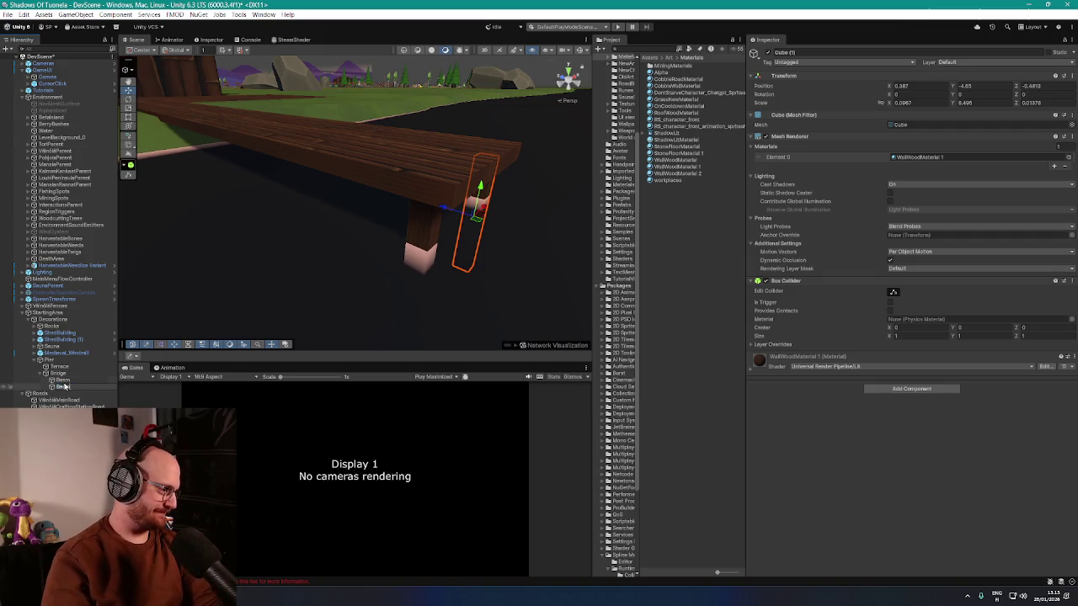
{"action": "left_click", "coordinate": [67, 386]}
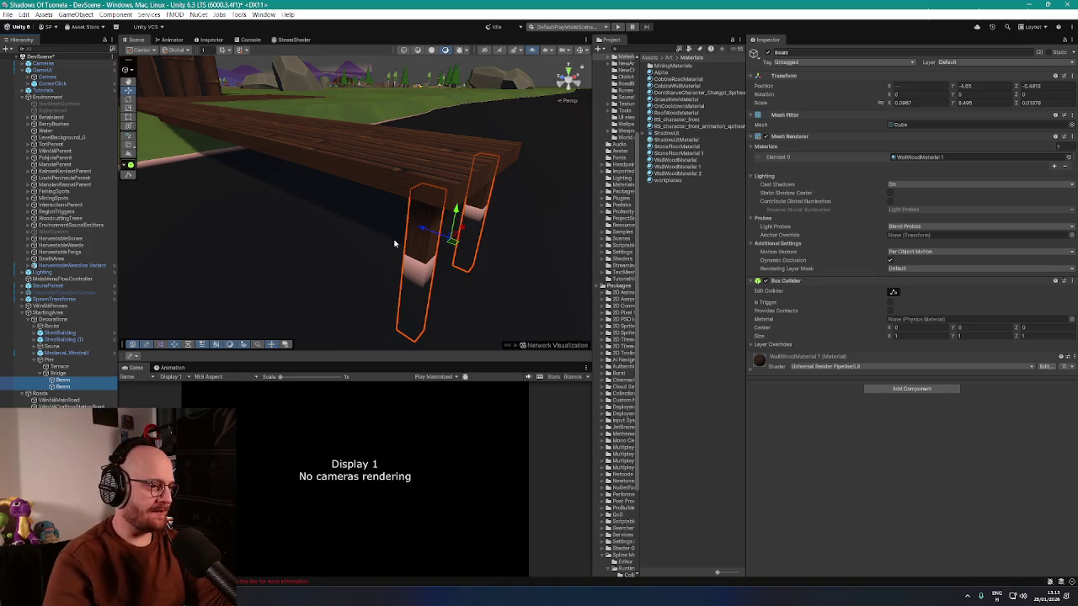
{"action": "left_click", "coordinate": [65, 380]}
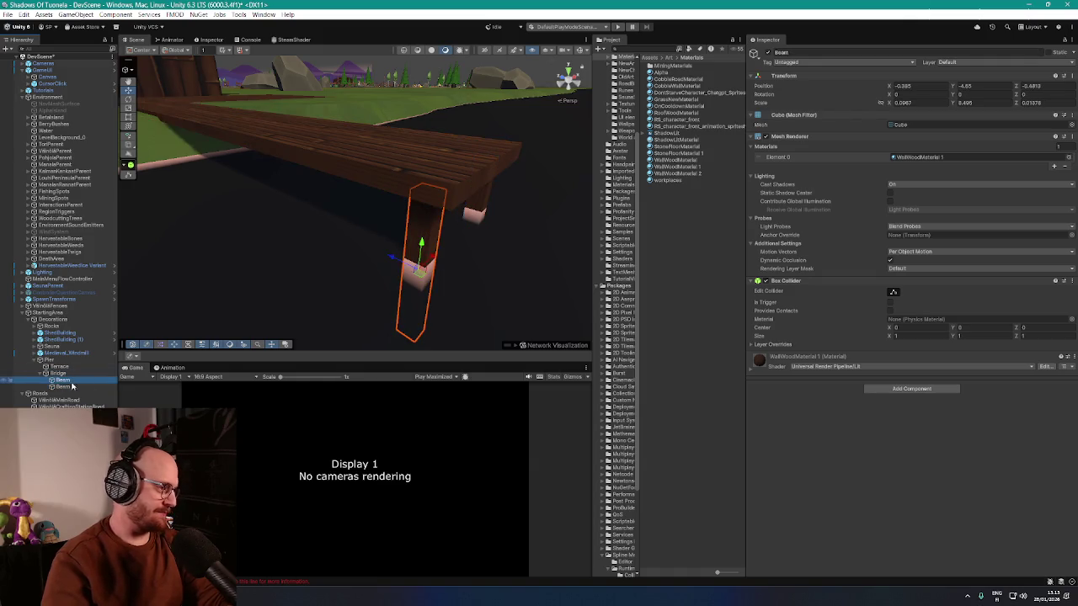
{"action": "mouse_move", "coordinate": [398, 276]}
{"action": "left_mouse_down"}
{"action": "mouse_move", "coordinate": [313, 236]}
{"action": "mouse_move", "coordinate": [399, 243]}
{"action": "mouse_move", "coordinate": [353, 191]}
{"action": "left_mouse_up"}
{"action": "key", "text": "ctrl+d"}
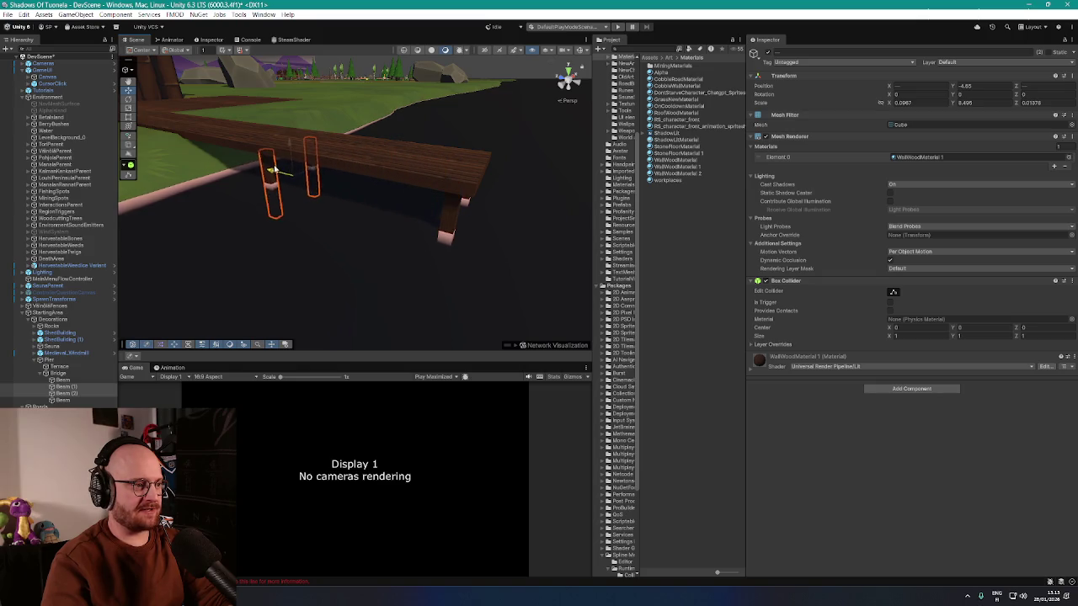
{"action": "mouse_move", "coordinate": [267, 168]}
{"action": "left_mouse_down"}
{"action": "mouse_move", "coordinate": [432, 173]}
{"action": "mouse_move", "coordinate": [380, 187]}
{"action": "mouse_move", "coordinate": [355, 178]}
{"action": "mouse_move", "coordinate": [397, 192]}
{"action": "mouse_move", "coordinate": [207, 210]}
{"action": "left_mouse_up"}
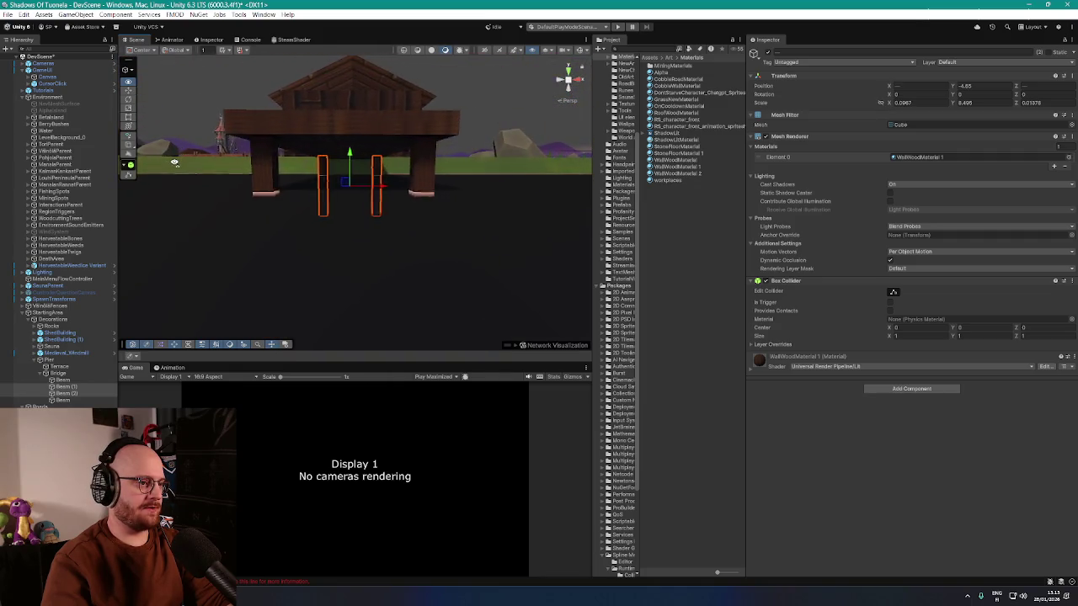
{"action": "left_click", "coordinate": [483, 236]}
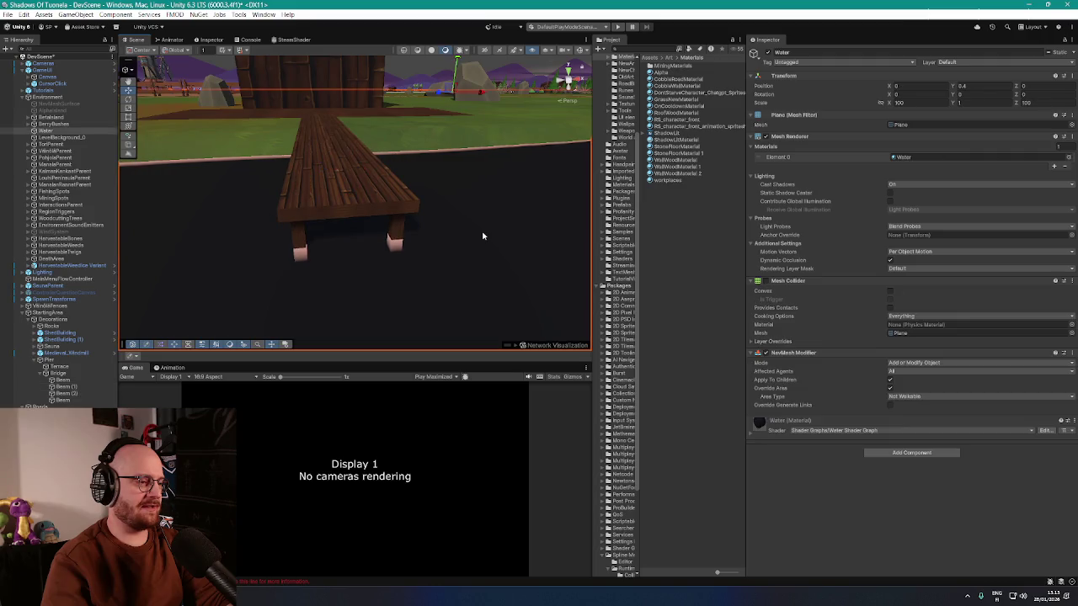
- Fly over to the paddock, select the fence section, and frame it in view
{"action": "mouse_move", "coordinate": [403, 196]}
{"action": "left_mouse_down"}
{"action": "mouse_move", "coordinate": [587, 219]}
{"action": "mouse_move", "coordinate": [422, 233]}
{"action": "mouse_move", "coordinate": [385, 221]}
{"action": "left_mouse_up"}
{"action": "mouse_move", "coordinate": [228, 261]}
{"action": "left_mouse_down"}
{"action": "mouse_move", "coordinate": [287, 228]}
{"action": "mouse_move", "coordinate": [240, 234]}
{"action": "mouse_move", "coordinate": [245, 247]}
{"action": "mouse_move", "coordinate": [300, 224]}
{"action": "mouse_move", "coordinate": [580, 238]}
{"action": "mouse_move", "coordinate": [423, 227]}
{"action": "mouse_move", "coordinate": [341, 255]}
{"action": "mouse_move", "coordinate": [395, 236]}
{"action": "left_mouse_up"}
{"action": "left_click", "coordinate": [291, 229]}
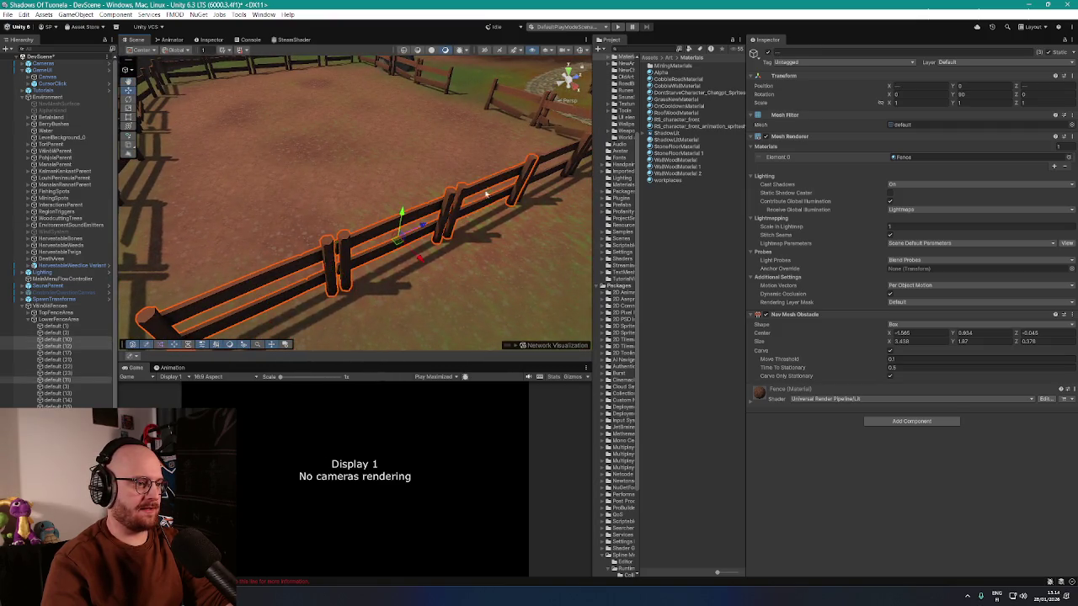
{"action": "scroll", "coordinate": [487, 191], "scroll_direction": "down", "scroll_amount": 10}
{"action": "mouse_move", "coordinate": [494, 255]}
{"action": "left_mouse_down"}
{"action": "mouse_move", "coordinate": [505, 245]}
{"action": "mouse_move", "coordinate": [401, 261]}
{"action": "left_mouse_up"}
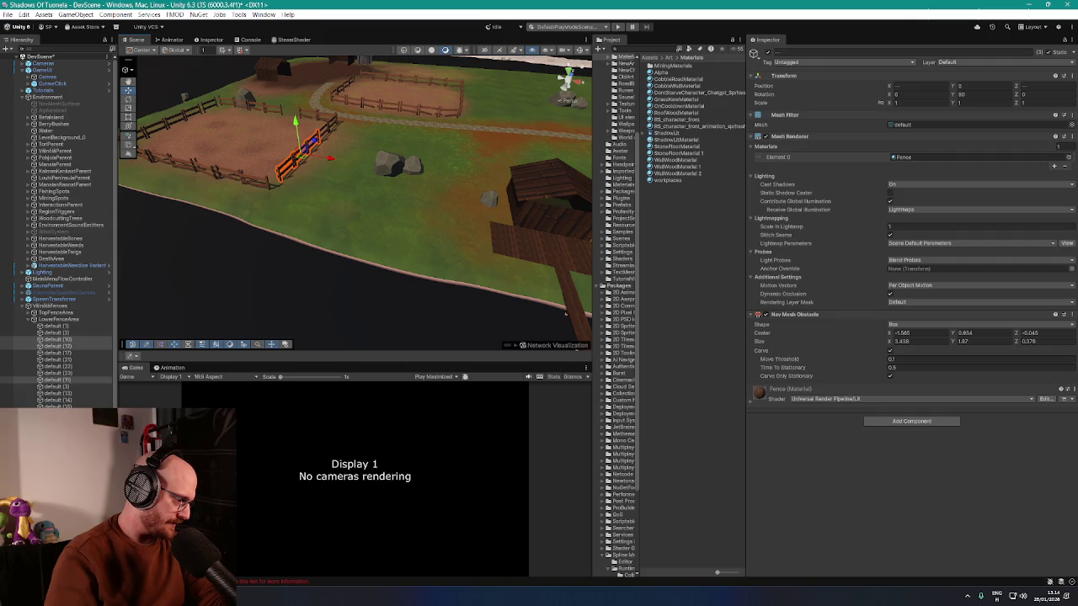
{"action": "left_click", "coordinate": [562, 313]}
{"action": "key", "text": "ctrl+z"}
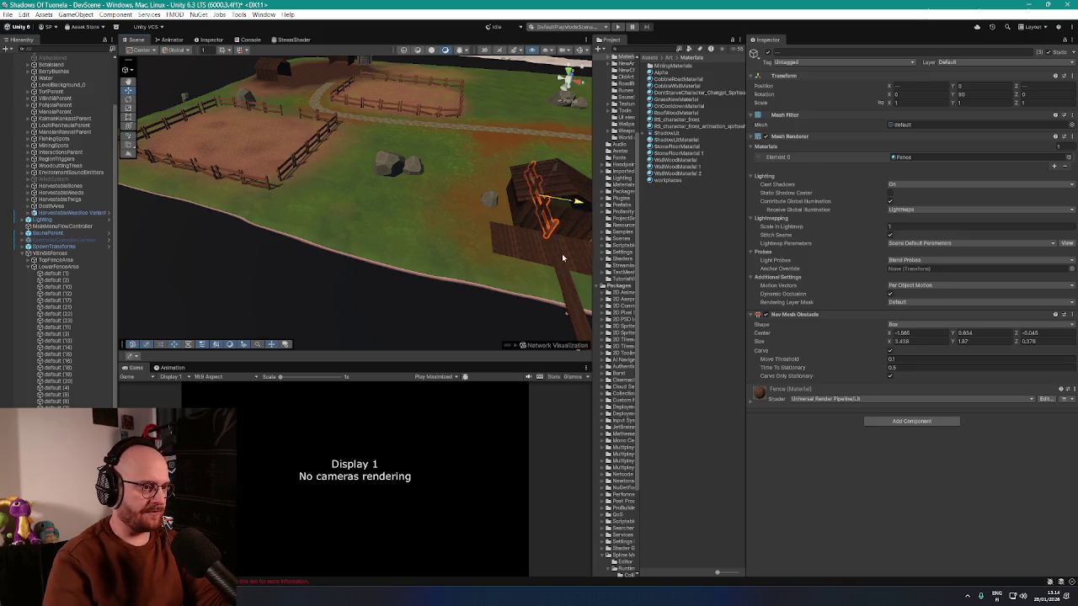
{"action": "key", "text": "f"}
- Move the fence onto the wooden floor and rotate it about 90° across the walkway
{"action": "left_click_drag", "start_coordinate": [316, 167], "coordinate": [286, 234]}
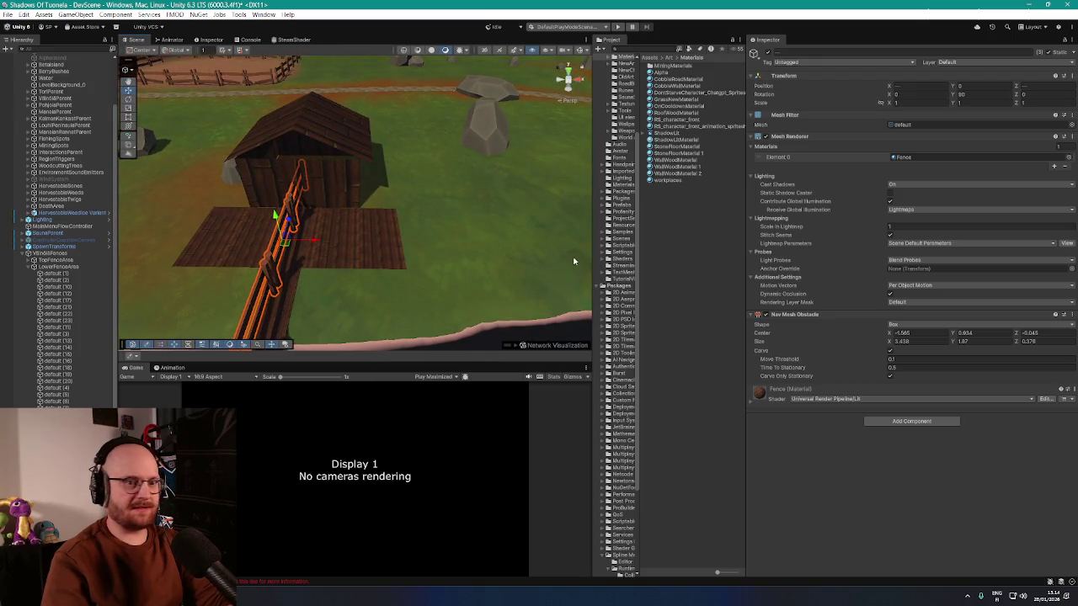
{"action": "left_click", "coordinate": [130, 98]}
{"action": "key", "text": "f"}
{"action": "left_click_drag", "start_coordinate": [345, 192], "coordinate": [434, 204]}
{"action": "scroll", "coordinate": [430, 218], "scroll_direction": "up", "scroll_amount": 5}
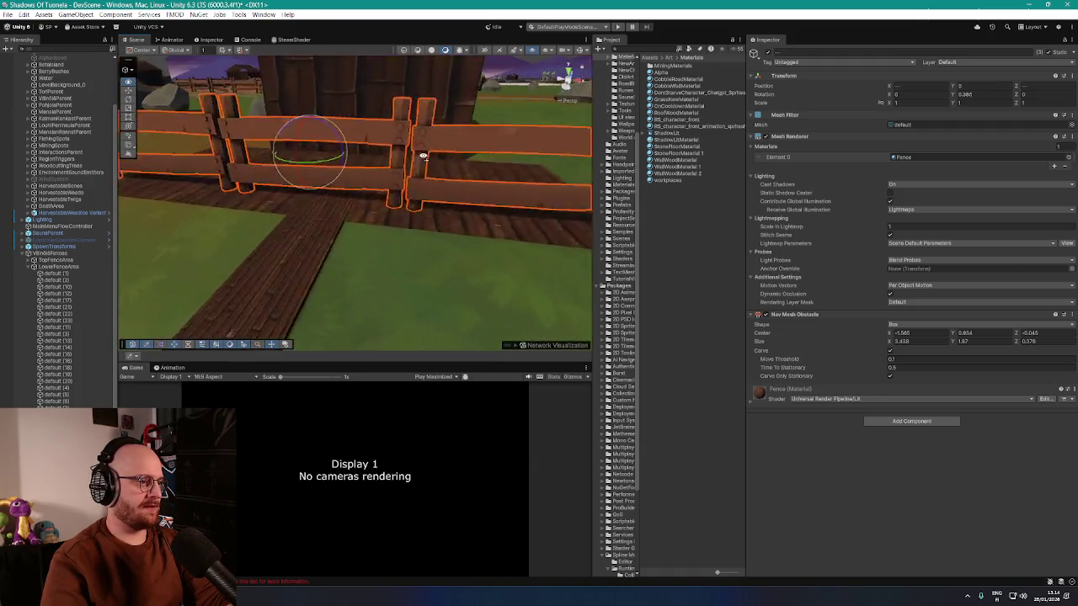
{"action": "scroll", "coordinate": [447, 178], "scroll_direction": "down", "scroll_amount": 2}
{"action": "mouse_move", "coordinate": [447, 178]}
{"action": "left_mouse_down"}
{"action": "mouse_move", "coordinate": [462, 176]}
{"action": "mouse_move", "coordinate": [455, 137]}
{"action": "mouse_move", "coordinate": [368, 236]}
{"action": "mouse_move", "coordinate": [409, 258]}
{"action": "left_mouse_up"}
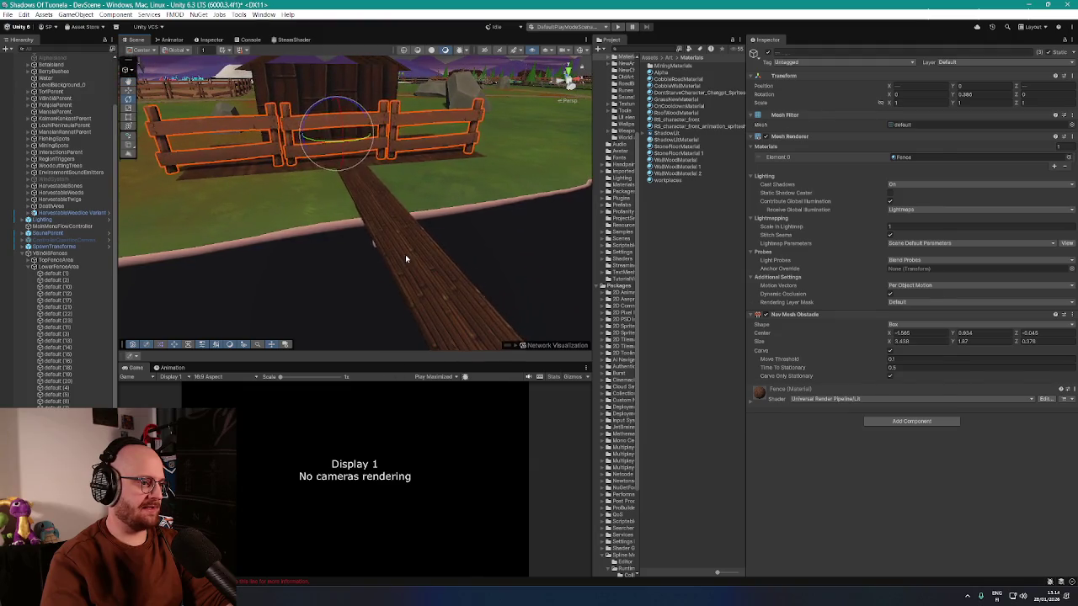
- Set the Bridge boardwalk's Transform Scale X to 2 and view it from the front
{"action": "left_click", "coordinate": [409, 258]}
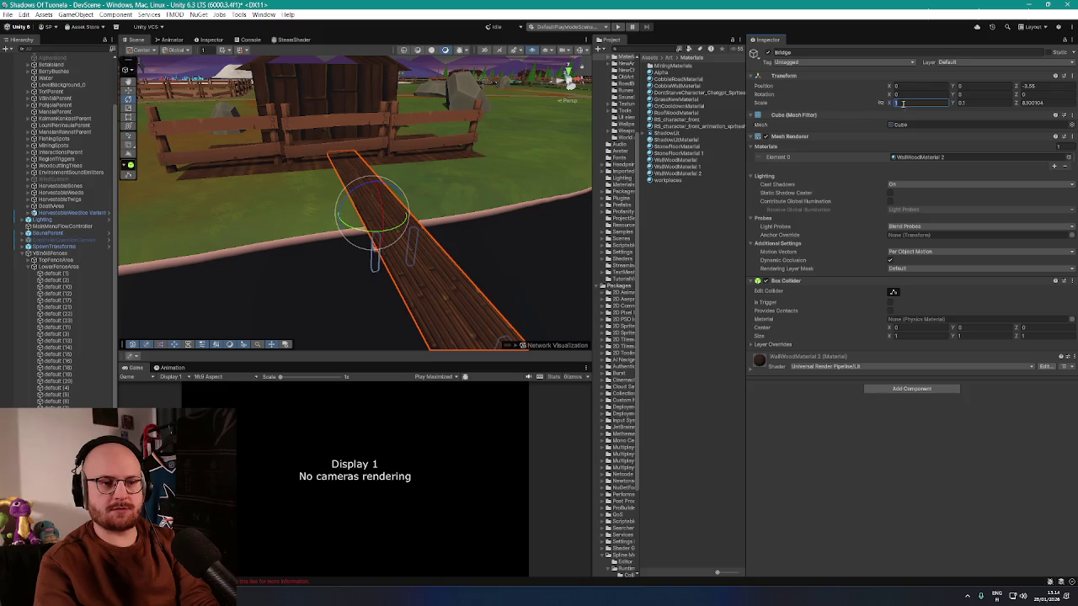
{"action": "type", "text": "2"}
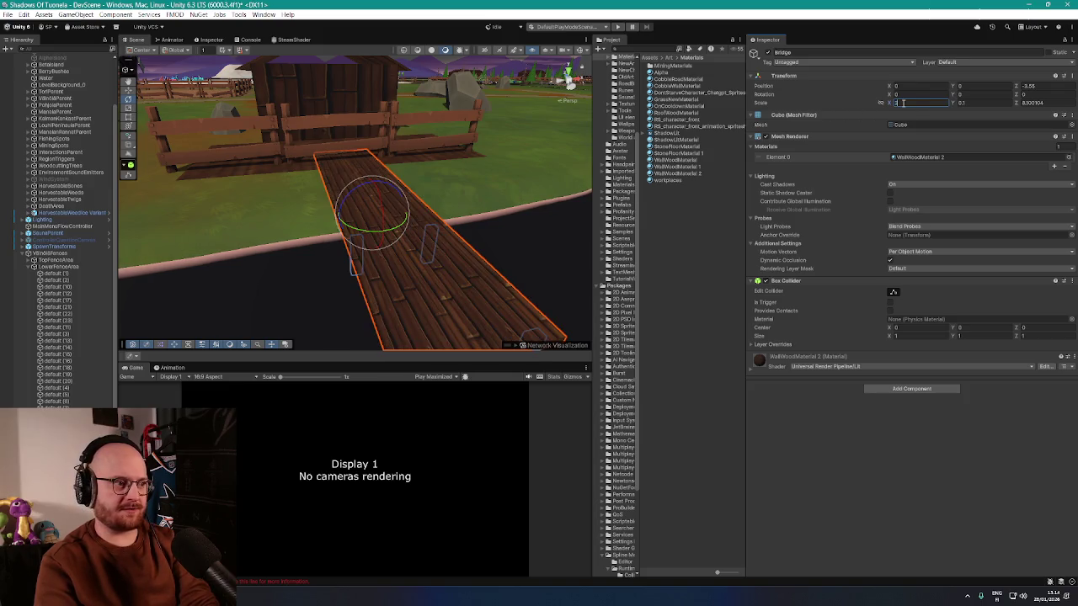
{"action": "mouse_move", "coordinate": [511, 157]}
{"action": "left_mouse_down"}
{"action": "mouse_move", "coordinate": [390, 149]}
{"action": "mouse_move", "coordinate": [392, 172]}
{"action": "mouse_move", "coordinate": [396, 150]}
{"action": "mouse_move", "coordinate": [441, 149]}
{"action": "mouse_move", "coordinate": [480, 173]}
{"action": "mouse_move", "coordinate": [489, 218]}
{"action": "mouse_move", "coordinate": [263, 201]}
{"action": "mouse_move", "coordinate": [365, 195]}
{"action": "mouse_move", "coordinate": [367, 142]}
{"action": "mouse_move", "coordinate": [404, 203]}
{"action": "mouse_move", "coordinate": [327, 225]}
{"action": "left_mouse_up"}
- Select the whole Sauna house after clicking the fence and a wall
{"action": "left_click", "coordinate": [263, 201]}
{"action": "left_click", "coordinate": [405, 203]}
{"action": "left_click", "coordinate": [328, 225]}
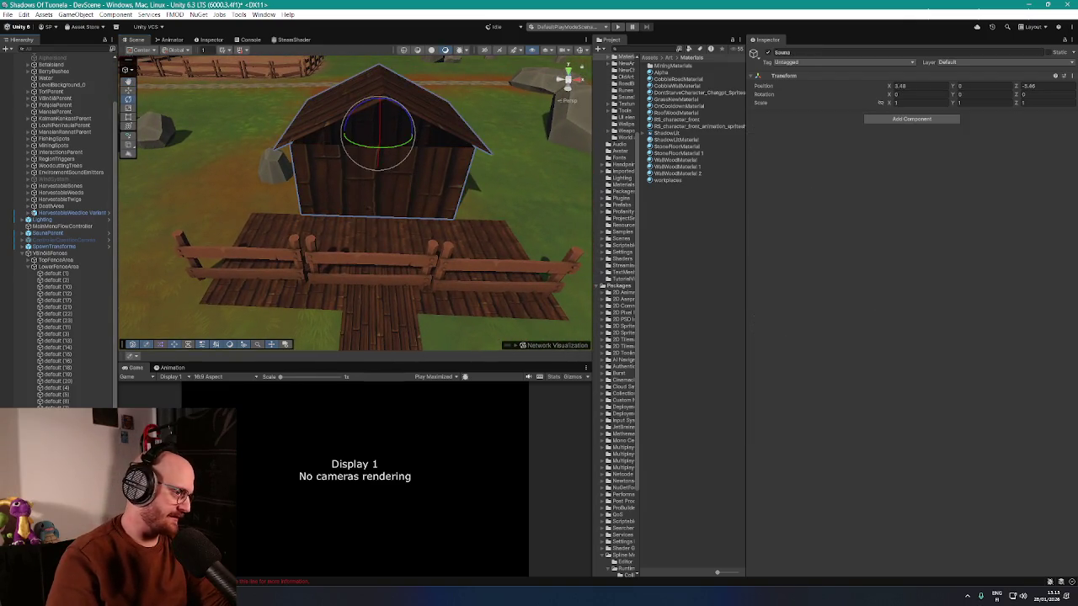
- Move the Sauna house to the right and rotate it about 16 degrees
{"action": "left_click_drag", "start_coordinate": [407, 234], "coordinate": [367, 219]}
{"action": "mouse_move", "coordinate": [285, 144]}
{"action": "left_mouse_down"}
{"action": "mouse_move", "coordinate": [341, 118]}
{"action": "mouse_move", "coordinate": [397, 133]}
{"action": "left_mouse_up"}
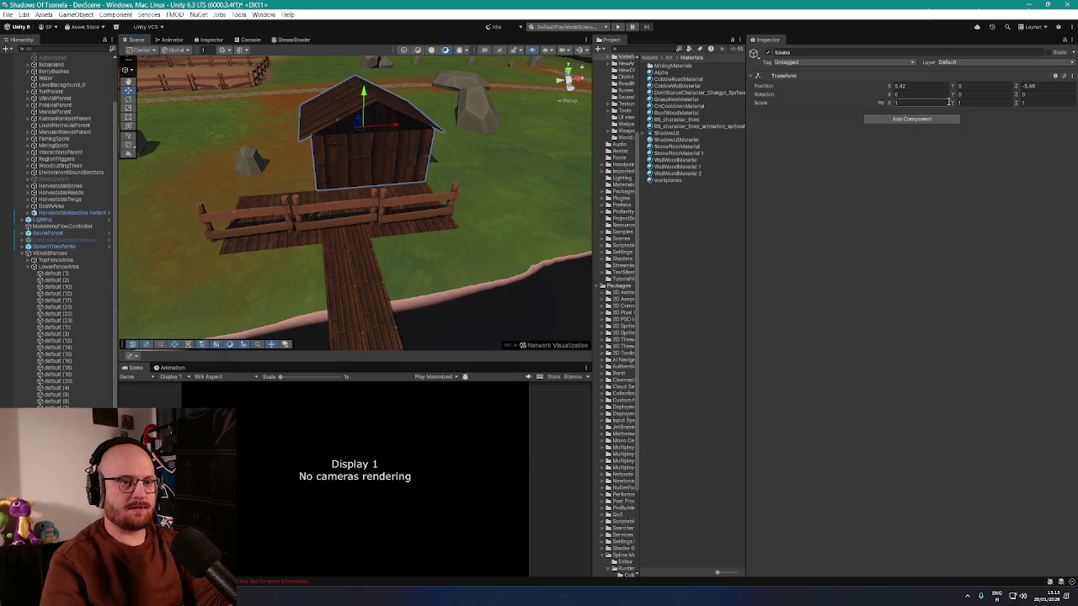
{"action": "mouse_move", "coordinate": [954, 96]}
{"action": "left_mouse_down"}
{"action": "mouse_move", "coordinate": [1006, 101]}
{"action": "mouse_move", "coordinate": [108, 137]}
{"action": "left_mouse_up"}
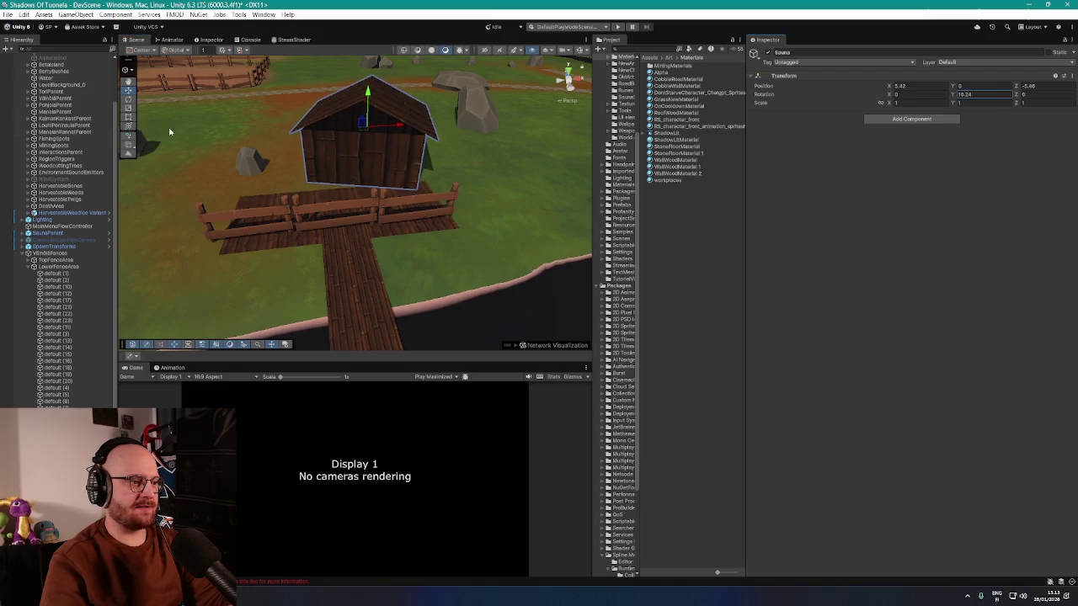
{"action": "mouse_move", "coordinate": [360, 137]}
{"action": "left_mouse_down"}
{"action": "mouse_move", "coordinate": [368, 123]}
{"action": "mouse_move", "coordinate": [357, 128]}
{"action": "mouse_move", "coordinate": [363, 141]}
{"action": "mouse_move", "coordinate": [367, 125]}
{"action": "mouse_move", "coordinate": [398, 128]}
{"action": "mouse_move", "coordinate": [385, 144]}
{"action": "mouse_move", "coordinate": [411, 168]}
{"action": "mouse_move", "coordinate": [370, 181]}
{"action": "mouse_move", "coordinate": [384, 180]}
{"action": "mouse_move", "coordinate": [378, 192]}
{"action": "mouse_move", "coordinate": [197, 184]}
{"action": "mouse_move", "coordinate": [421, 173]}
{"action": "left_mouse_up"}
- Reselect the whole Sauna house and reduce its Y rotation to about 6 degrees
{"action": "scroll", "coordinate": [351, 191], "scroll_direction": "up", "scroll_amount": 2}
{"action": "left_click", "coordinate": [346, 193]}
{"action": "left_click", "coordinate": [440, 177]}
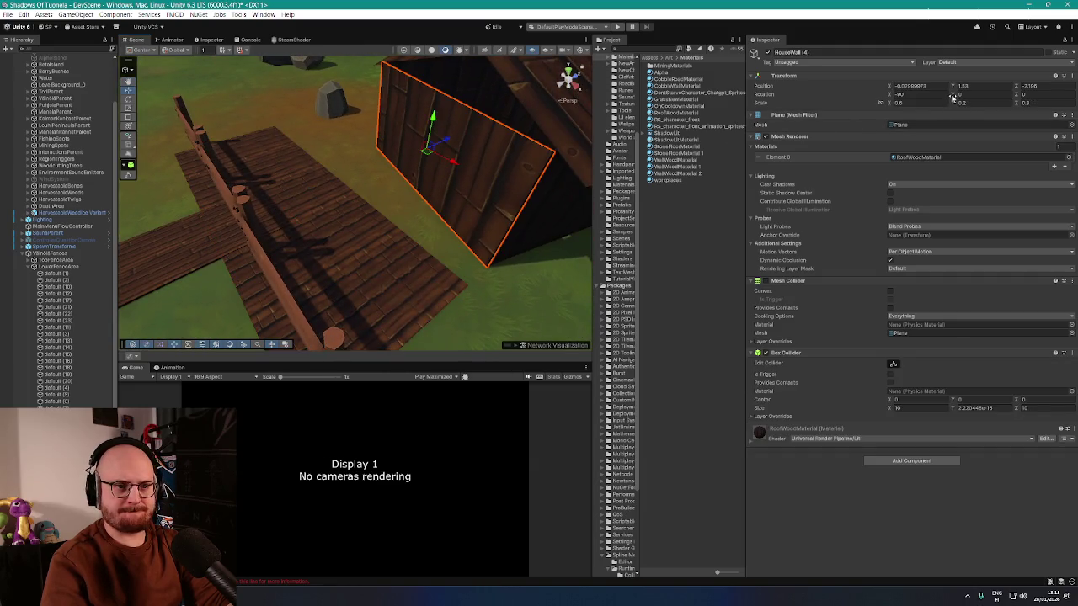
{"action": "scroll", "coordinate": [21, 290], "scroll_direction": "down", "scroll_amount": 3}
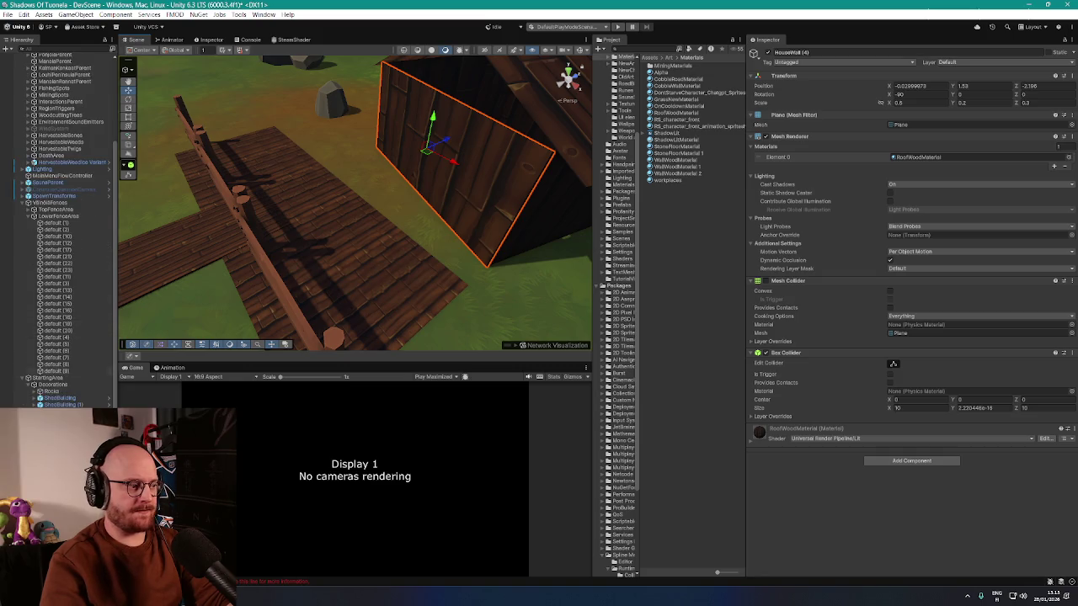
{"action": "left_click", "coordinate": [440, 177]}
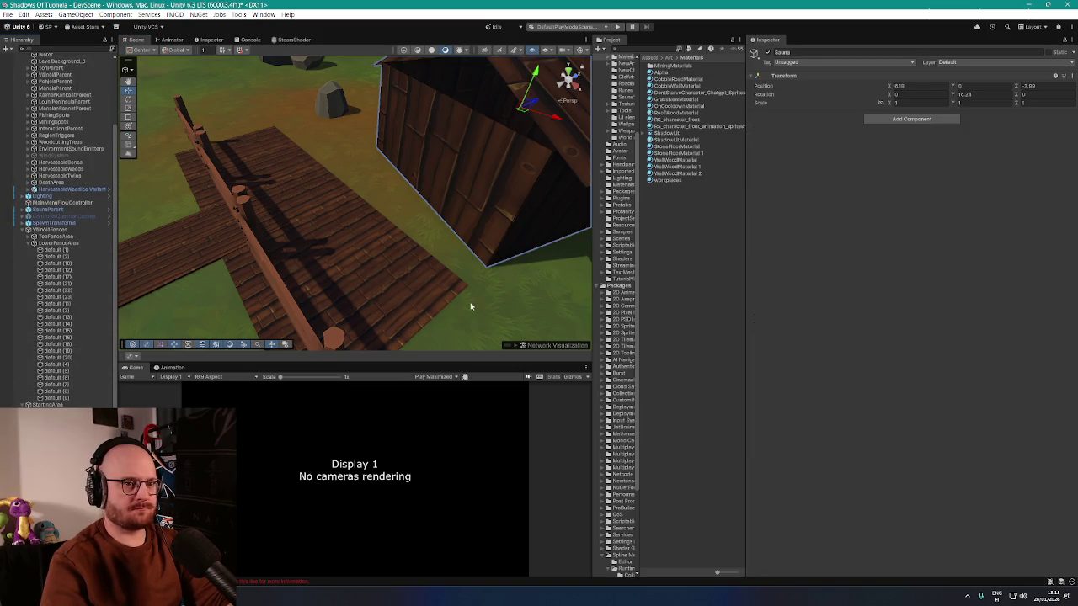
{"action": "left_click_drag", "start_coordinate": [945, 96], "coordinate": [555, 142]}
- Slide the house back toward the terrace and pick out the nearby Rock 010 copies
{"action": "left_click_drag", "start_coordinate": [514, 112], "coordinate": [489, 113]}
{"action": "mouse_move", "coordinate": [416, 156]}
{"action": "left_mouse_down"}
{"action": "mouse_move", "coordinate": [500, 149]}
{"action": "mouse_move", "coordinate": [551, 161]}
{"action": "mouse_move", "coordinate": [258, 176]}
{"action": "mouse_move", "coordinate": [378, 180]}
{"action": "mouse_move", "coordinate": [271, 146]}
{"action": "mouse_move", "coordinate": [286, 160]}
{"action": "mouse_move", "coordinate": [223, 160]}
{"action": "mouse_move", "coordinate": [421, 164]}
{"action": "mouse_move", "coordinate": [427, 186]}
{"action": "left_mouse_up"}
{"action": "left_click", "coordinate": [256, 176]}
{"action": "left_click", "coordinate": [257, 157]}
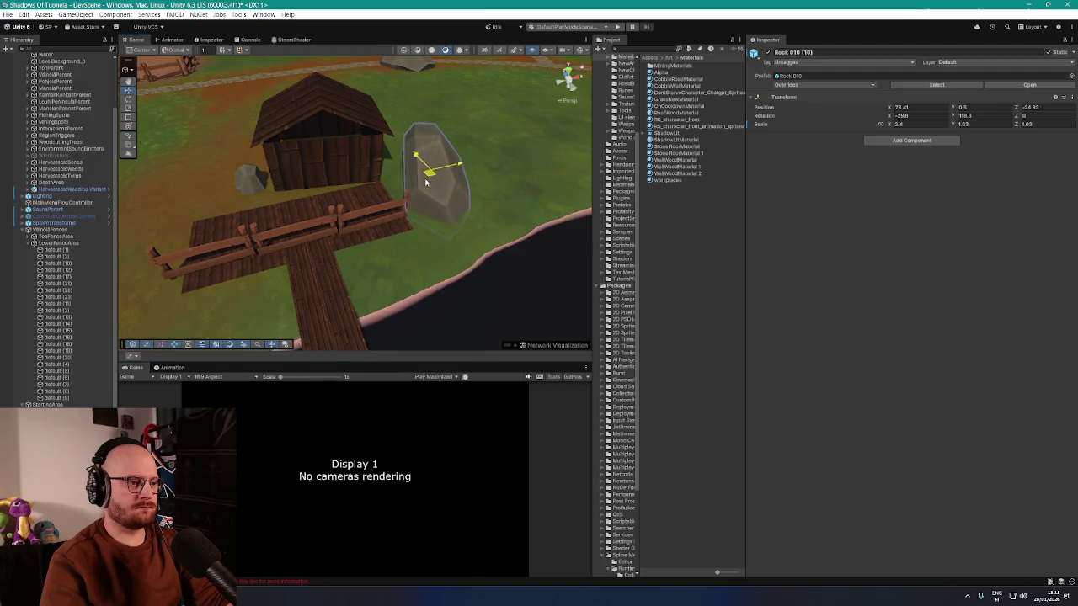
{"action": "left_click", "coordinate": [416, 44]}
{"action": "mouse_move", "coordinate": [416, 44]}
{"action": "left_mouse_down"}
{"action": "mouse_move", "coordinate": [500, 154]}
{"action": "mouse_move", "coordinate": [337, 110]}
{"action": "left_mouse_up"}
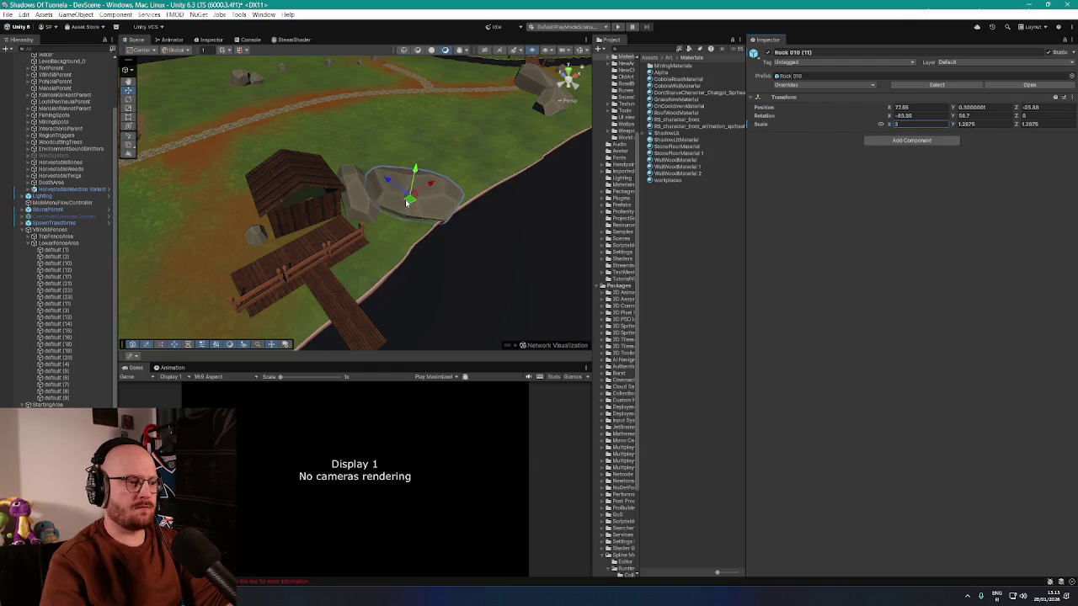
- Survey the fence, boardwalk and field, selecting Rock 010 (7) and Rock 010 (5)
{"action": "mouse_move", "coordinate": [402, 194]}
{"action": "left_mouse_down"}
{"action": "mouse_move", "coordinate": [423, 168]}
{"action": "mouse_move", "coordinate": [447, 163]}
{"action": "left_mouse_up"}
{"action": "scroll", "coordinate": [337, 188], "scroll_direction": "up", "scroll_amount": 5}
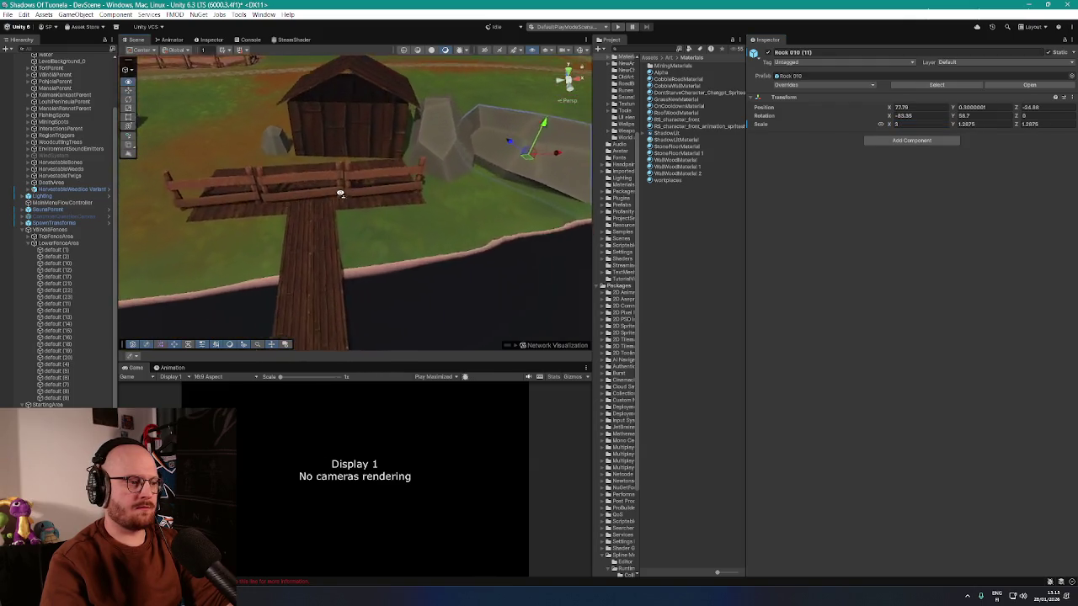
{"action": "mouse_move", "coordinate": [337, 189]}
{"action": "left_mouse_down"}
{"action": "mouse_move", "coordinate": [491, 205]}
{"action": "mouse_move", "coordinate": [488, 169]}
{"action": "mouse_move", "coordinate": [472, 171]}
{"action": "mouse_move", "coordinate": [315, 251]}
{"action": "left_mouse_up"}
{"action": "mouse_move", "coordinate": [418, 182]}
{"action": "left_mouse_down"}
{"action": "mouse_move", "coordinate": [308, 182]}
{"action": "mouse_move", "coordinate": [160, 220]}
{"action": "left_mouse_up"}
{"action": "left_click", "coordinate": [308, 182]}
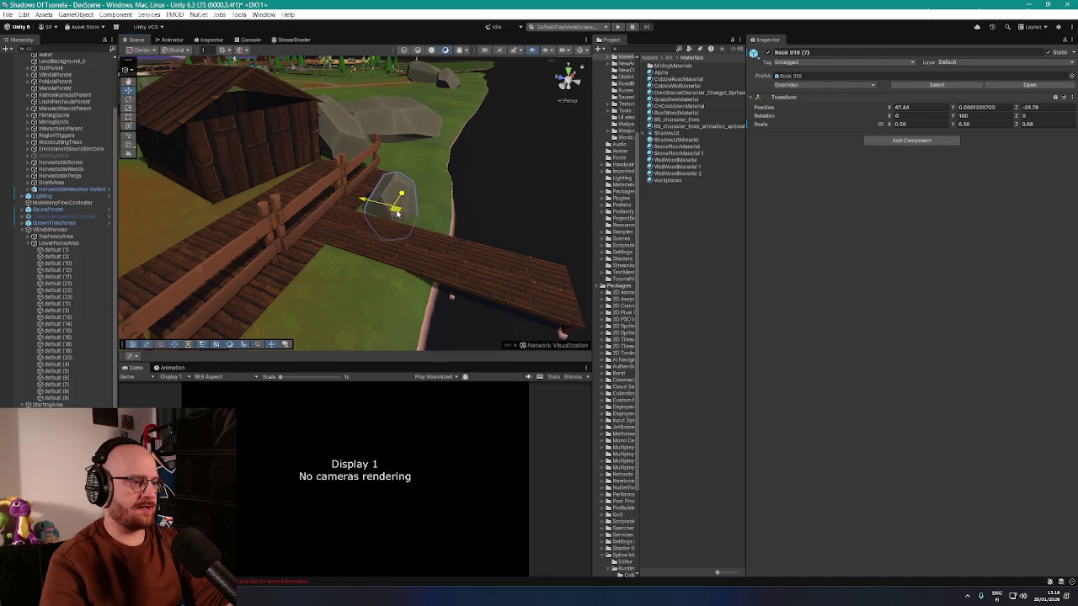
{"action": "mouse_move", "coordinate": [398, 213]}
{"action": "left_mouse_down"}
{"action": "mouse_move", "coordinate": [421, 187]}
{"action": "mouse_move", "coordinate": [356, 197]}
{"action": "mouse_move", "coordinate": [421, 194]}
{"action": "mouse_move", "coordinate": [498, 143]}
{"action": "left_mouse_up"}
{"action": "left_click", "coordinate": [437, 185]}
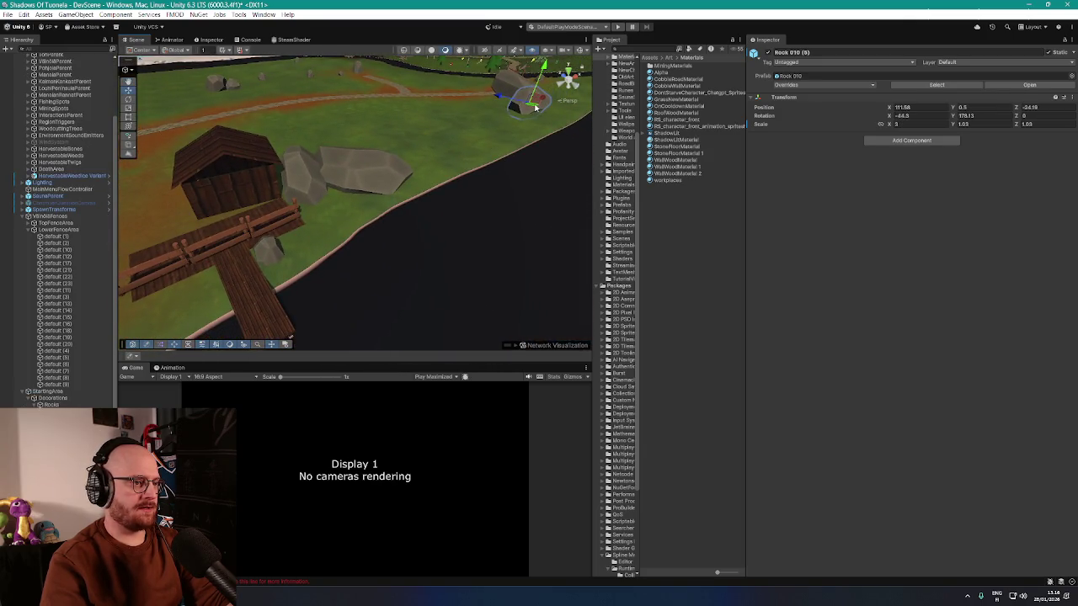
- Move Rock 010 (12) up and to the left near the hut
{"action": "mouse_move", "coordinate": [534, 107]}
{"action": "left_mouse_down"}
{"action": "mouse_move", "coordinate": [379, 181]}
{"action": "mouse_move", "coordinate": [354, 166]}
{"action": "mouse_move", "coordinate": [429, 163]}
{"action": "left_mouse_up"}
{"action": "scroll", "coordinate": [429, 163], "scroll_direction": "down", "scroll_amount": 3}
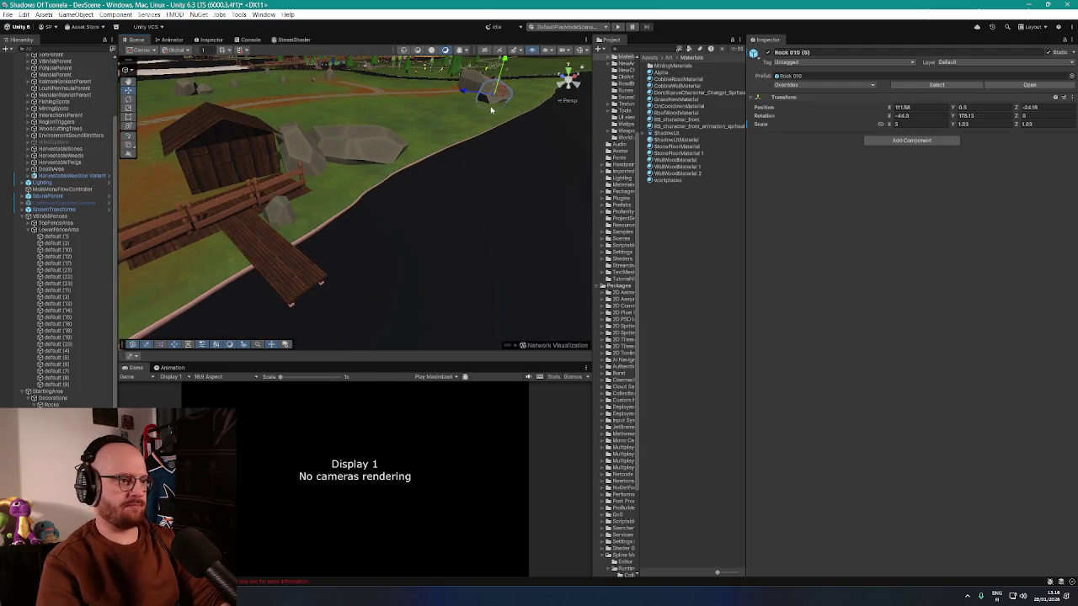
{"action": "left_click", "coordinate": [365, 200]}
{"action": "mouse_move", "coordinate": [366, 199]}
{"action": "left_mouse_down"}
{"action": "mouse_move", "coordinate": [339, 186]}
{"action": "mouse_move", "coordinate": [378, 176]}
{"action": "mouse_move", "coordinate": [360, 146]}
{"action": "mouse_move", "coordinate": [344, 165]}
{"action": "mouse_move", "coordinate": [301, 157]}
{"action": "mouse_move", "coordinate": [340, 174]}
{"action": "mouse_move", "coordinate": [421, 175]}
{"action": "left_mouse_up"}
{"action": "left_click", "coordinate": [307, 164]}
- Tilt fence default (11) about 25° forward and slightly sideways, turn it 19°, and shift it left
{"action": "left_click", "coordinate": [429, 171]}
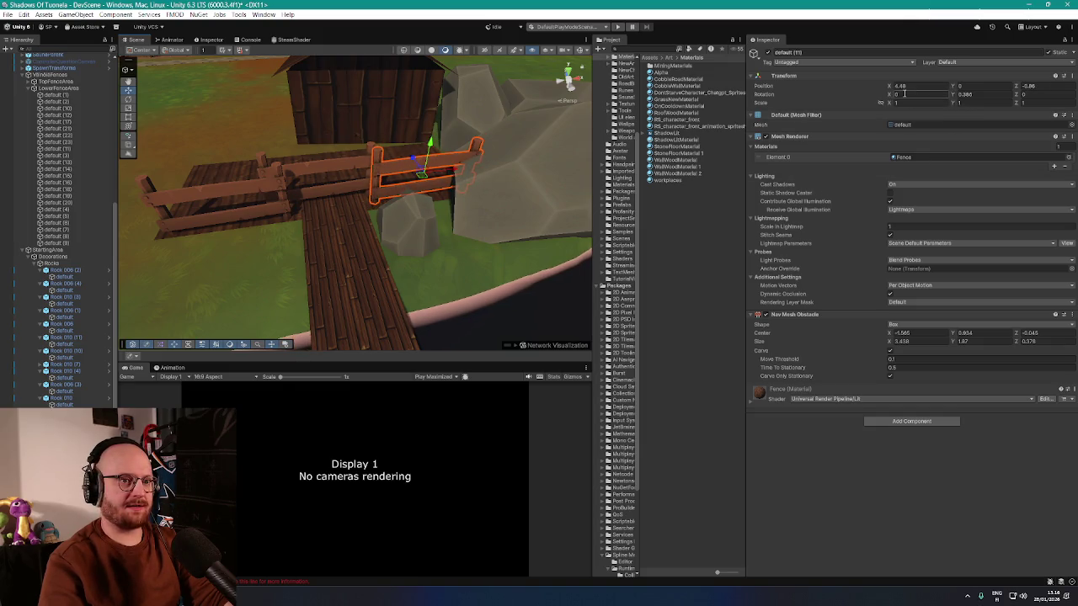
{"action": "left_click_drag", "start_coordinate": [879, 97], "coordinate": [880, 103]}
{"action": "mouse_move", "coordinate": [395, 206]}
{"action": "left_mouse_down"}
{"action": "mouse_move", "coordinate": [464, 219]}
{"action": "mouse_move", "coordinate": [424, 163]}
{"action": "mouse_move", "coordinate": [419, 195]}
{"action": "mouse_move", "coordinate": [387, 183]}
{"action": "left_mouse_up"}
{"action": "left_click_drag", "start_coordinate": [1019, 97], "coordinate": [1048, 102]}
{"action": "left_click_drag", "start_coordinate": [923, 93], "coordinate": [676, 89]}
{"action": "left_click_drag", "start_coordinate": [408, 192], "coordinate": [408, 199]}
- Move fence default (10) to the left and set the Bridge's Scale X to 3
{"action": "left_click", "coordinate": [452, 173]}
{"action": "mouse_move", "coordinate": [452, 173]}
{"action": "left_mouse_down"}
{"action": "mouse_move", "coordinate": [296, 195]}
{"action": "mouse_move", "coordinate": [323, 245]}
{"action": "mouse_move", "coordinate": [416, 224]}
{"action": "mouse_move", "coordinate": [345, 227]}
{"action": "mouse_move", "coordinate": [469, 197]}
{"action": "left_mouse_up"}
{"action": "left_click", "coordinate": [433, 211]}
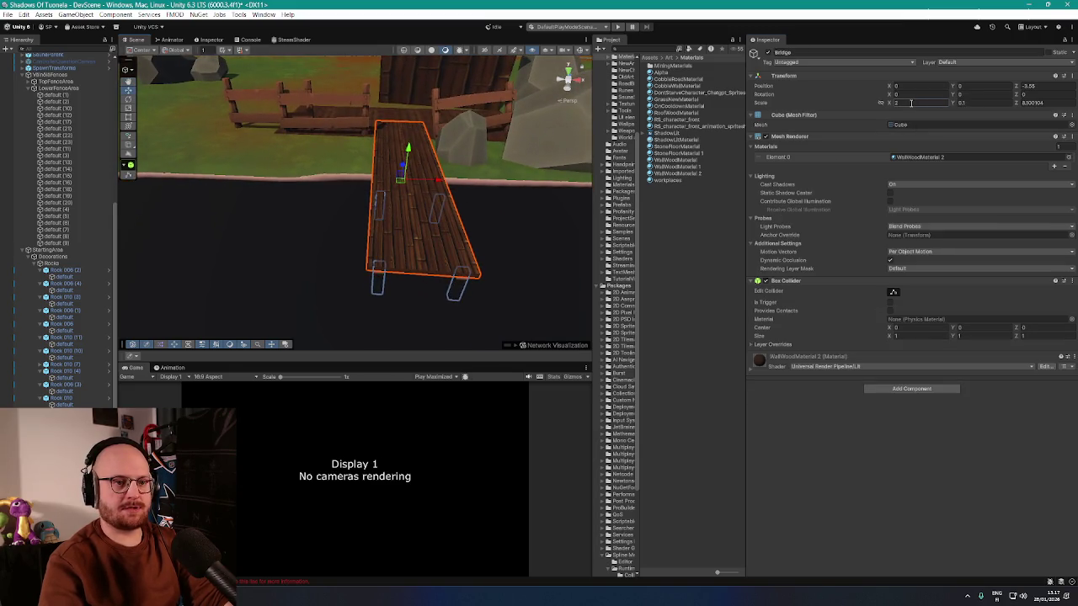
{"action": "type", "text": "3"}
- Lower the Terrace floor from Y 0.05 to 0.01 so it rests flatter on the grass
{"action": "mouse_move", "coordinate": [522, 156]}
{"action": "left_mouse_down"}
{"action": "mouse_move", "coordinate": [515, 112]}
{"action": "mouse_move", "coordinate": [511, 184]}
{"action": "mouse_move", "coordinate": [578, 176]}
{"action": "mouse_move", "coordinate": [499, 128]}
{"action": "mouse_move", "coordinate": [482, 185]}
{"action": "left_mouse_up"}
{"action": "left_click", "coordinate": [519, 163]}
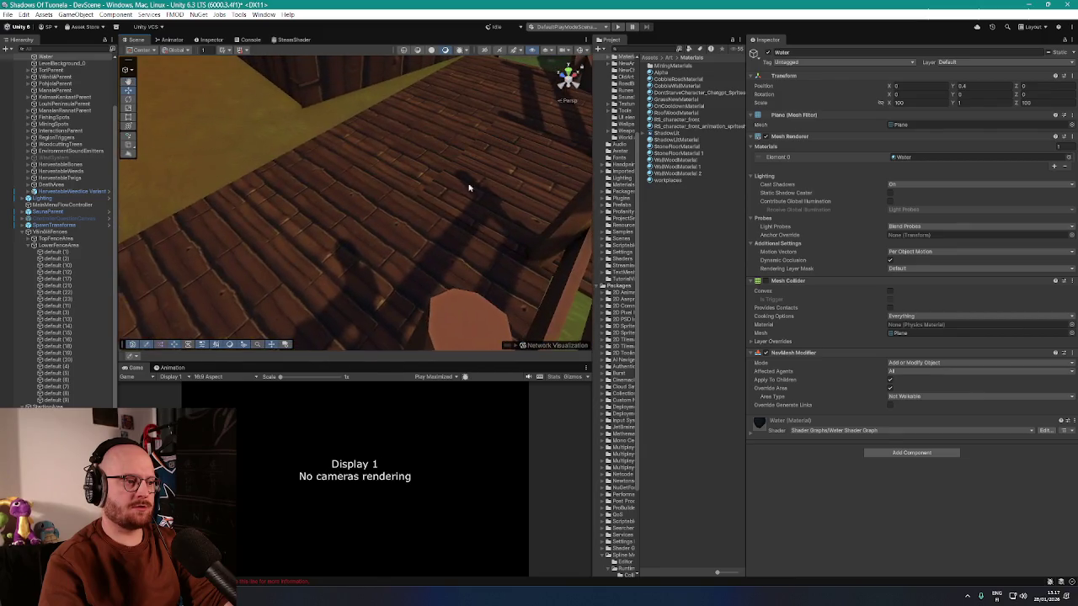
{"action": "left_click", "coordinate": [369, 193]}
{"action": "mouse_move", "coordinate": [369, 193]}
{"action": "left_mouse_down"}
{"action": "mouse_move", "coordinate": [457, 144]}
{"action": "mouse_move", "coordinate": [489, 176]}
{"action": "left_mouse_up"}
{"action": "left_click", "coordinate": [361, 202]}
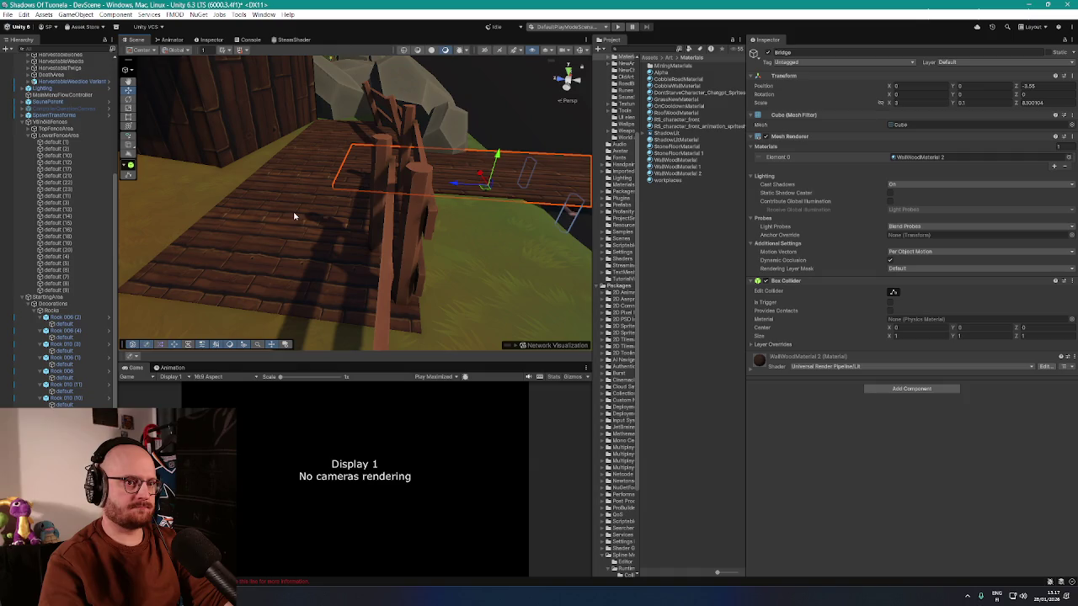
{"action": "left_click", "coordinate": [325, 216]}
{"action": "mouse_move", "coordinate": [325, 216]}
{"action": "left_mouse_down"}
{"action": "mouse_move", "coordinate": [375, 169]}
{"action": "mouse_move", "coordinate": [361, 128]}
{"action": "mouse_move", "coordinate": [390, 176]}
{"action": "mouse_move", "coordinate": [544, 191]}
{"action": "mouse_move", "coordinate": [500, 174]}
{"action": "mouse_move", "coordinate": [341, 246]}
{"action": "left_mouse_up"}
{"action": "scroll", "coordinate": [59, 227], "scroll_direction": "down", "scroll_amount": 3}
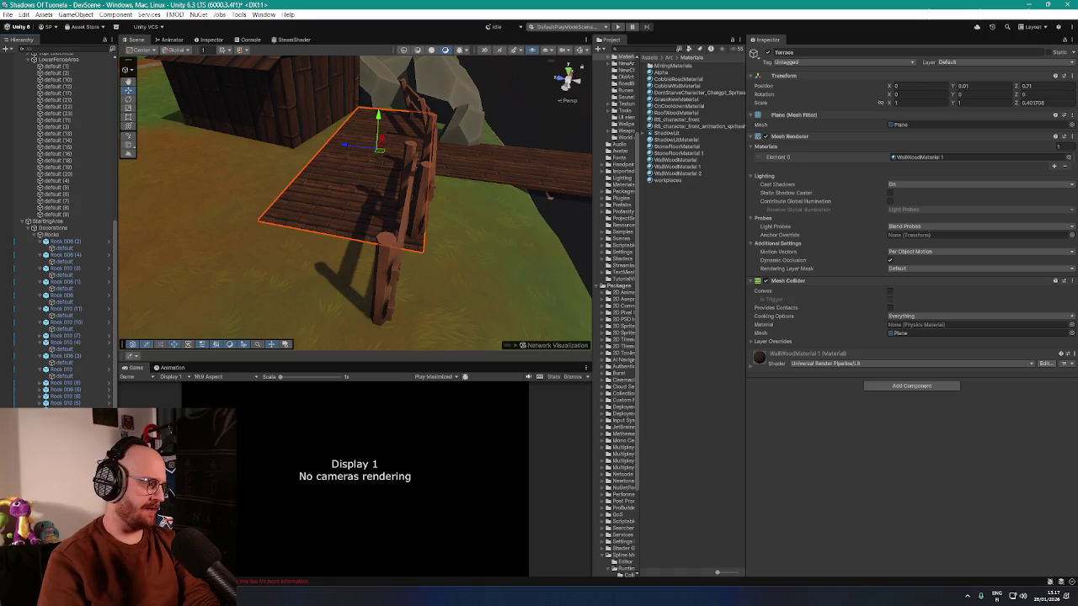
{"action": "double_click", "coordinate": [58, 53]}
{"action": "right_click", "coordinate": [51, 52]}
- Add a cube, stretch it into a long flat plank, and set its Y position to -0.57
{"action": "mouse_move", "coordinate": [131, 241]}
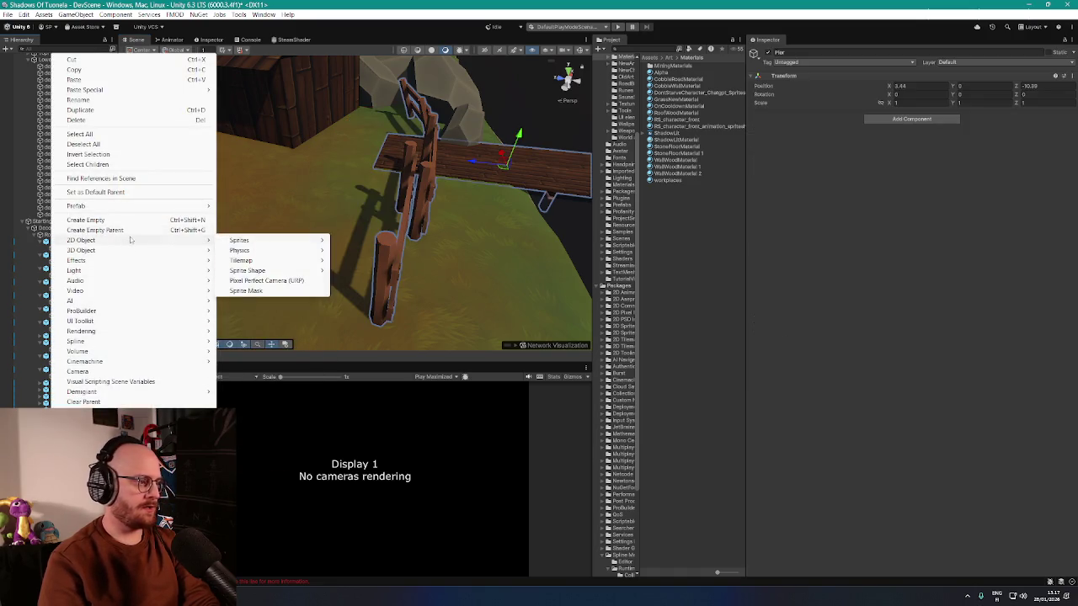
{"action": "mouse_move", "coordinate": [119, 307]}
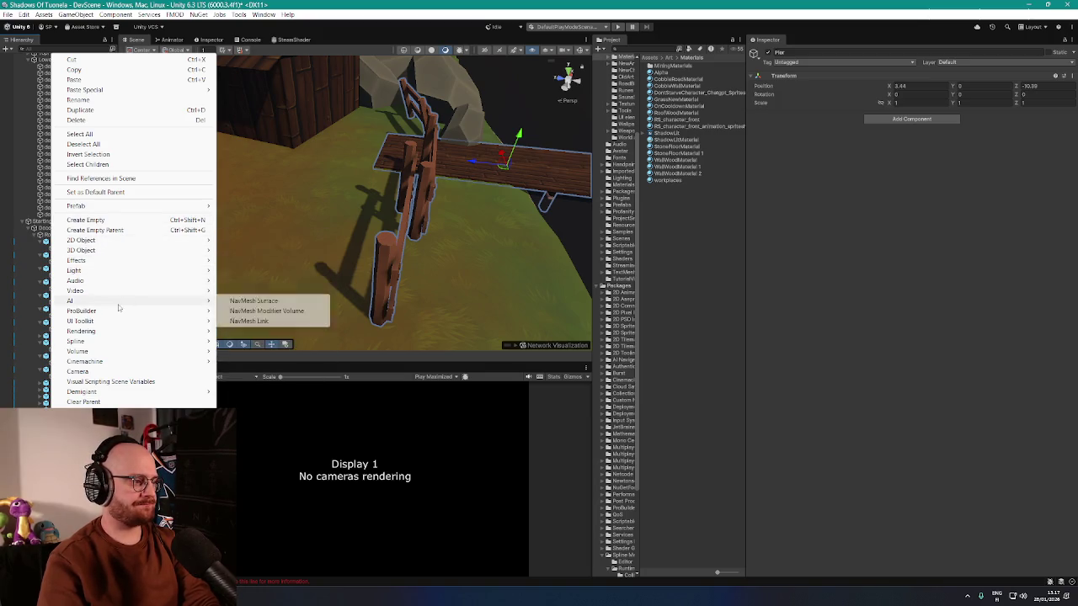
{"action": "mouse_move", "coordinate": [178, 252]}
{"action": "left_click", "coordinate": [238, 252]}
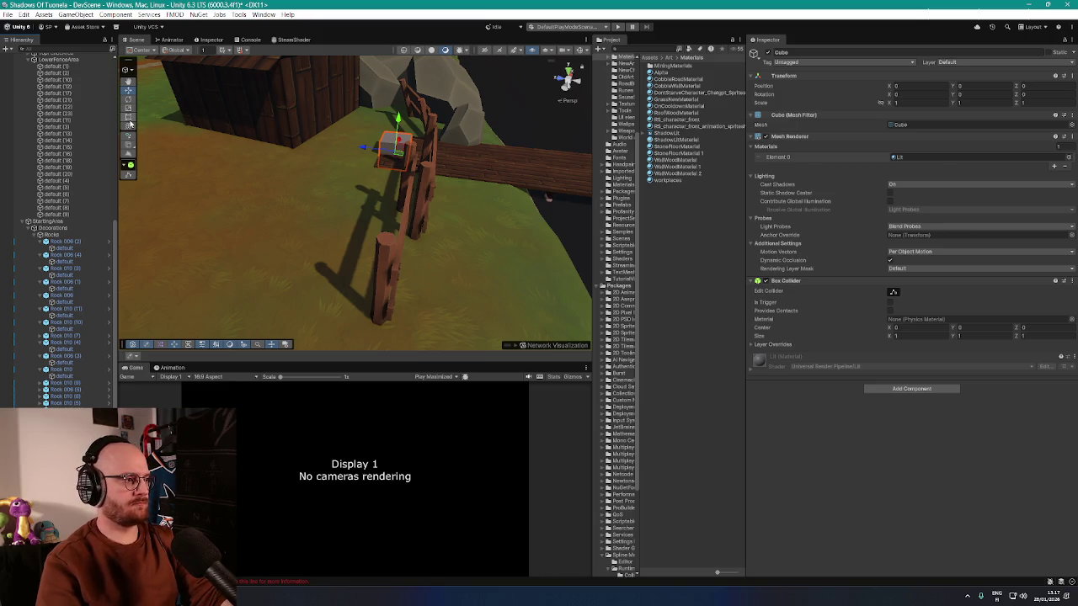
{"action": "mouse_move", "coordinate": [362, 160]}
{"action": "left_mouse_down"}
{"action": "mouse_move", "coordinate": [373, 177]}
{"action": "mouse_move", "coordinate": [515, 242]}
{"action": "left_mouse_up"}
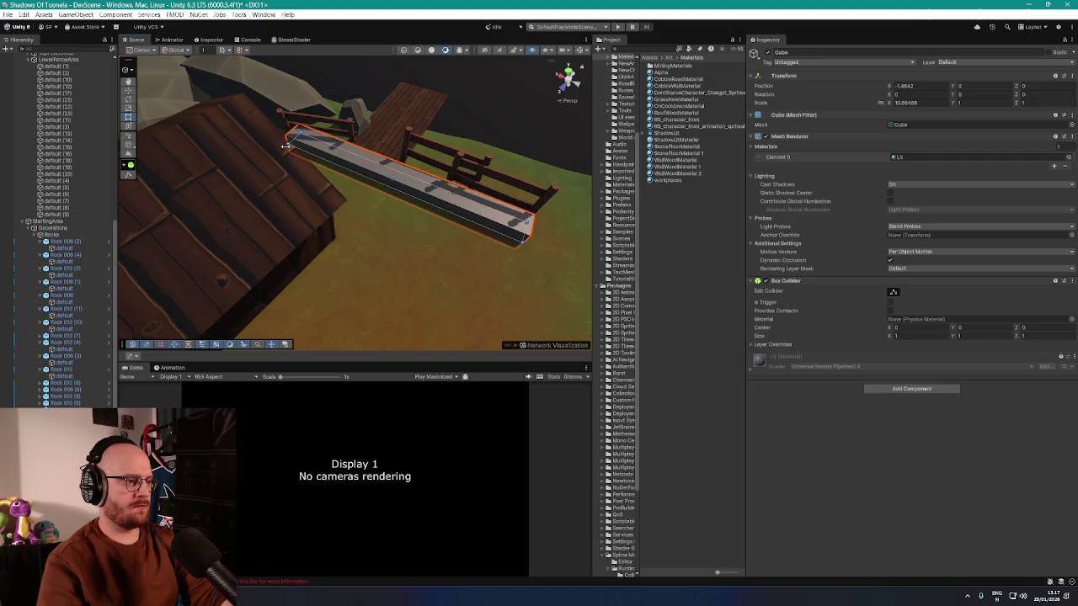
{"action": "mouse_move", "coordinate": [394, 190]}
{"action": "left_mouse_down"}
{"action": "mouse_move", "coordinate": [362, 311]}
{"action": "mouse_move", "coordinate": [316, 237]}
{"action": "mouse_move", "coordinate": [288, 238]}
{"action": "mouse_move", "coordinate": [404, 159]}
{"action": "left_mouse_up"}
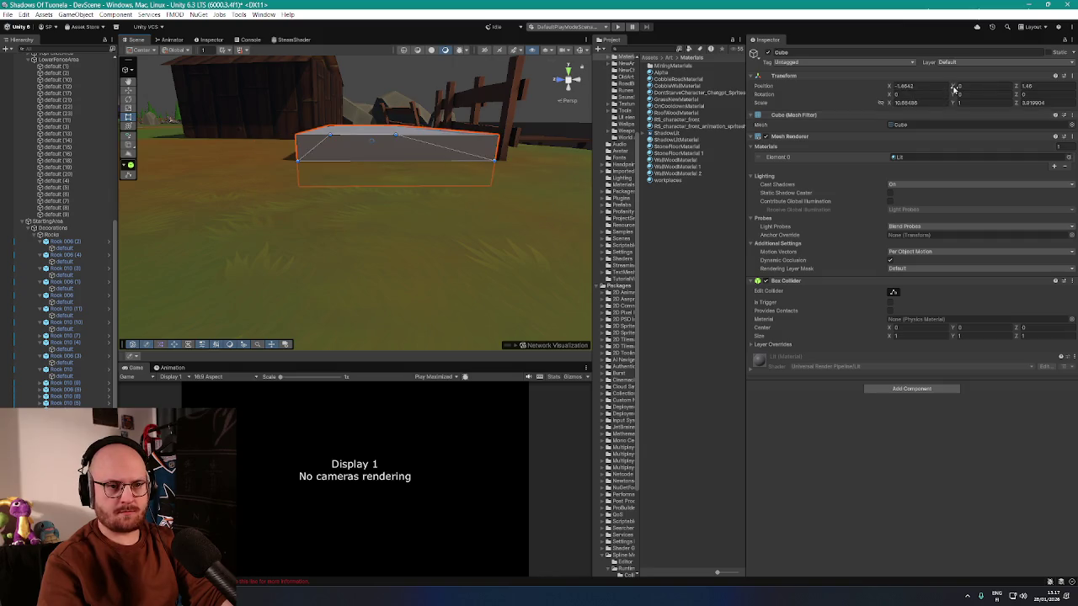
{"action": "left_click_drag", "start_coordinate": [952, 87], "coordinate": [947, 93]}
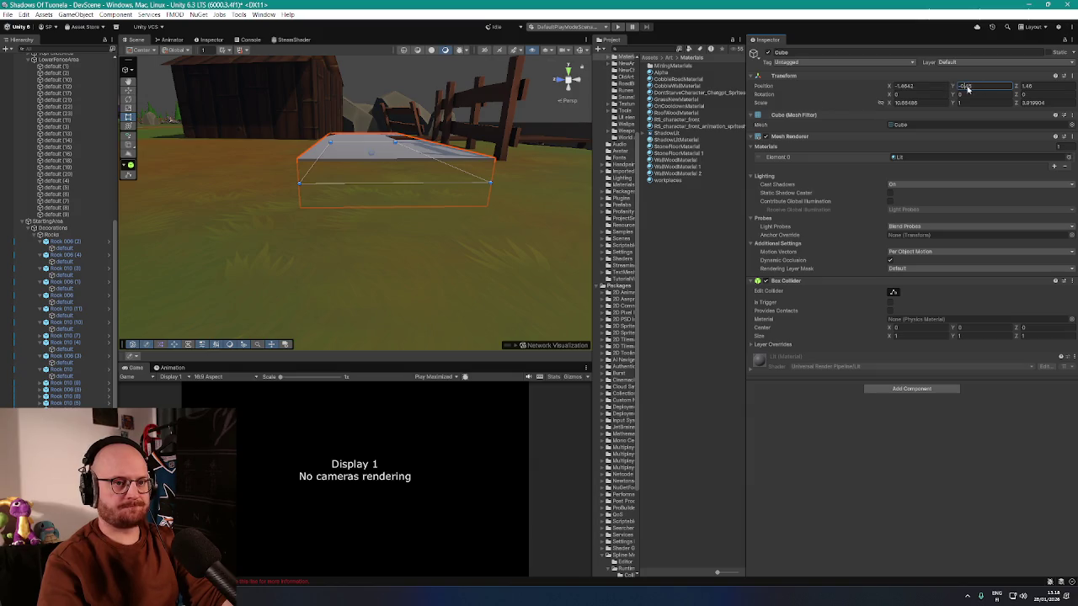
{"action": "type", "text": "-0.5"}
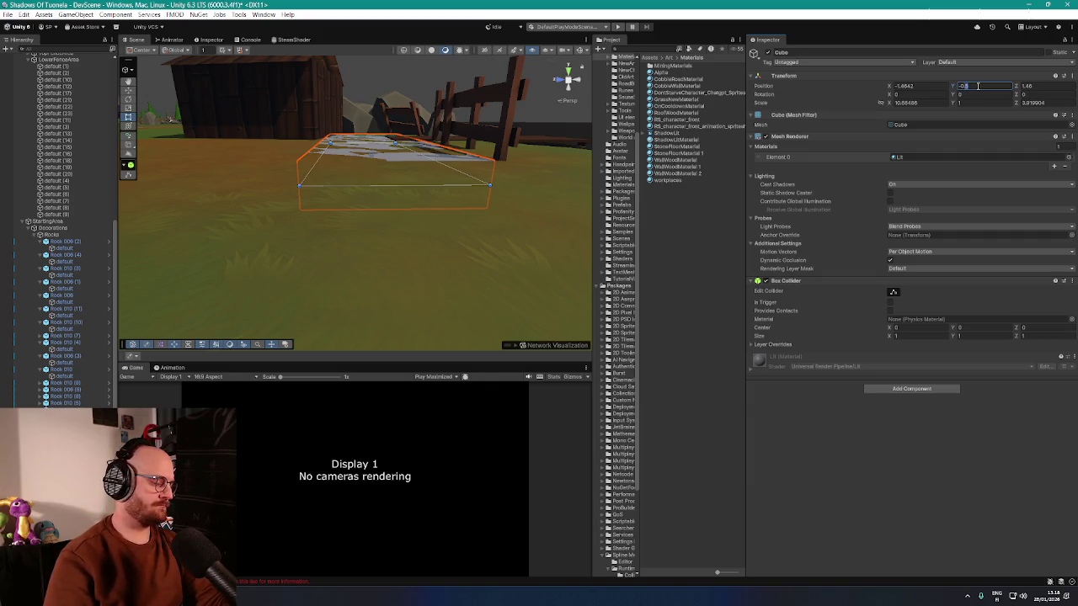
{"action": "type", "text": "7"}
- Apply StoneFloorMaterial 1 to the slab, then replace it with WallWoodMaterial 1
{"action": "scroll", "coordinate": [481, 177], "scroll_direction": "up", "scroll_amount": 5}
{"action": "left_click_drag", "start_coordinate": [527, 203], "coordinate": [538, 195]}
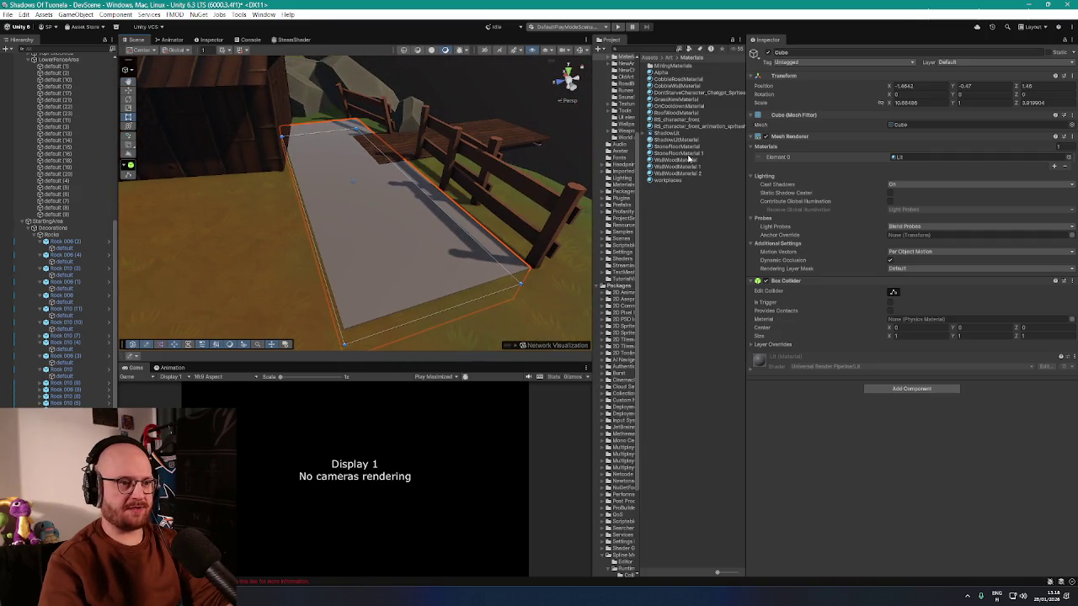
{"action": "mouse_move", "coordinate": [687, 159]}
{"action": "left_mouse_down"}
{"action": "mouse_move", "coordinate": [590, 168]}
{"action": "mouse_move", "coordinate": [446, 143]}
{"action": "mouse_move", "coordinate": [375, 223]}
{"action": "left_mouse_up"}
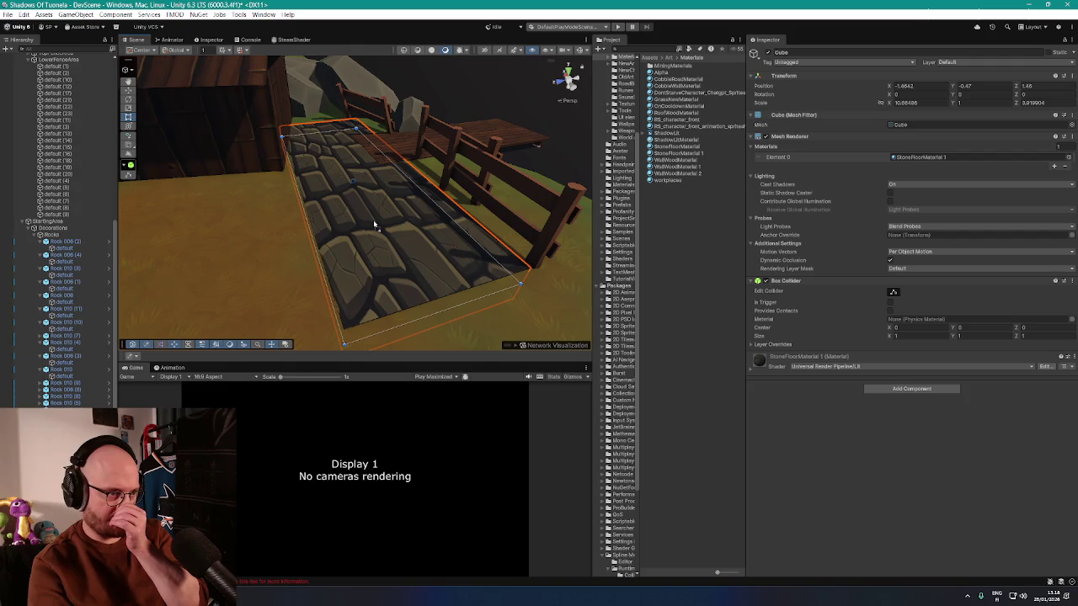
{"action": "mouse_move", "coordinate": [687, 168]}
{"action": "left_mouse_down"}
{"action": "mouse_move", "coordinate": [360, 198]}
{"action": "mouse_move", "coordinate": [500, 168]}
{"action": "mouse_move", "coordinate": [481, 187]}
{"action": "mouse_move", "coordinate": [402, 182]}
{"action": "mouse_move", "coordinate": [385, 197]}
{"action": "mouse_move", "coordinate": [395, 197]}
{"action": "mouse_move", "coordinate": [406, 163]}
{"action": "mouse_move", "coordinate": [433, 167]}
{"action": "left_mouse_up"}
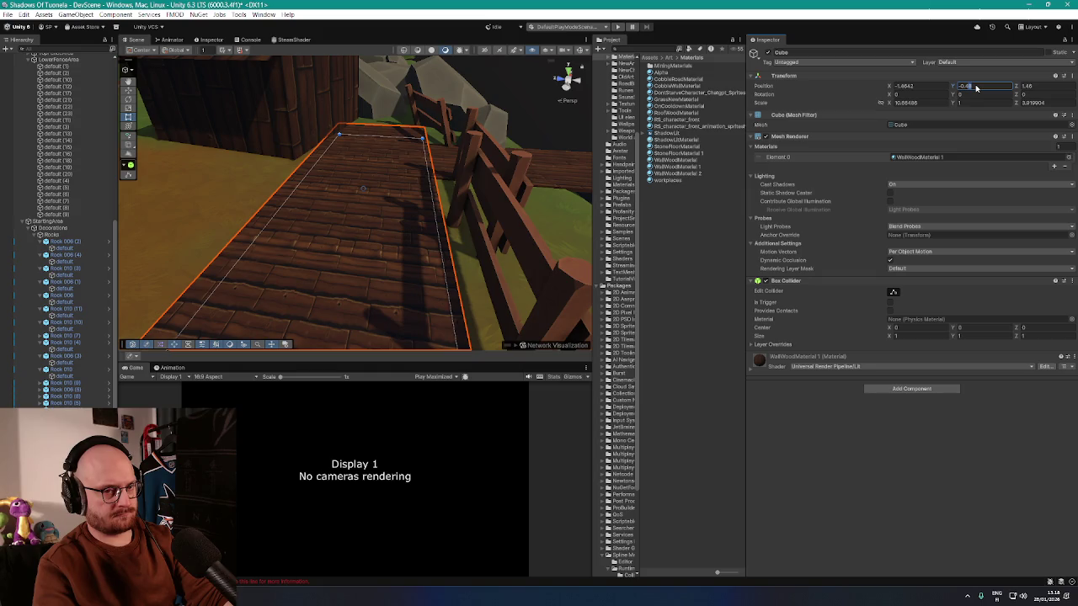
- Select the terrain for texture painting, with the brown New Layer 1 layer chosen
{"action": "scroll", "coordinate": [432, 173], "scroll_direction": "up", "scroll_amount": 10}
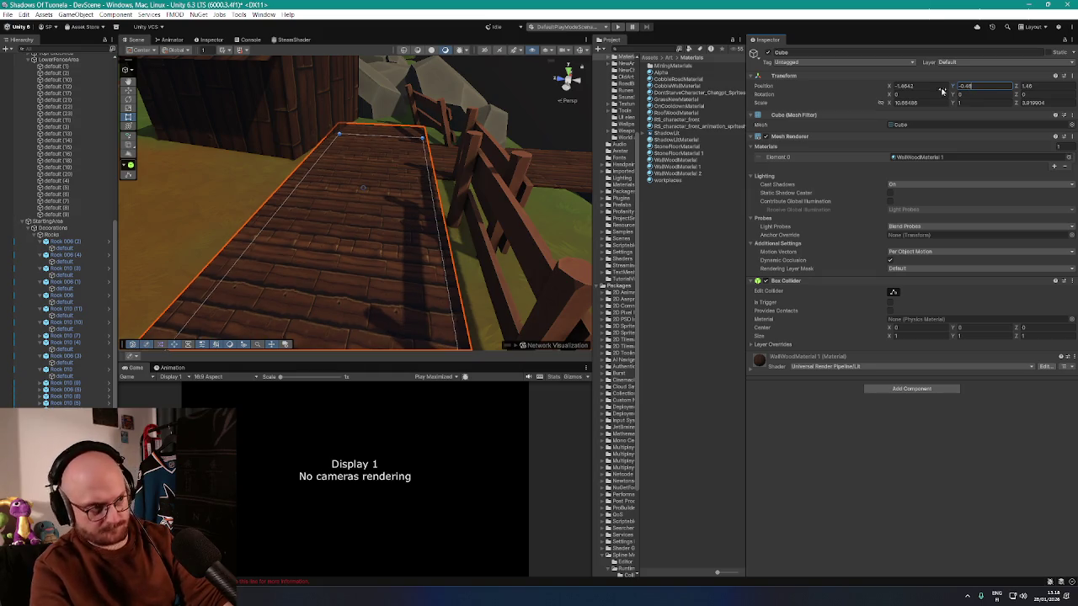
{"action": "left_click", "coordinate": [425, 162]}
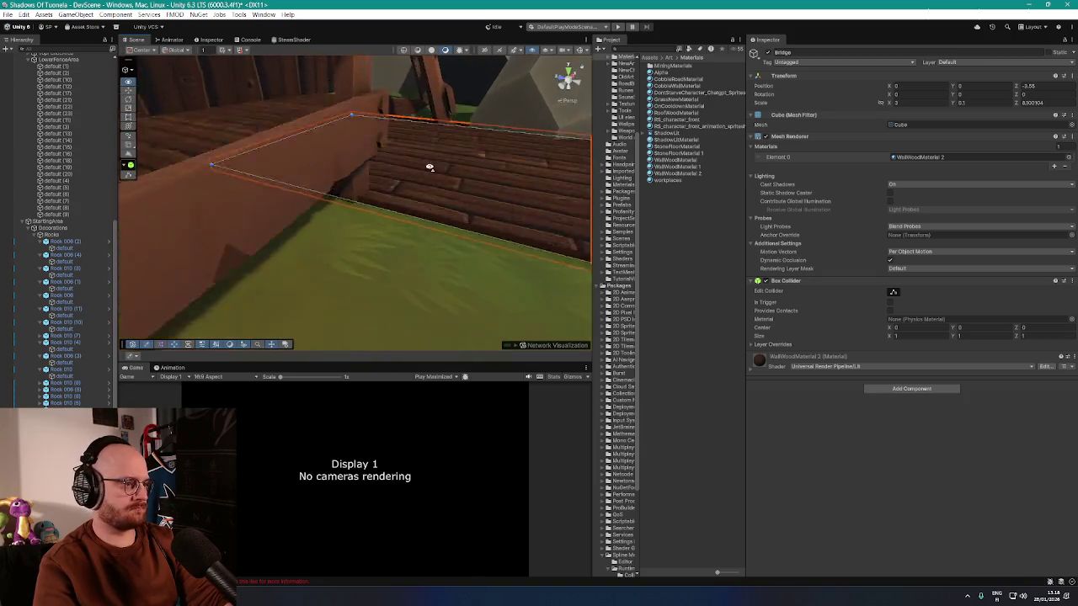
{"action": "scroll", "coordinate": [512, 150], "scroll_direction": "down", "scroll_amount": 10}
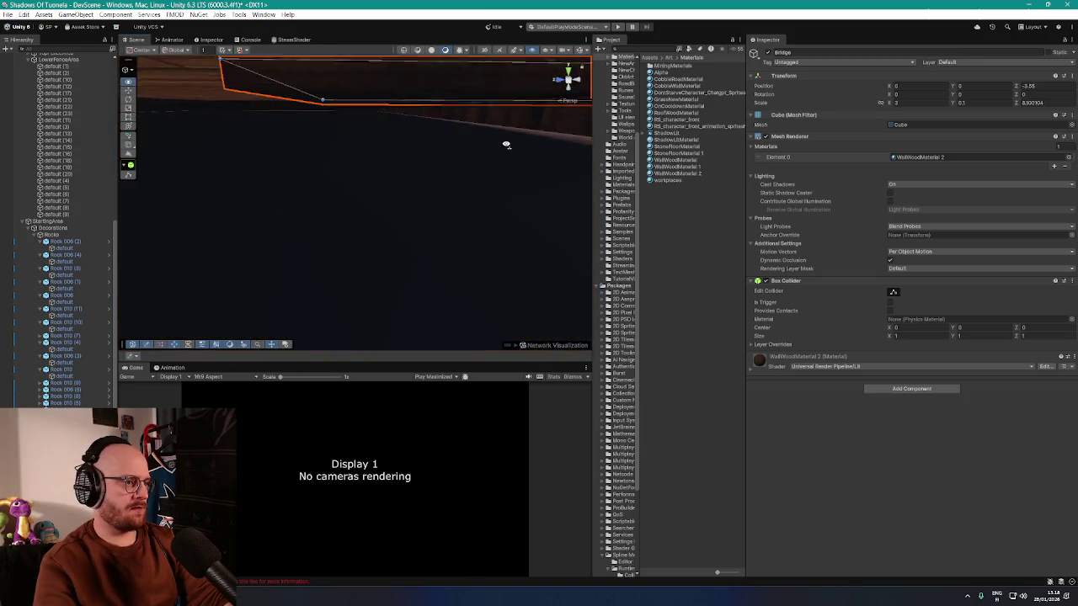
{"action": "scroll", "coordinate": [509, 165], "scroll_direction": "up", "scroll_amount": 5}
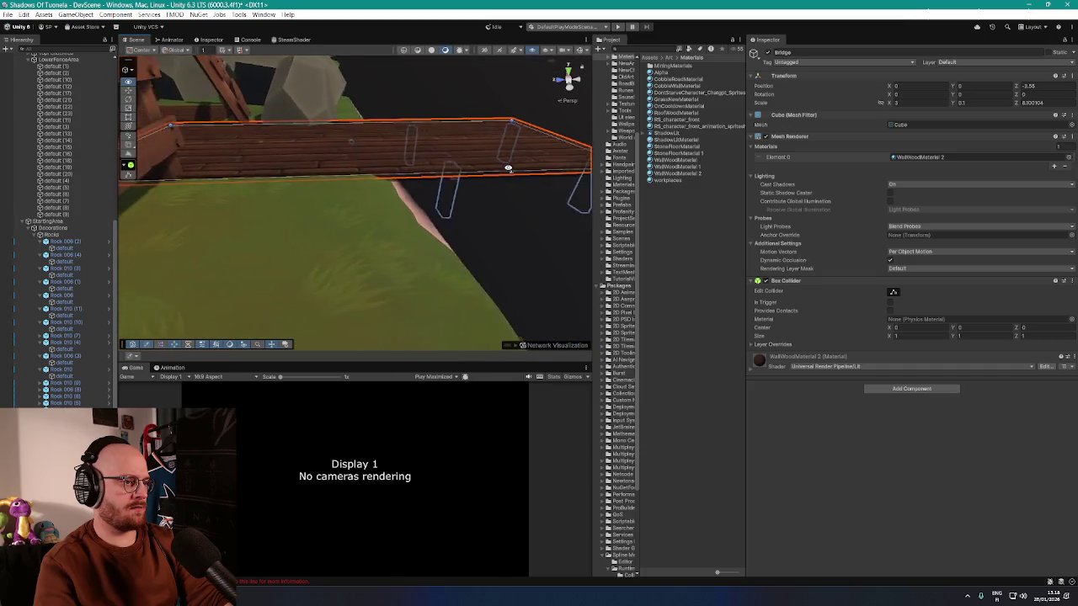
{"action": "left_click_drag", "start_coordinate": [505, 168], "coordinate": [235, 207]}
{"action": "scroll", "coordinate": [57, 261], "scroll_direction": "down", "scroll_amount": 2}
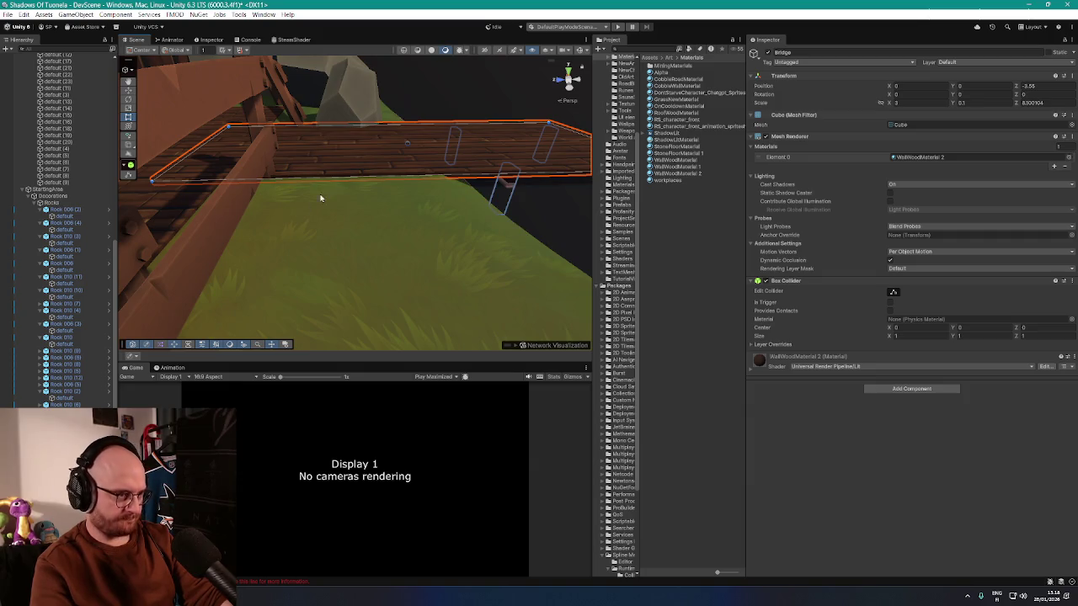
{"action": "scroll", "coordinate": [320, 199], "scroll_direction": "down", "scroll_amount": 5}
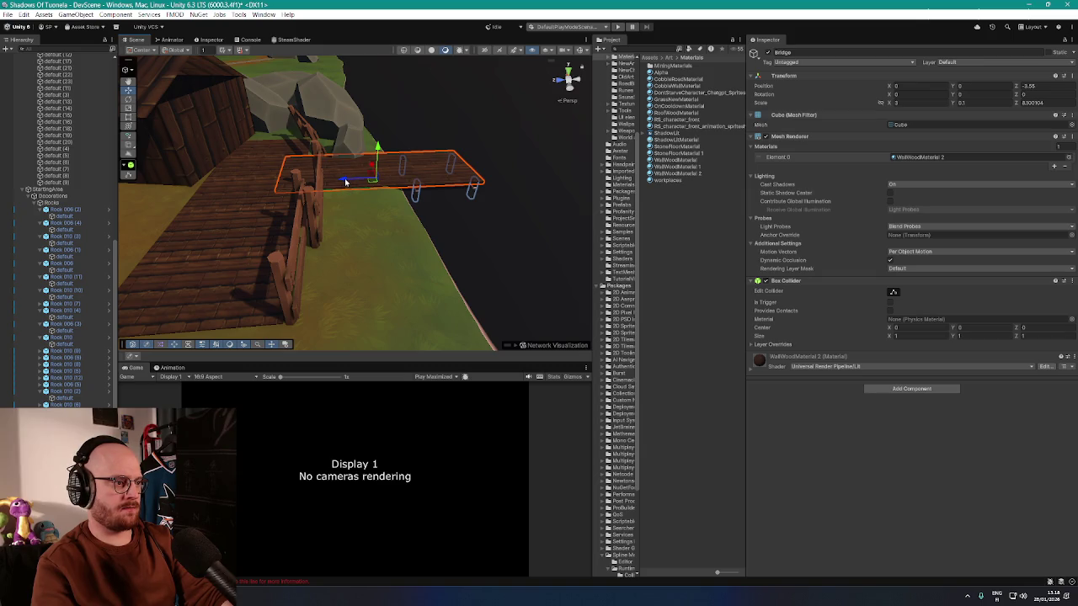
{"action": "left_click_drag", "start_coordinate": [367, 180], "coordinate": [373, 205]}
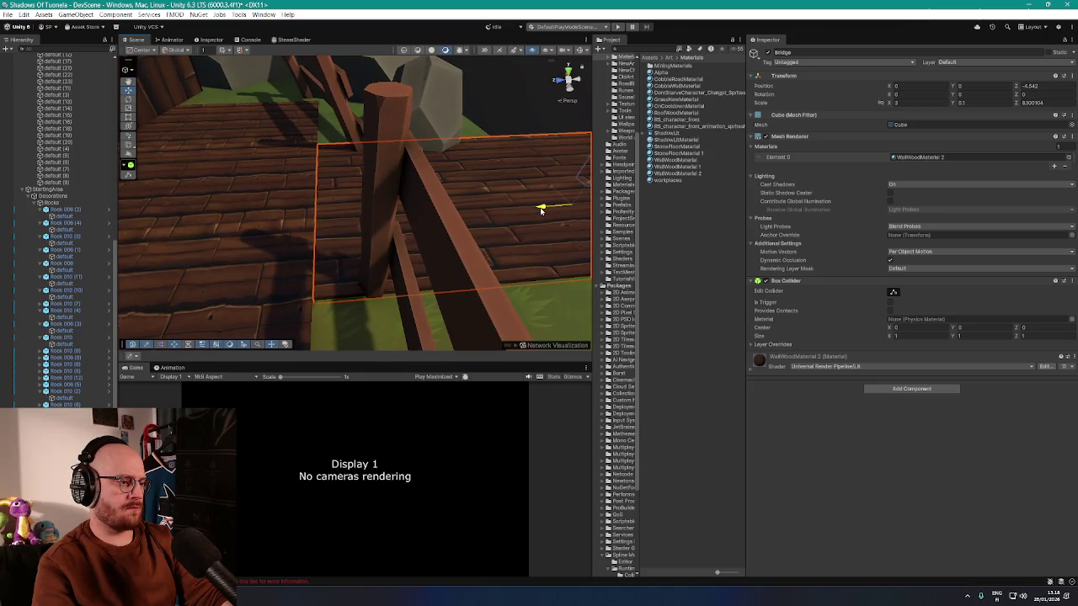
{"action": "mouse_move", "coordinate": [539, 212]}
{"action": "left_mouse_down"}
{"action": "mouse_move", "coordinate": [558, 193]}
{"action": "mouse_move", "coordinate": [517, 228]}
{"action": "mouse_move", "coordinate": [365, 239]}
{"action": "mouse_move", "coordinate": [190, 173]}
{"action": "mouse_move", "coordinate": [187, 206]}
{"action": "left_mouse_up"}
{"action": "left_click", "coordinate": [365, 228]}
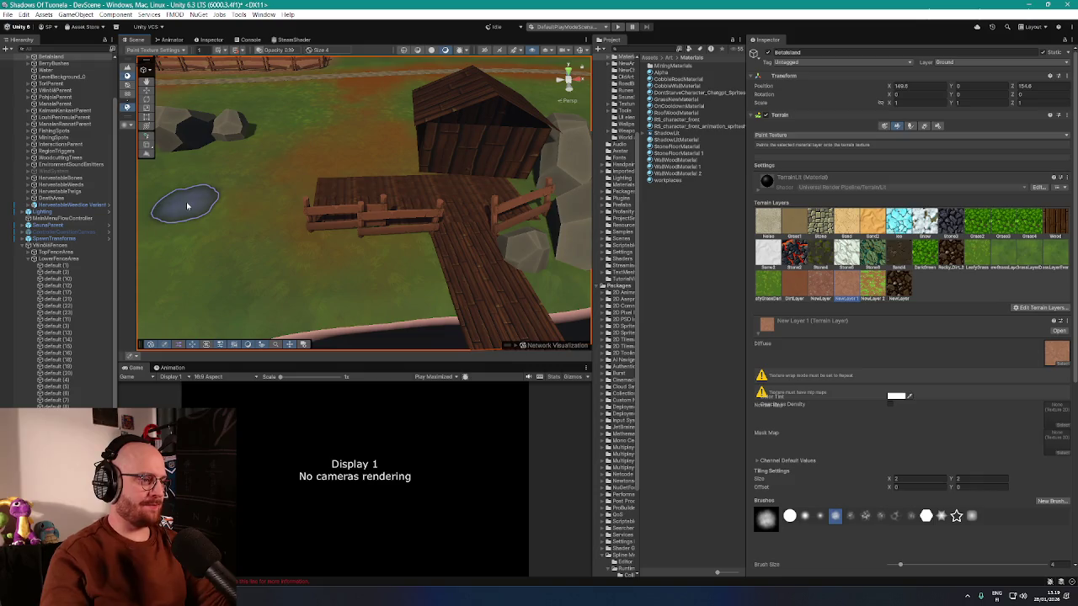
- Frame fence default (12) and move it to a new spot on the platform
{"action": "mouse_move", "coordinate": [288, 217]}
{"action": "left_mouse_down"}
{"action": "mouse_move", "coordinate": [312, 193]}
{"action": "mouse_move", "coordinate": [57, 263]}
{"action": "left_mouse_up"}
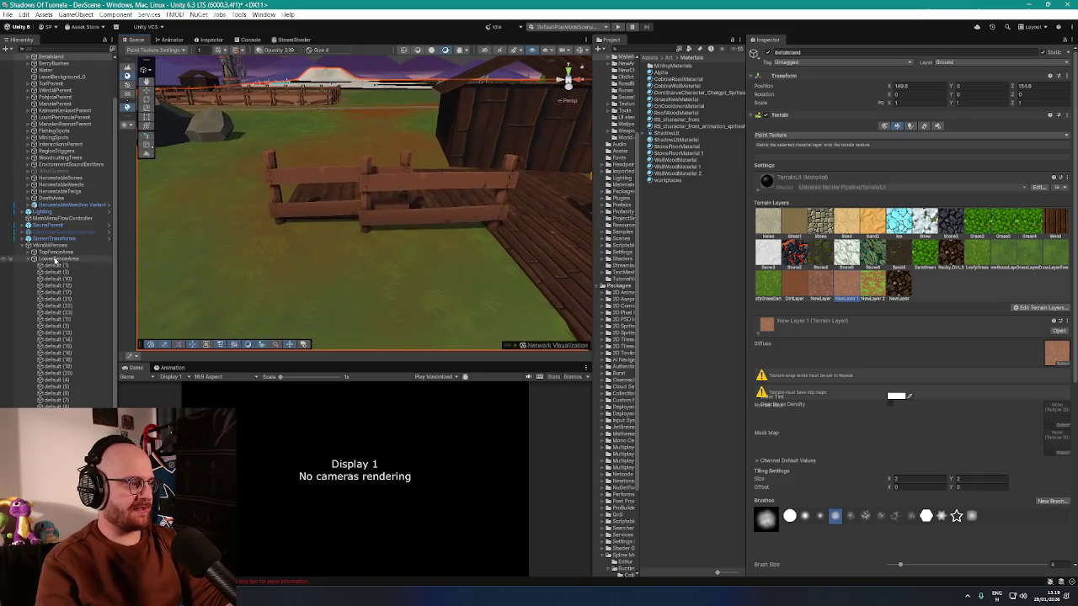
{"action": "double_click", "coordinate": [58, 250]}
{"action": "left_click", "coordinate": [344, 226]}
{"action": "key", "text": "f"}
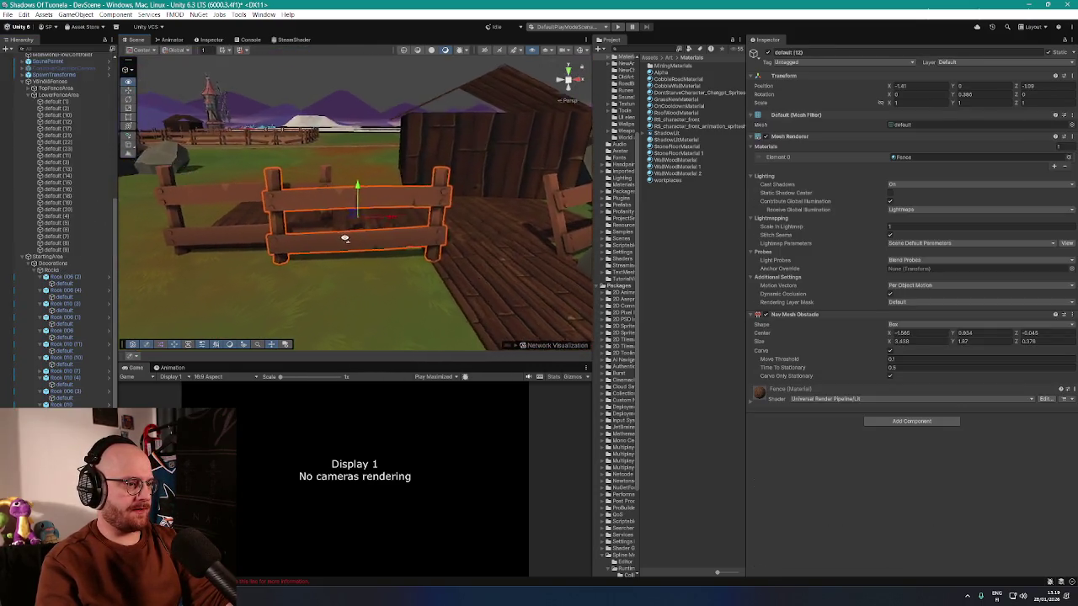
{"action": "mouse_move", "coordinate": [338, 245]}
{"action": "left_mouse_down"}
{"action": "mouse_move", "coordinate": [348, 277]}
{"action": "mouse_move", "coordinate": [365, 284]}
{"action": "mouse_move", "coordinate": [362, 196]}
{"action": "mouse_move", "coordinate": [337, 188]}
{"action": "left_mouse_up"}
{"action": "left_click_drag", "start_coordinate": [370, 227], "coordinate": [339, 229]}
- Frame fence default (10), shift it left, and move it up toward the barn
{"action": "left_click", "coordinate": [223, 215]}
{"action": "key", "text": "f"}
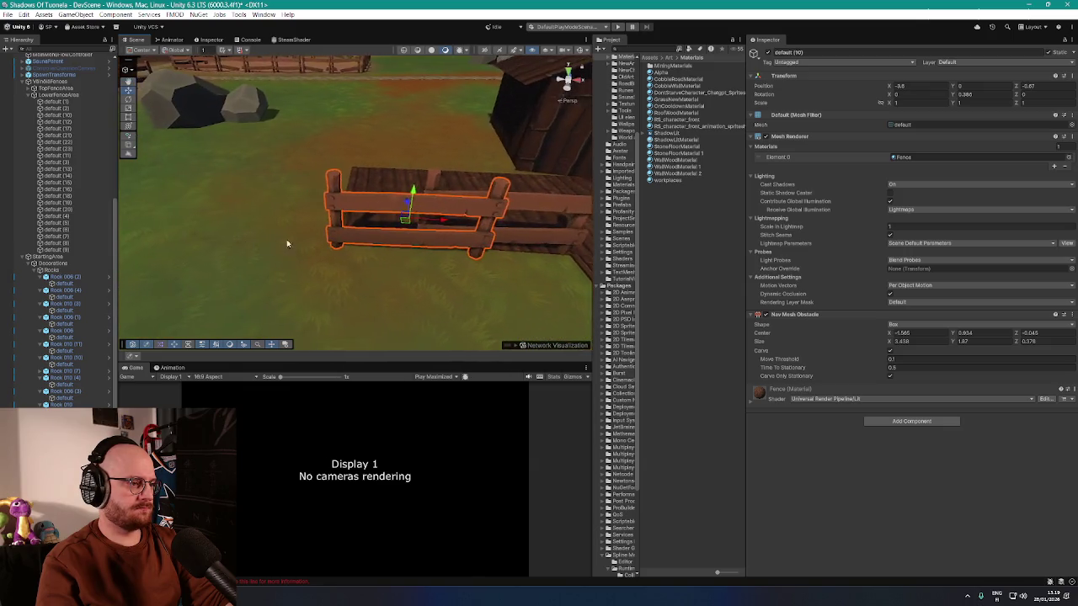
{"action": "mouse_move", "coordinate": [408, 223]}
{"action": "left_mouse_down"}
{"action": "mouse_move", "coordinate": [316, 205]}
{"action": "mouse_move", "coordinate": [354, 217]}
{"action": "mouse_move", "coordinate": [408, 190]}
{"action": "mouse_move", "coordinate": [450, 216]}
{"action": "mouse_move", "coordinate": [428, 211]}
{"action": "mouse_move", "coordinate": [433, 228]}
{"action": "left_mouse_up"}
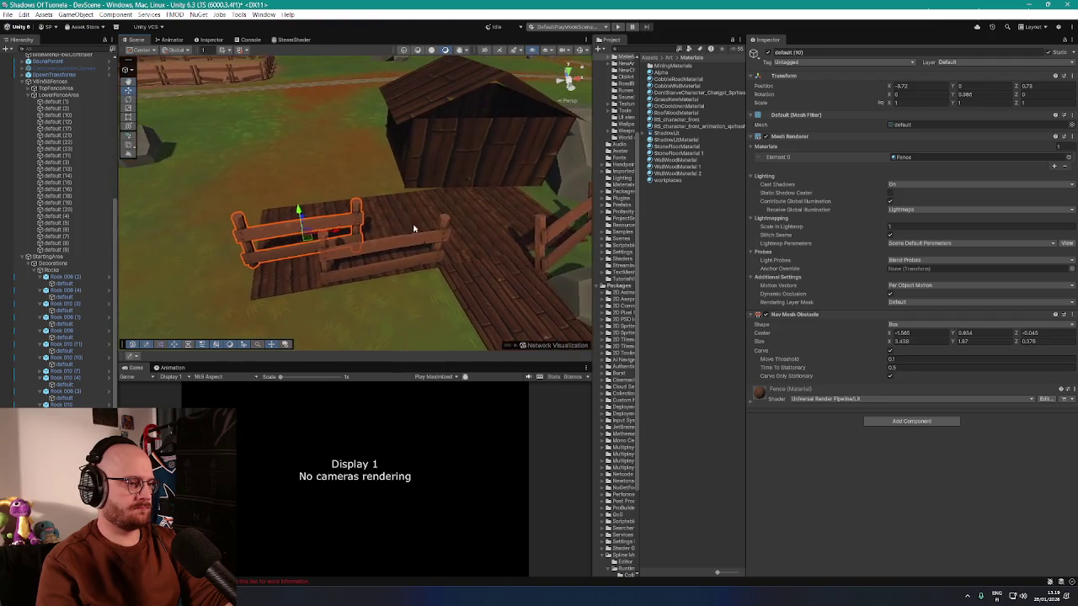
{"action": "mouse_move", "coordinate": [307, 240]}
{"action": "left_mouse_down"}
{"action": "mouse_move", "coordinate": [357, 171]}
{"action": "mouse_move", "coordinate": [435, 205]}
{"action": "mouse_move", "coordinate": [493, 204]}
{"action": "mouse_move", "coordinate": [401, 179]}
{"action": "mouse_move", "coordinate": [440, 176]}
{"action": "mouse_move", "coordinate": [416, 173]}
{"action": "left_mouse_up"}
{"action": "left_click_drag", "start_coordinate": [315, 178], "coordinate": [247, 186]}
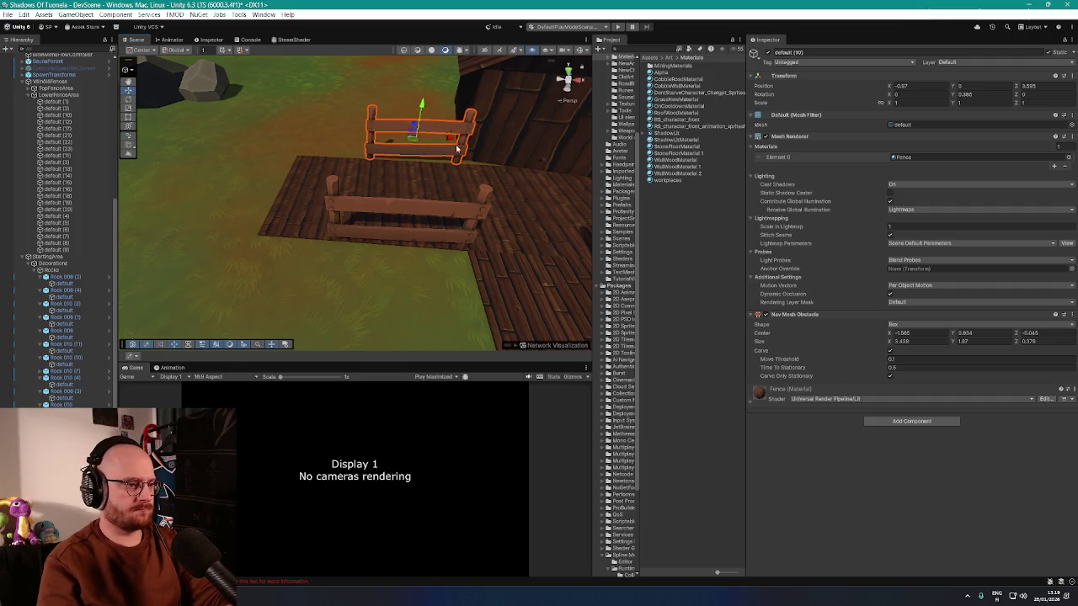
{"action": "scroll", "coordinate": [453, 145], "scroll_direction": "down", "scroll_amount": 3}
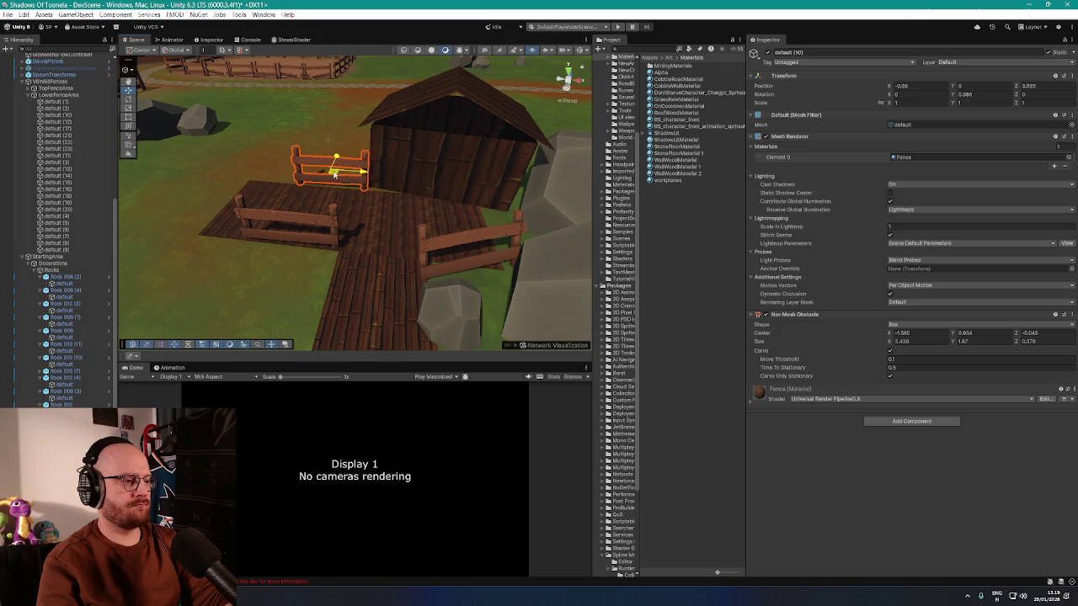
- Select the wood-plank slab, now a broad floor about 10.9 by 3.9 under the fence
{"action": "mouse_move", "coordinate": [328, 172]}
{"action": "left_mouse_down"}
{"action": "mouse_move", "coordinate": [362, 200]}
{"action": "mouse_move", "coordinate": [371, 193]}
{"action": "left_mouse_up"}
{"action": "key", "text": "a"}
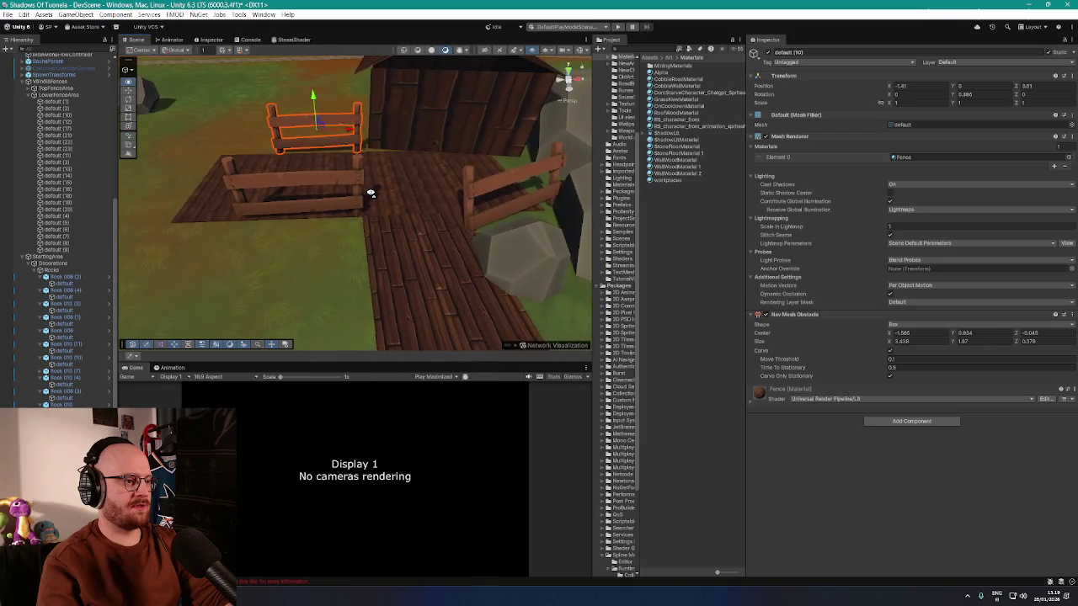
{"action": "mouse_move", "coordinate": [395, 192]}
{"action": "left_mouse_down"}
{"action": "mouse_move", "coordinate": [455, 186]}
{"action": "mouse_move", "coordinate": [383, 190]}
{"action": "mouse_move", "coordinate": [371, 205]}
{"action": "left_mouse_up"}
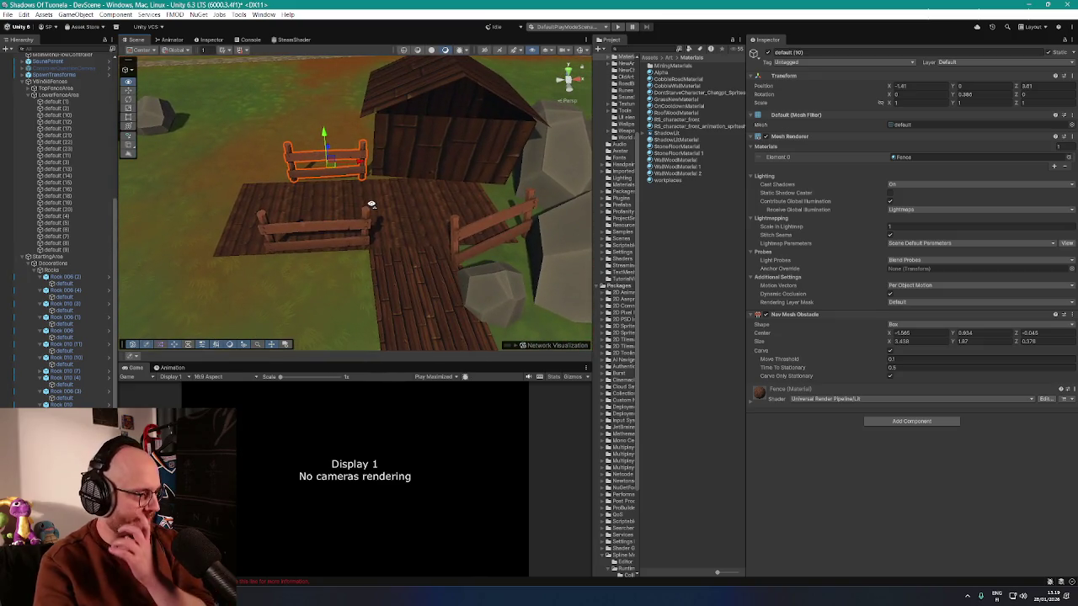
{"action": "left_click", "coordinate": [387, 208]}
{"action": "mouse_move", "coordinate": [404, 272]}
{"action": "left_mouse_down"}
{"action": "mouse_move", "coordinate": [384, 234]}
{"action": "mouse_move", "coordinate": [432, 221]}
{"action": "mouse_move", "coordinate": [401, 217]}
{"action": "mouse_move", "coordinate": [366, 241]}
{"action": "mouse_move", "coordinate": [423, 251]}
{"action": "mouse_move", "coordinate": [392, 237]}
{"action": "left_mouse_up"}
{"action": "scroll", "coordinate": [387, 236], "scroll_direction": "up", "scroll_amount": 5}
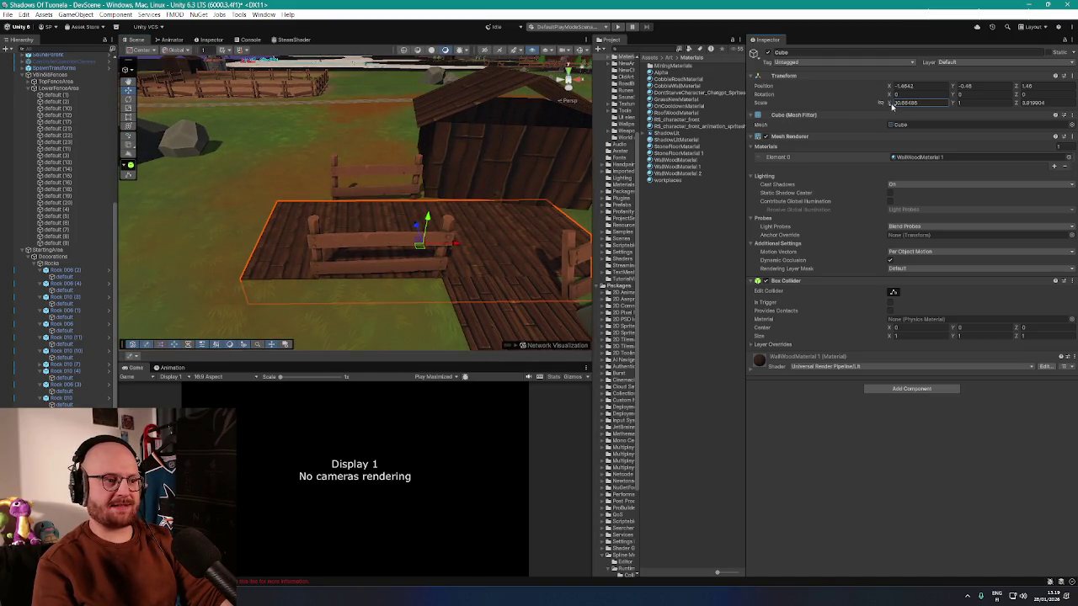
- Stretch the plank floor along X to about 15.82 and move fence default (10) beside default (12)
{"action": "left_click_drag", "start_coordinate": [899, 108], "coordinate": [938, 116]}
{"action": "left_click_drag", "start_coordinate": [567, 156], "coordinate": [512, 205]}
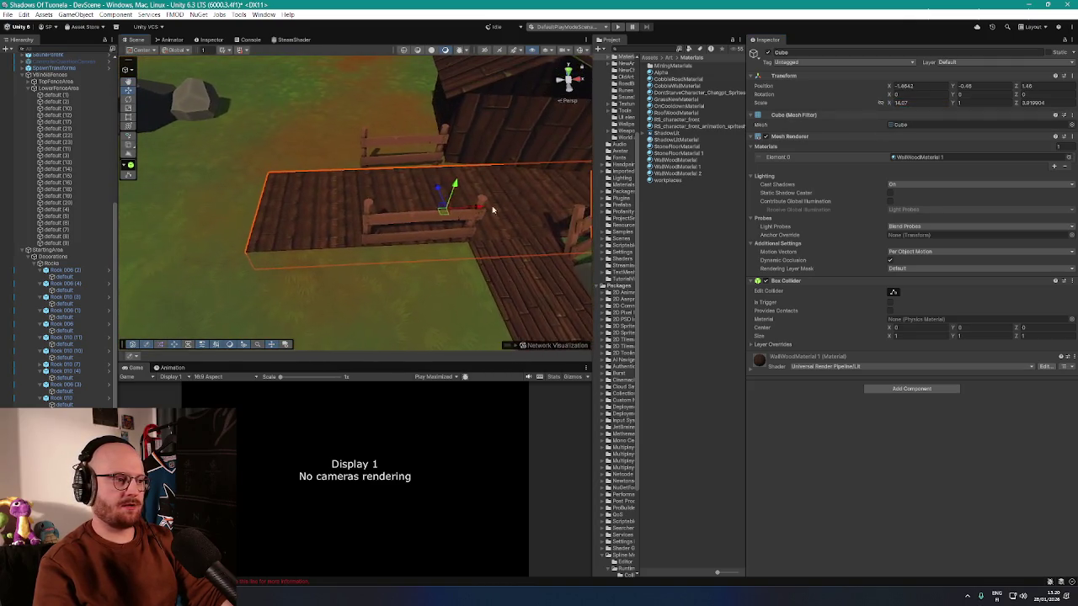
{"action": "left_click", "coordinate": [420, 221]}
{"action": "left_click", "coordinate": [432, 135]}
{"action": "mouse_move", "coordinate": [411, 147]}
{"action": "left_mouse_down"}
{"action": "mouse_move", "coordinate": [288, 244]}
{"action": "mouse_move", "coordinate": [303, 225]}
{"action": "left_mouse_up"}
- Delete a broken fence piece near the barn and rocks
{"action": "scroll", "coordinate": [373, 221], "scroll_direction": "down", "scroll_amount": 5}
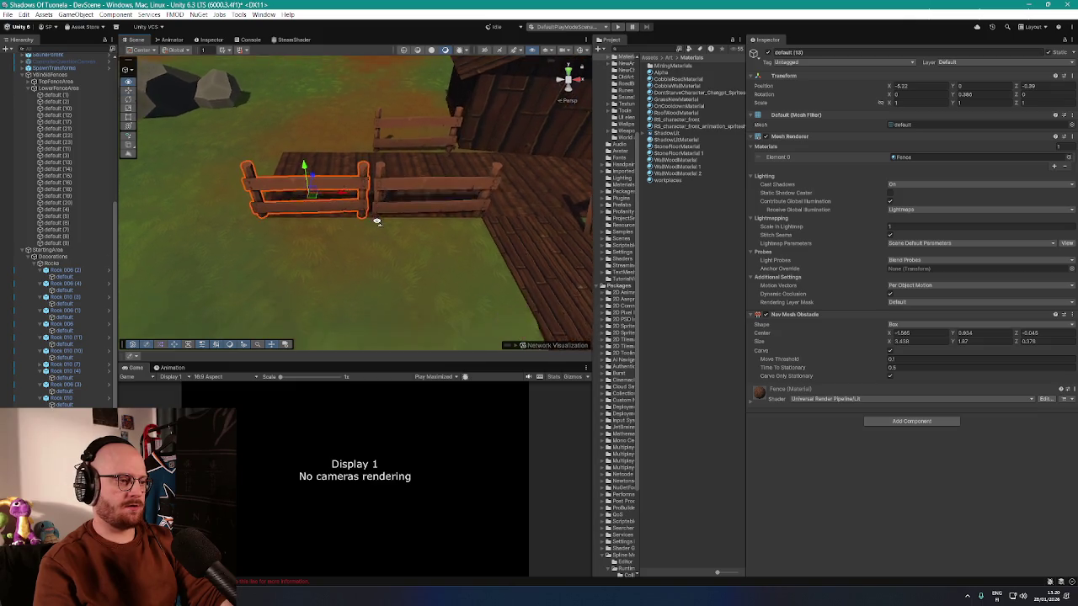
{"action": "mouse_move", "coordinate": [373, 222]}
{"action": "left_mouse_down"}
{"action": "mouse_move", "coordinate": [283, 183]}
{"action": "mouse_move", "coordinate": [330, 188]}
{"action": "left_mouse_up"}
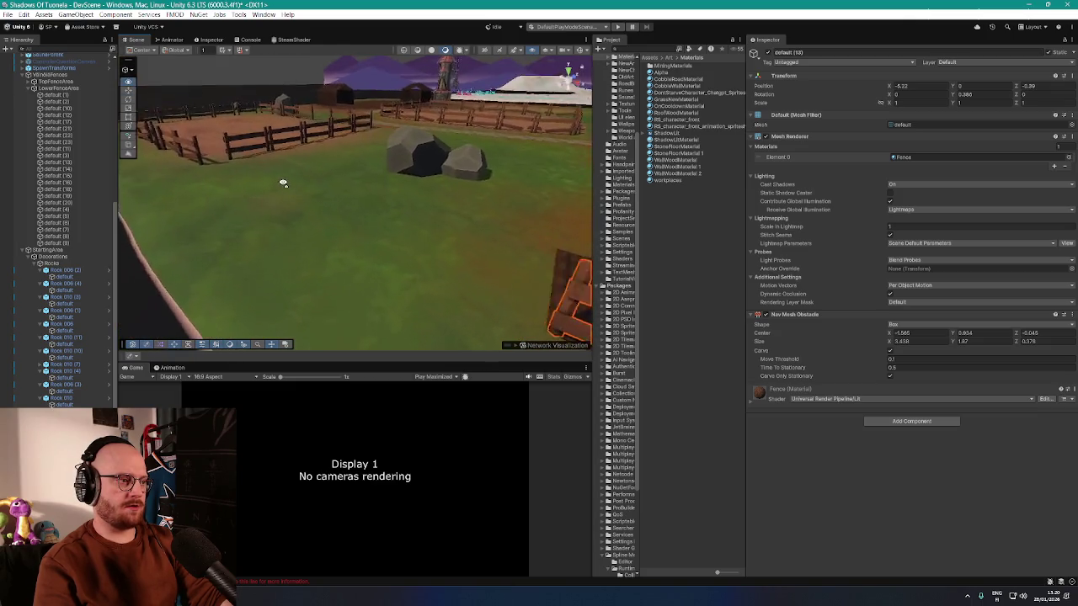
{"action": "scroll", "coordinate": [283, 183], "scroll_direction": "up", "scroll_amount": 3}
{"action": "left_click", "coordinate": [347, 223]}
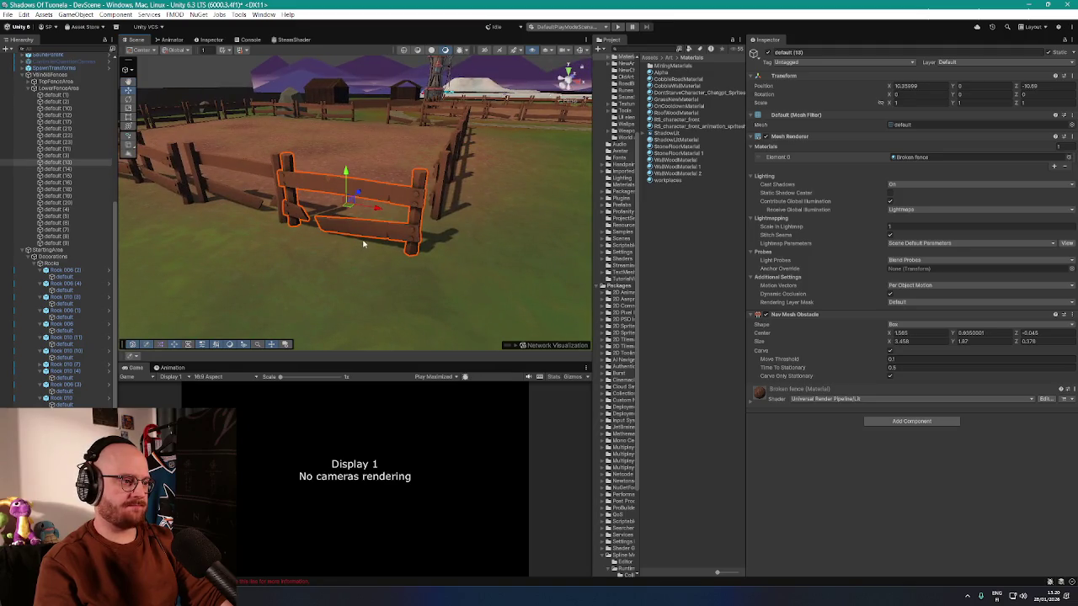
{"action": "mouse_move", "coordinate": [364, 244]}
{"action": "left_mouse_down"}
{"action": "mouse_move", "coordinate": [457, 224]}
{"action": "mouse_move", "coordinate": [497, 236]}
{"action": "left_mouse_up"}
{"action": "left_click", "coordinate": [317, 229]}
{"action": "left_click_drag", "start_coordinate": [317, 229], "coordinate": [323, 251]}
{"action": "key", "text": "Delete"}
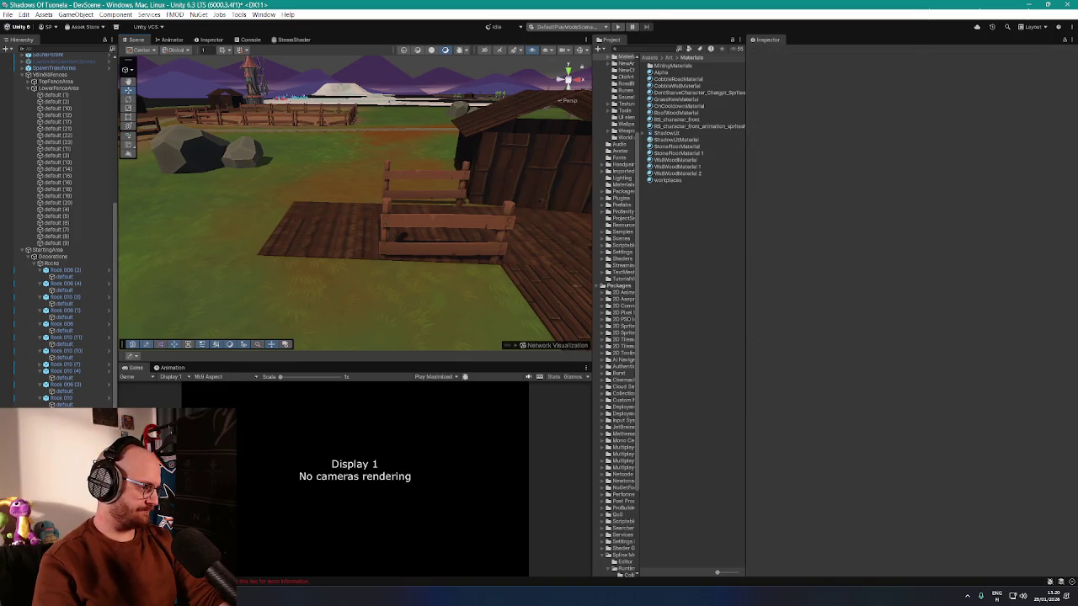
{"action": "left_click", "coordinate": [400, 237]}
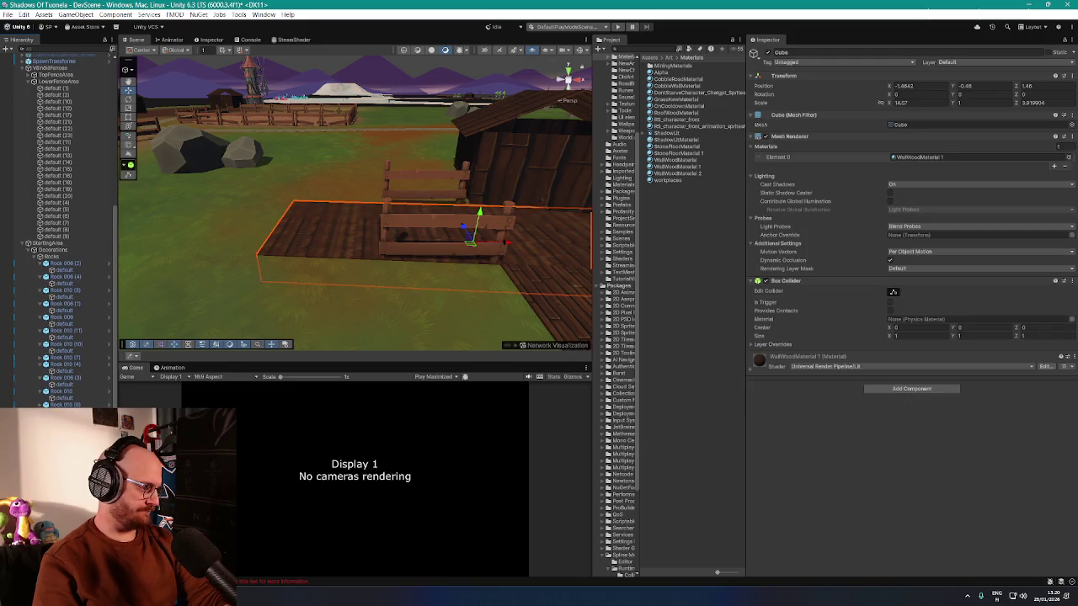
- Place fence default (13) by the floor, move default (10) to X -8.436, Z -0.124, and nudge default (12)
{"action": "left_click", "coordinate": [181, 118]}
{"action": "mouse_move", "coordinate": [181, 118]}
{"action": "left_mouse_down"}
{"action": "mouse_move", "coordinate": [253, 271]}
{"action": "mouse_move", "coordinate": [233, 193]}
{"action": "left_mouse_up"}
{"action": "mouse_move", "coordinate": [228, 157]}
{"action": "left_mouse_down"}
{"action": "mouse_move", "coordinate": [497, 244]}
{"action": "mouse_move", "coordinate": [301, 203]}
{"action": "mouse_move", "coordinate": [385, 224]}
{"action": "mouse_move", "coordinate": [356, 227]}
{"action": "mouse_move", "coordinate": [356, 261]}
{"action": "mouse_move", "coordinate": [296, 250]}
{"action": "left_mouse_up"}
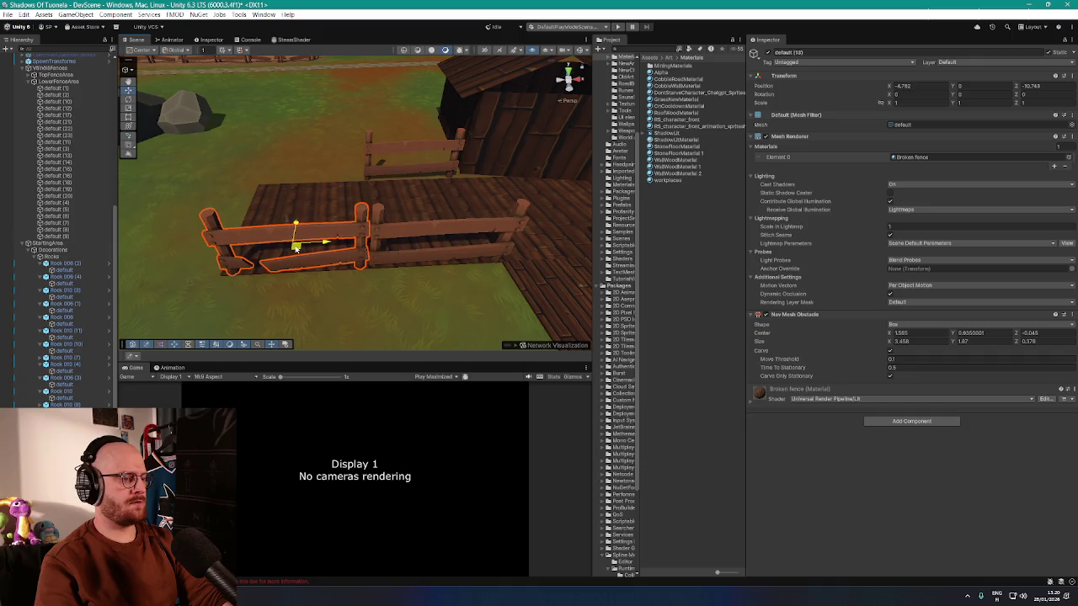
{"action": "left_click", "coordinate": [416, 148]}
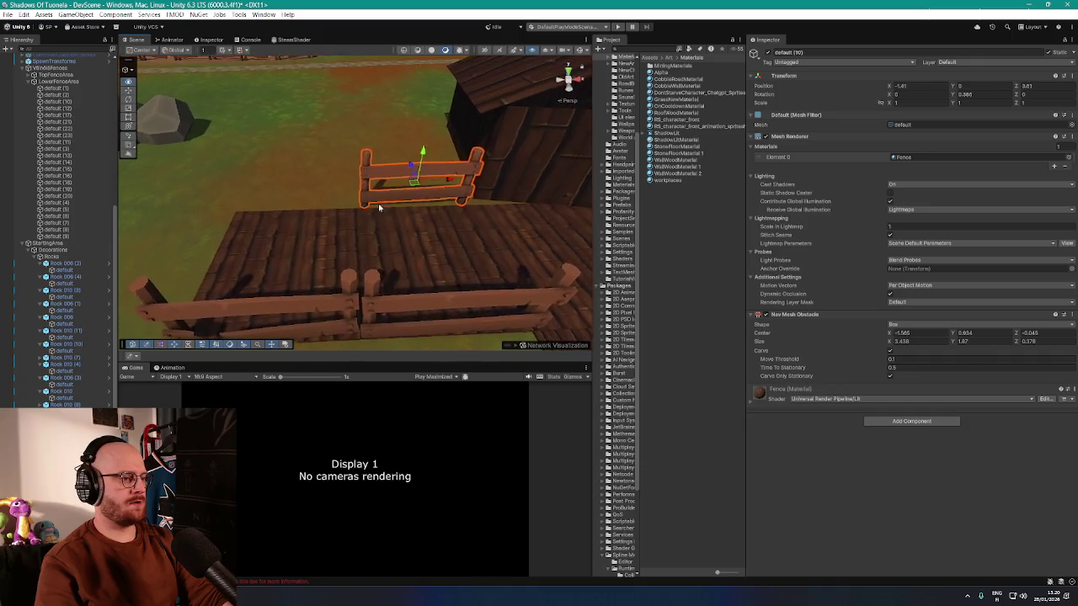
{"action": "mouse_move", "coordinate": [416, 183]}
{"action": "left_mouse_down"}
{"action": "mouse_move", "coordinate": [268, 187]}
{"action": "mouse_move", "coordinate": [292, 243]}
{"action": "mouse_move", "coordinate": [385, 263]}
{"action": "mouse_move", "coordinate": [258, 216]}
{"action": "left_mouse_up"}
{"action": "left_click", "coordinate": [382, 244]}
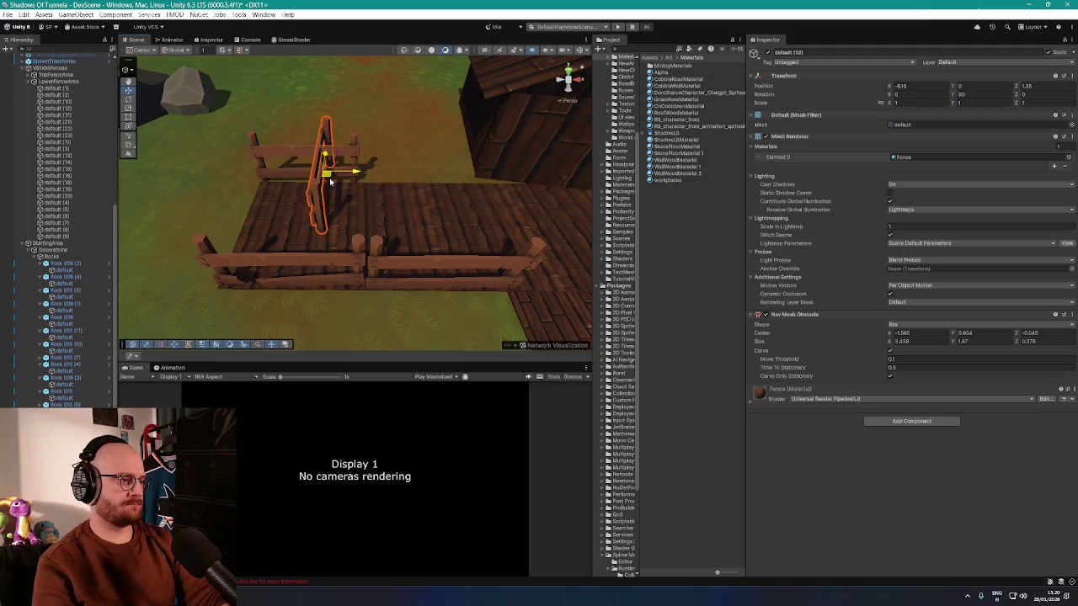
{"action": "mouse_move", "coordinate": [253, 215]}
{"action": "left_mouse_down"}
{"action": "mouse_move", "coordinate": [235, 212]}
{"action": "mouse_move", "coordinate": [315, 241]}
{"action": "mouse_move", "coordinate": [317, 229]}
{"action": "left_mouse_up"}
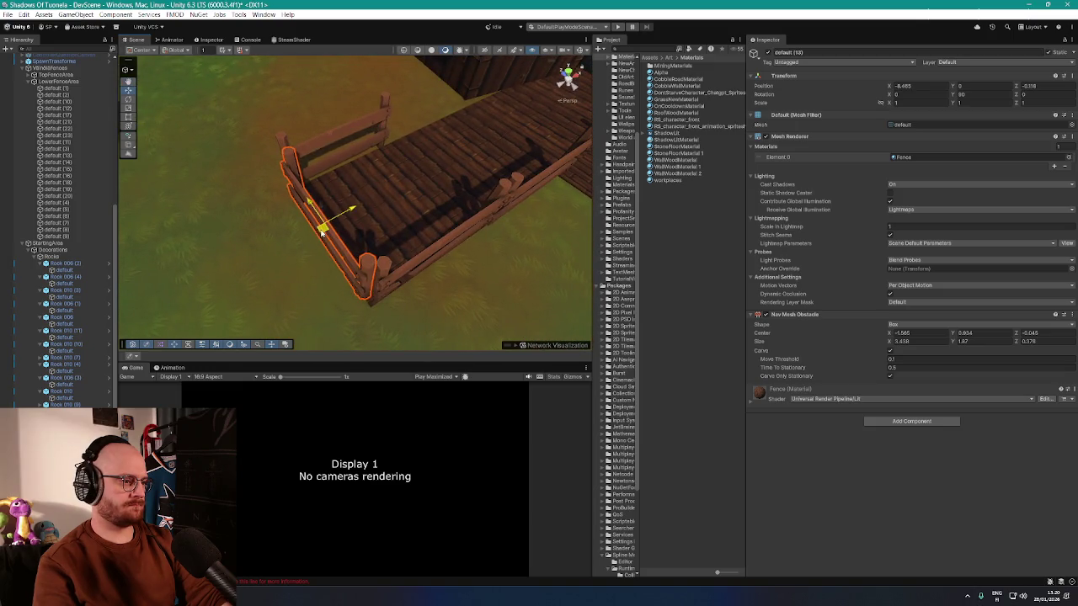
- Select the Betaisland terrain to show its Terrain settings in the Inspector
{"action": "mouse_move", "coordinate": [383, 240]}
{"action": "left_mouse_down"}
{"action": "mouse_move", "coordinate": [296, 220]}
{"action": "mouse_move", "coordinate": [306, 181]}
{"action": "mouse_move", "coordinate": [325, 176]}
{"action": "mouse_move", "coordinate": [330, 160]}
{"action": "mouse_move", "coordinate": [320, 175]}
{"action": "left_mouse_up"}
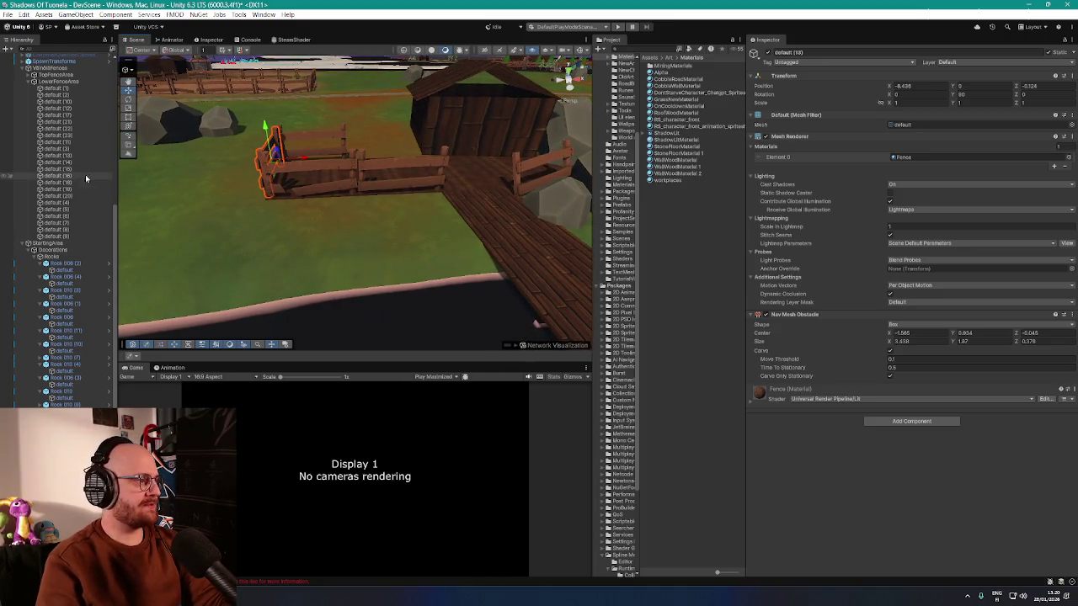
{"action": "scroll", "coordinate": [83, 178], "scroll_direction": "up", "scroll_amount": 10}
{"action": "left_click", "coordinate": [56, 118]}
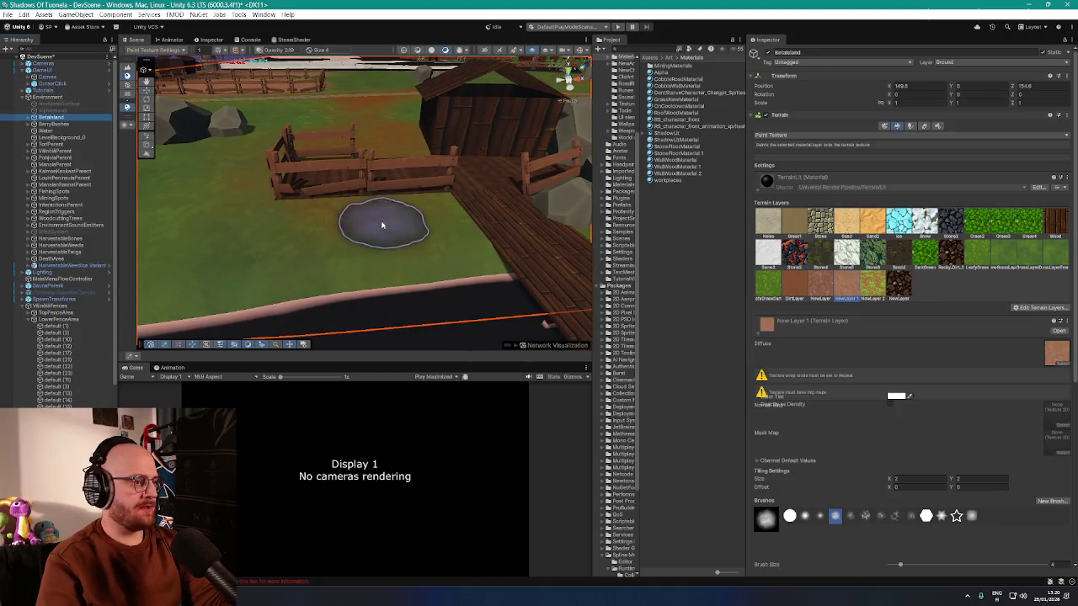
- Switch the terrain tool to Raise or Lower Terrain with a soft round brush at opacity about 10
{"action": "left_click", "coordinate": [854, 139]}
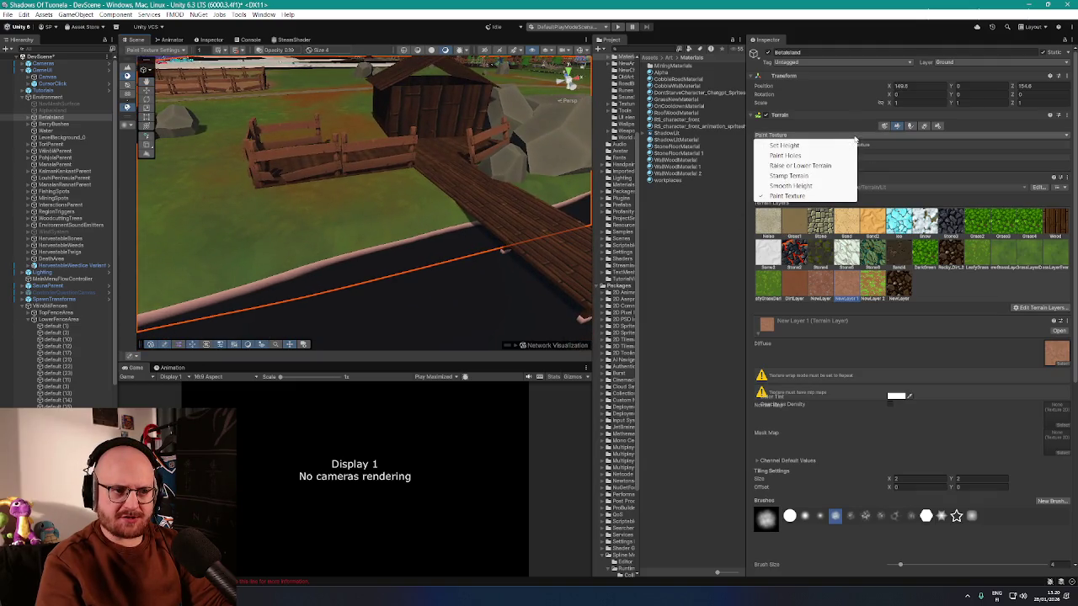
{"action": "left_click", "coordinate": [813, 167]}
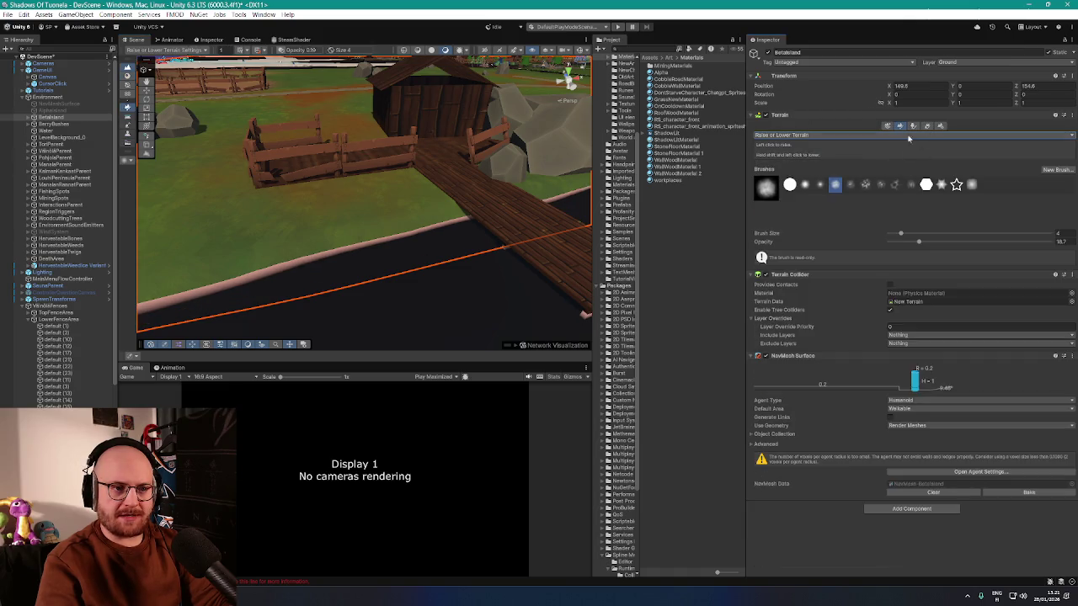
{"action": "left_click", "coordinate": [804, 185]}
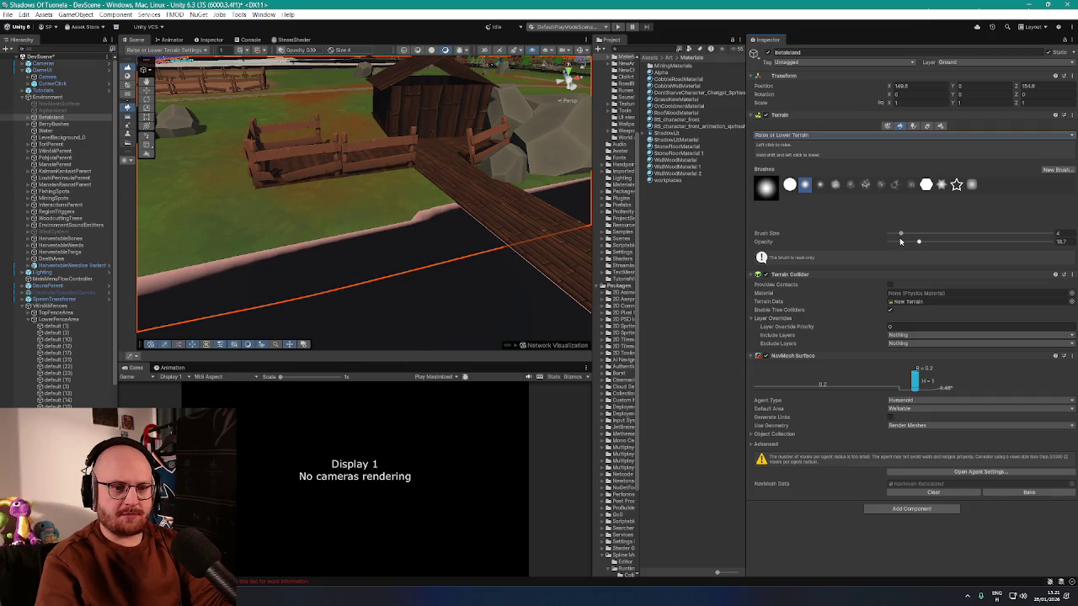
{"action": "left_click_drag", "start_coordinate": [918, 243], "coordinate": [909, 243]}
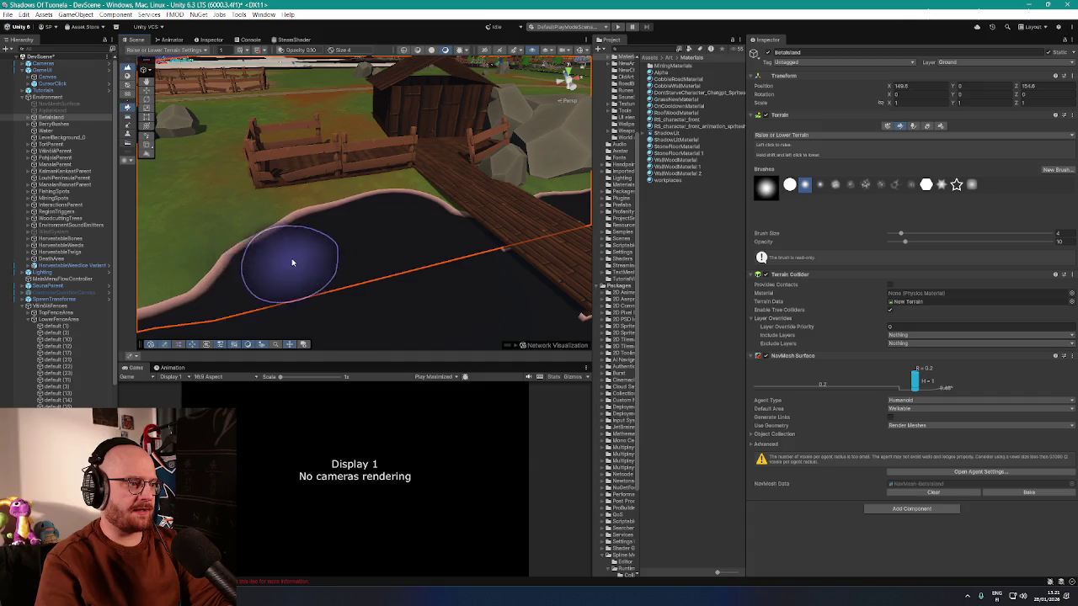
- Lower the terrain along the pond edge so the basin reaches under the walkway
{"action": "mouse_move", "coordinate": [270, 245]}
{"action": "left_mouse_down"}
{"action": "mouse_move", "coordinate": [433, 221]}
{"action": "mouse_move", "coordinate": [361, 216]}
{"action": "mouse_move", "coordinate": [388, 205]}
{"action": "left_mouse_up"}
{"action": "mouse_move", "coordinate": [494, 240]}
{"action": "left_mouse_down"}
{"action": "mouse_move", "coordinate": [445, 222]}
{"action": "mouse_move", "coordinate": [415, 193]}
{"action": "mouse_move", "coordinate": [436, 207]}
{"action": "mouse_move", "coordinate": [462, 192]}
{"action": "mouse_move", "coordinate": [667, 200]}
{"action": "mouse_move", "coordinate": [486, 207]}
{"action": "mouse_move", "coordinate": [498, 245]}
{"action": "mouse_move", "coordinate": [388, 265]}
{"action": "mouse_move", "coordinate": [545, 259]}
{"action": "mouse_move", "coordinate": [424, 248]}
{"action": "left_mouse_up"}
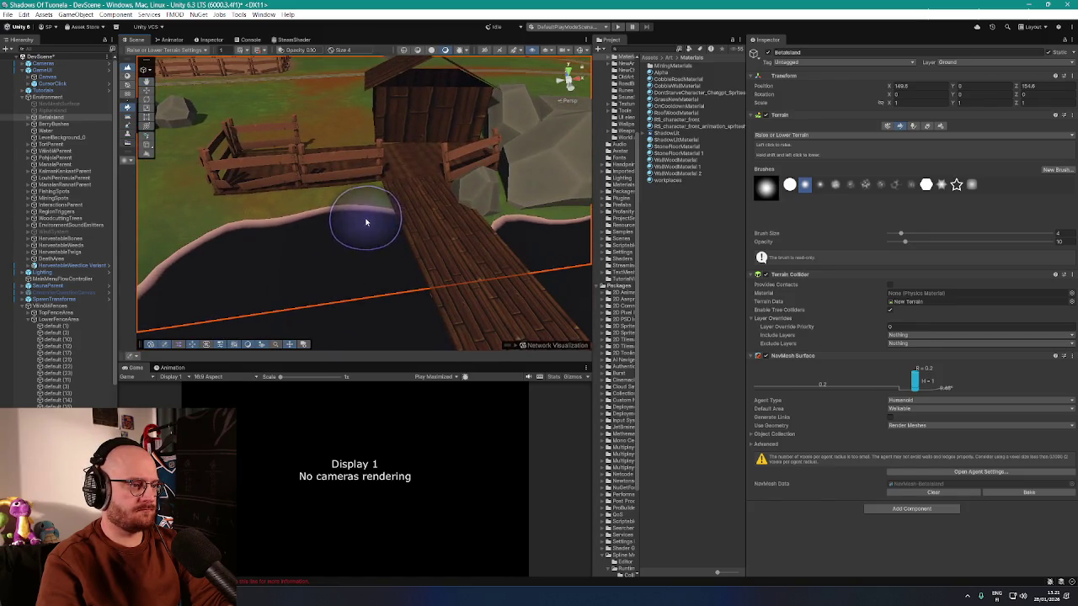
{"action": "mouse_move", "coordinate": [264, 234]}
{"action": "left_mouse_down"}
{"action": "mouse_move", "coordinate": [385, 212]}
{"action": "mouse_move", "coordinate": [475, 213]}
{"action": "left_mouse_up"}
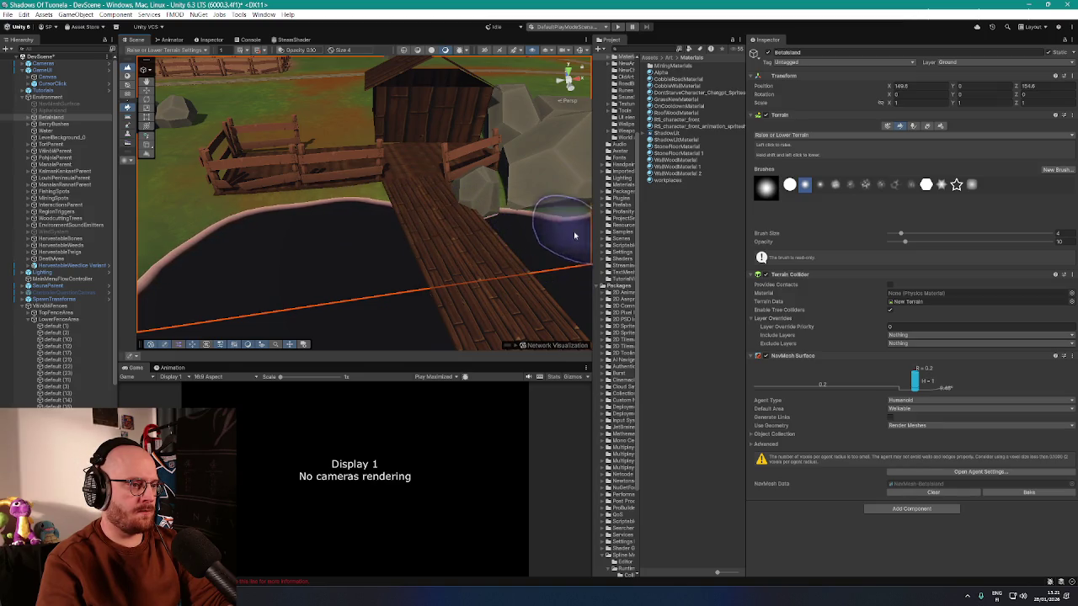
{"action": "mouse_move", "coordinate": [561, 259]}
{"action": "left_mouse_down"}
{"action": "mouse_move", "coordinate": [505, 233]}
{"action": "mouse_move", "coordinate": [548, 236]}
{"action": "mouse_move", "coordinate": [474, 217]}
{"action": "mouse_move", "coordinate": [383, 222]}
{"action": "left_mouse_up"}
{"action": "scroll", "coordinate": [319, 258], "scroll_direction": "up", "scroll_amount": 3}
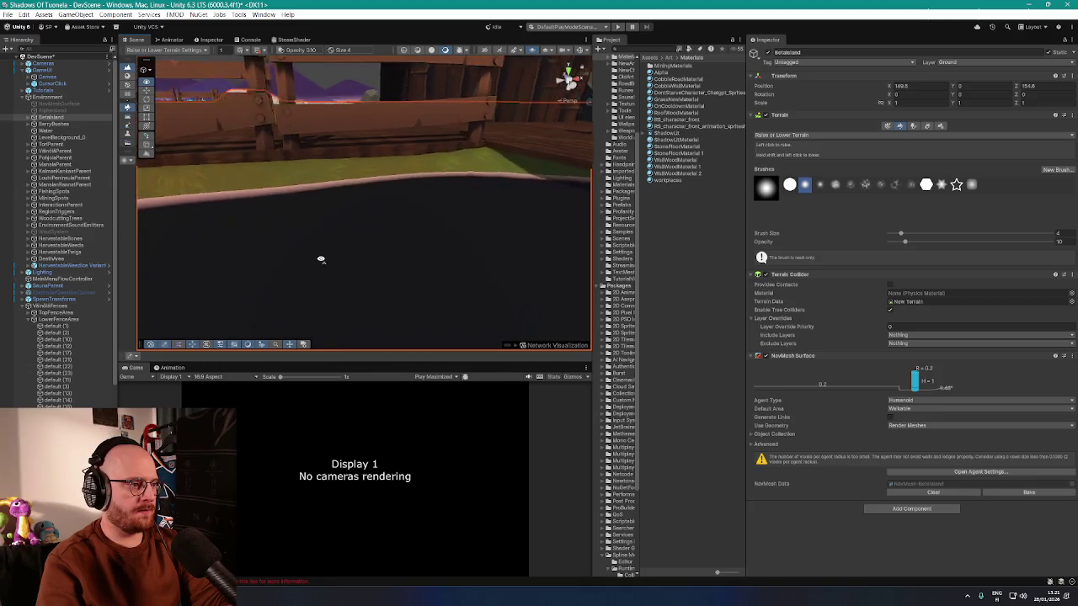
{"action": "mouse_move", "coordinate": [231, 250]}
{"action": "left_mouse_down"}
{"action": "mouse_move", "coordinate": [207, 258]}
{"action": "mouse_move", "coordinate": [291, 272]}
{"action": "left_mouse_up"}
{"action": "mouse_move", "coordinate": [413, 233]}
{"action": "left_mouse_down"}
{"action": "mouse_move", "coordinate": [536, 248]}
{"action": "mouse_move", "coordinate": [541, 221]}
{"action": "mouse_move", "coordinate": [601, 250]}
{"action": "mouse_move", "coordinate": [447, 185]}
{"action": "mouse_move", "coordinate": [373, 211]}
{"action": "mouse_move", "coordinate": [577, 272]}
{"action": "mouse_move", "coordinate": [558, 264]}
{"action": "mouse_move", "coordinate": [512, 296]}
{"action": "mouse_move", "coordinate": [465, 210]}
{"action": "mouse_move", "coordinate": [465, 230]}
{"action": "mouse_move", "coordinate": [573, 199]}
{"action": "mouse_move", "coordinate": [477, 233]}
{"action": "left_mouse_up"}
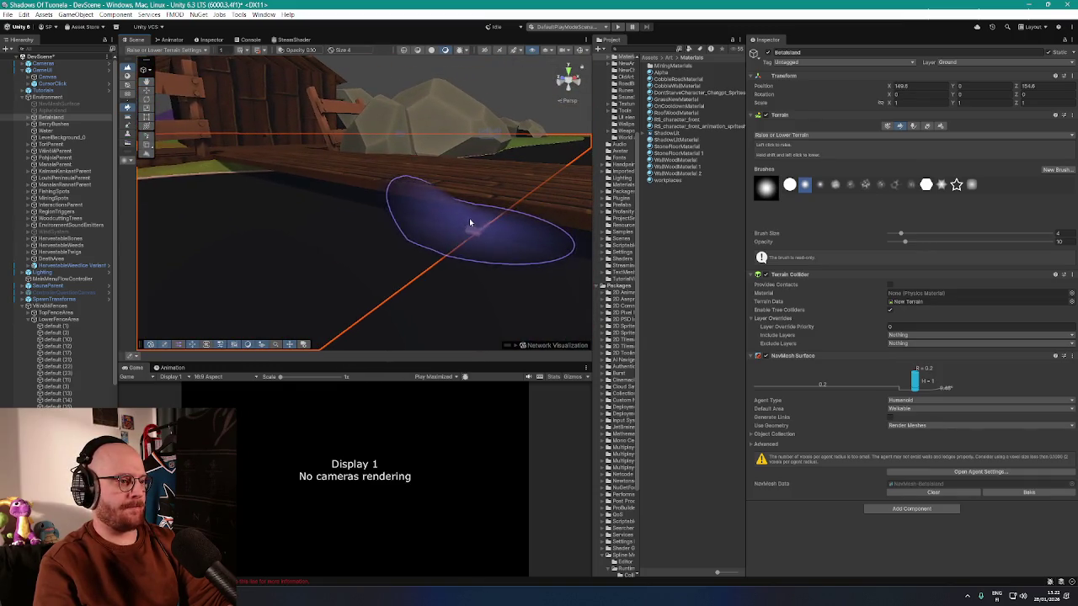
{"action": "mouse_move", "coordinate": [206, 173]}
{"action": "left_mouse_down"}
{"action": "mouse_move", "coordinate": [219, 241]}
{"action": "mouse_move", "coordinate": [395, 248]}
{"action": "left_mouse_up"}
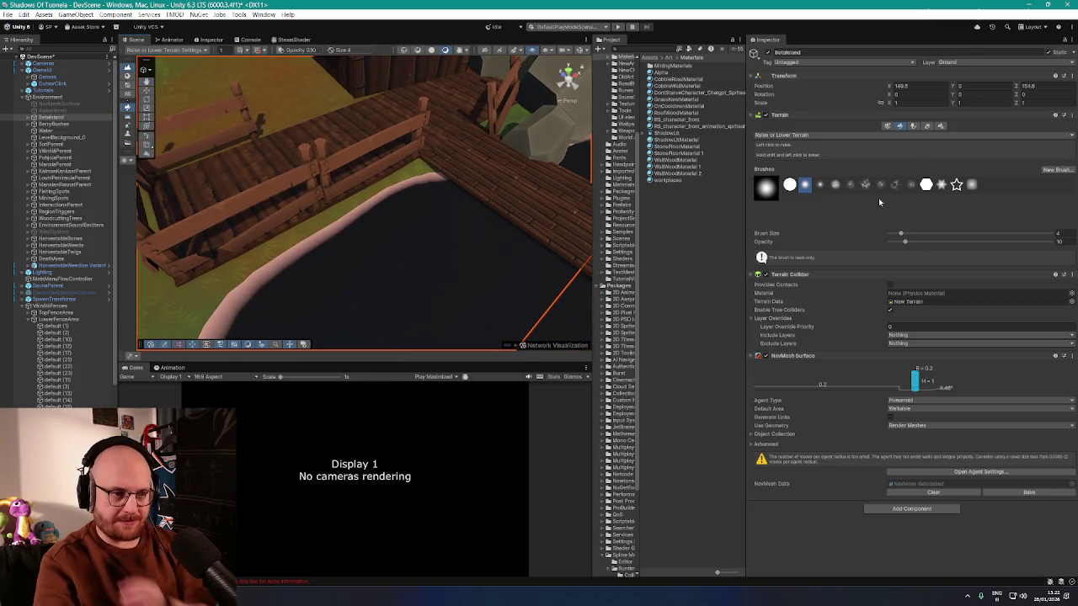
- Return to Paint Texture with the Rocky_Dirt_2 terrain layer selected
{"action": "left_click", "coordinate": [869, 136]}
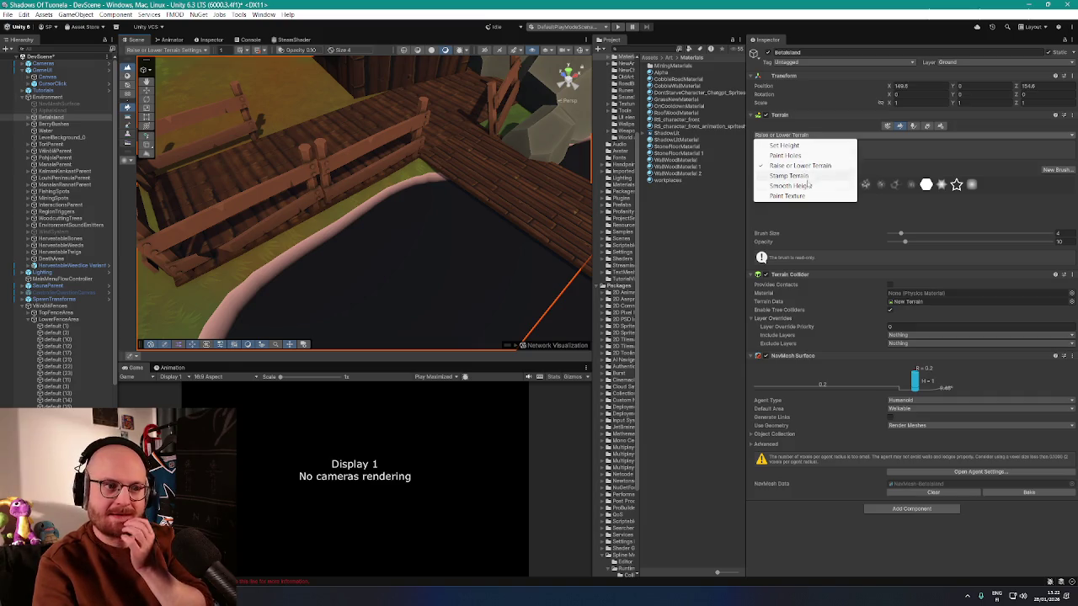
{"action": "left_click", "coordinate": [788, 195]}
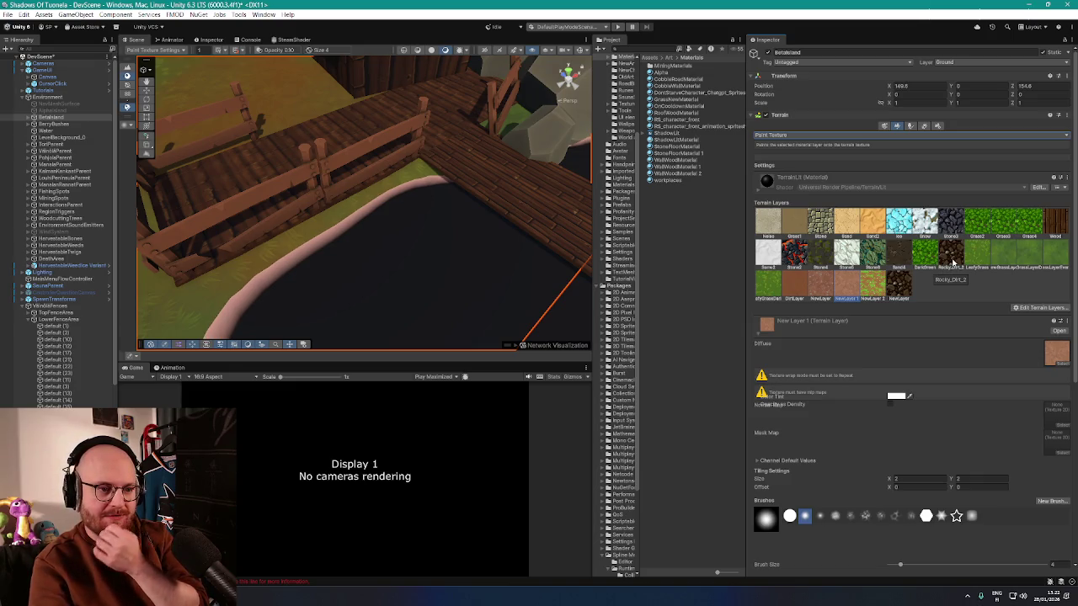
{"action": "left_click", "coordinate": [952, 256]}
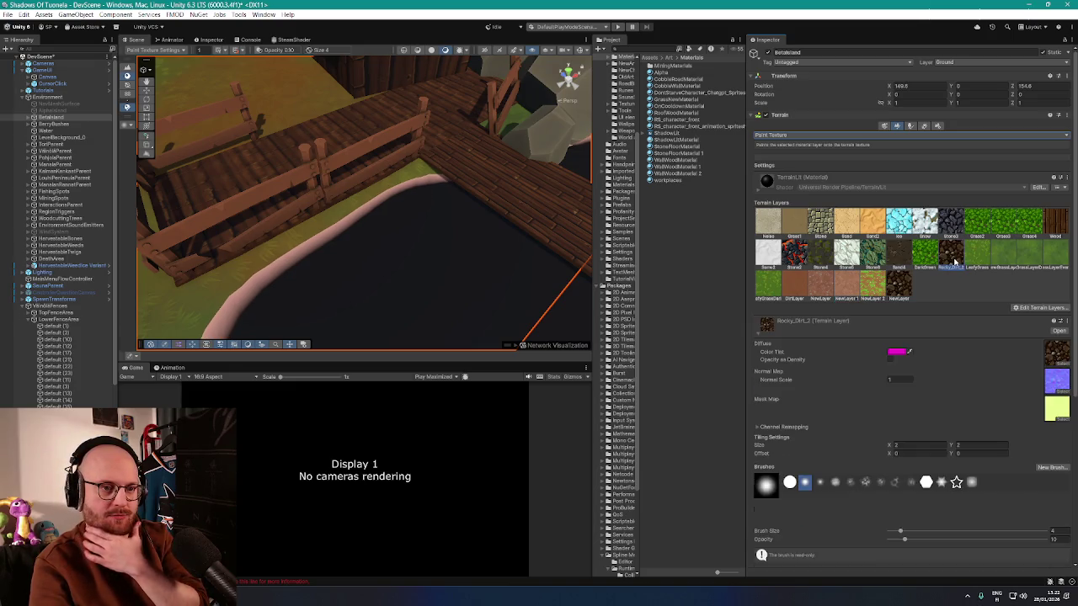
- Paint rocky cobblestone dirt along the pond bank using the NewLayer terrain layer
{"action": "left_click", "coordinate": [905, 287]}
{"action": "mouse_move", "coordinate": [295, 278]}
{"action": "left_mouse_down"}
{"action": "mouse_move", "coordinate": [447, 193]}
{"action": "mouse_move", "coordinate": [329, 264]}
{"action": "mouse_move", "coordinate": [547, 156]}
{"action": "mouse_move", "coordinate": [478, 139]}
{"action": "left_mouse_up"}
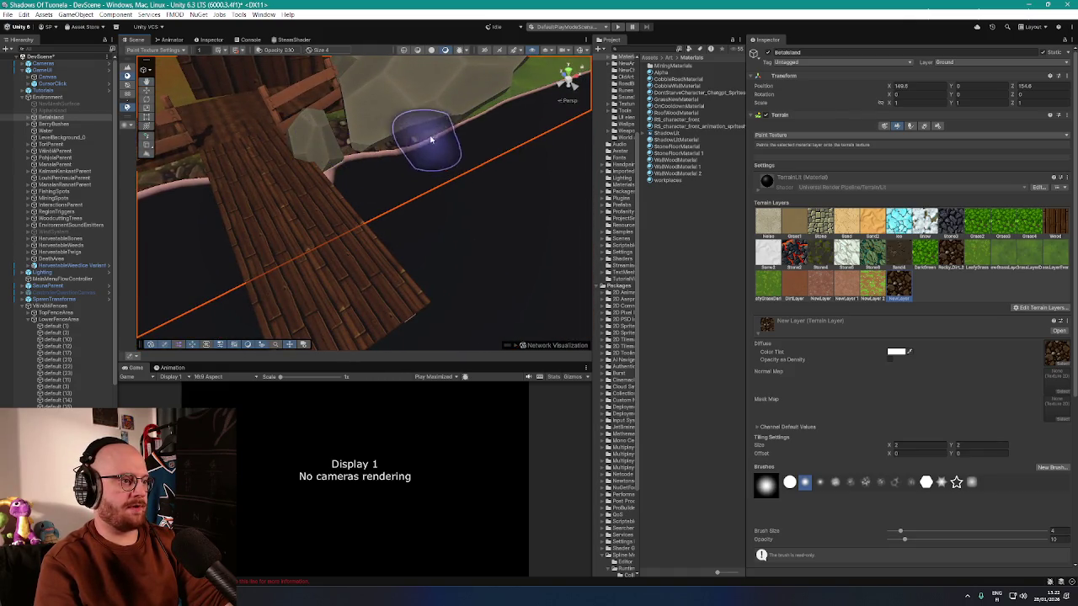
{"action": "left_click_drag", "start_coordinate": [421, 144], "coordinate": [356, 156]}
{"action": "mouse_move", "coordinate": [237, 171]}
{"action": "left_mouse_down"}
{"action": "mouse_move", "coordinate": [231, 154]}
{"action": "mouse_move", "coordinate": [345, 152]}
{"action": "left_mouse_up"}
{"action": "left_click_drag", "start_coordinate": [265, 173], "coordinate": [287, 193]}
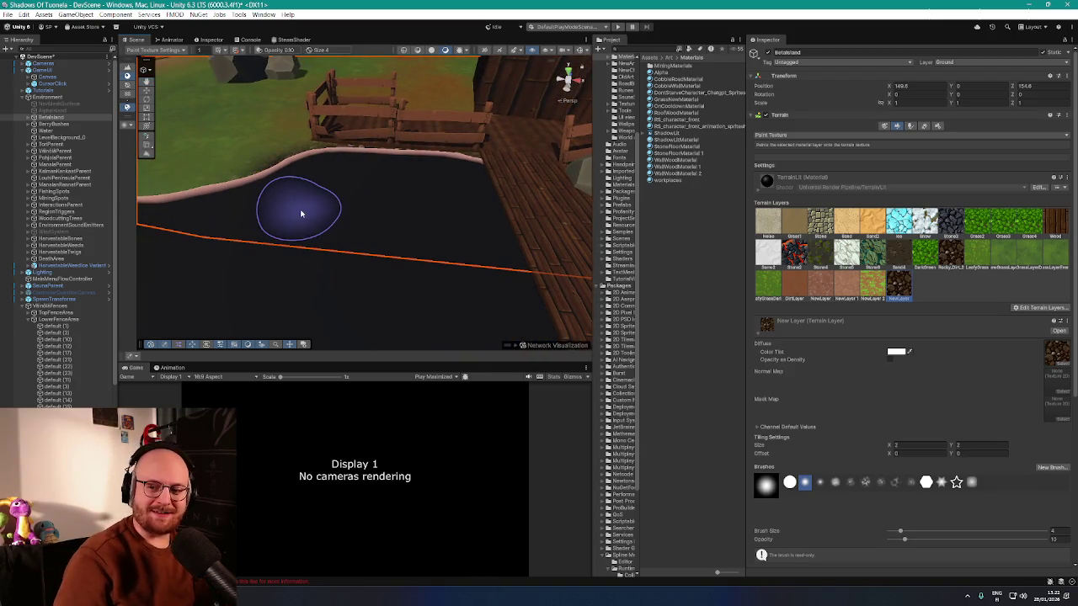
{"action": "mouse_move", "coordinate": [301, 214]}
{"action": "left_mouse_down"}
{"action": "mouse_move", "coordinate": [483, 222]}
{"action": "mouse_move", "coordinate": [493, 234]}
{"action": "mouse_move", "coordinate": [474, 220]}
{"action": "mouse_move", "coordinate": [493, 221]}
{"action": "mouse_move", "coordinate": [488, 236]}
{"action": "mouse_move", "coordinate": [508, 246]}
{"action": "mouse_move", "coordinate": [490, 251]}
{"action": "left_mouse_up"}
{"action": "left_click_drag", "start_coordinate": [352, 206], "coordinate": [378, 228]}
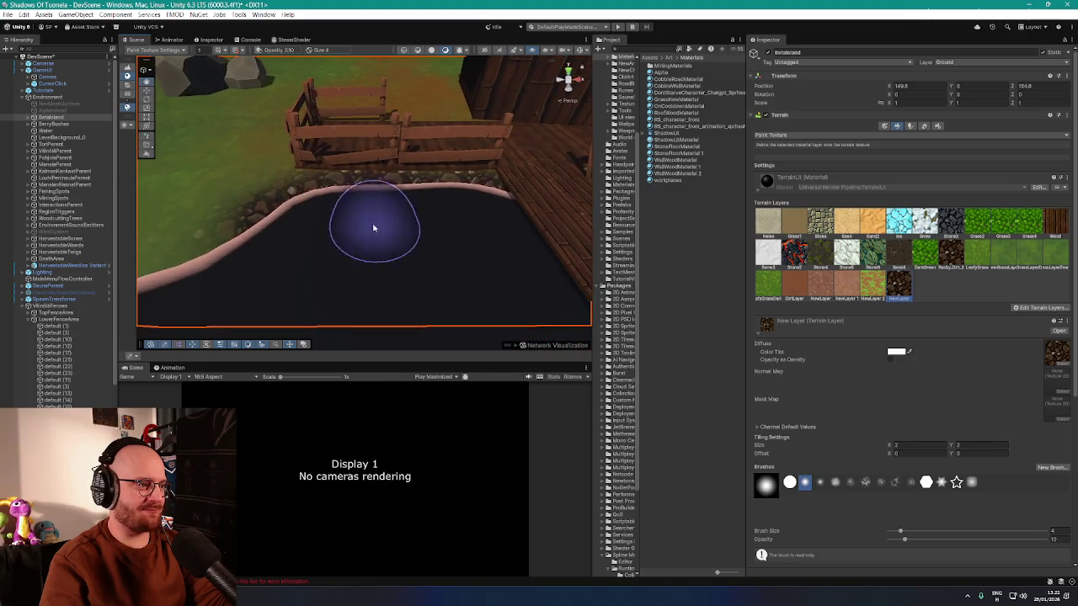
{"action": "mouse_move", "coordinate": [238, 197]}
{"action": "left_mouse_down"}
{"action": "mouse_move", "coordinate": [243, 279]}
{"action": "mouse_move", "coordinate": [231, 279]}
{"action": "mouse_move", "coordinate": [317, 274]}
{"action": "mouse_move", "coordinate": [361, 240]}
{"action": "left_mouse_up"}
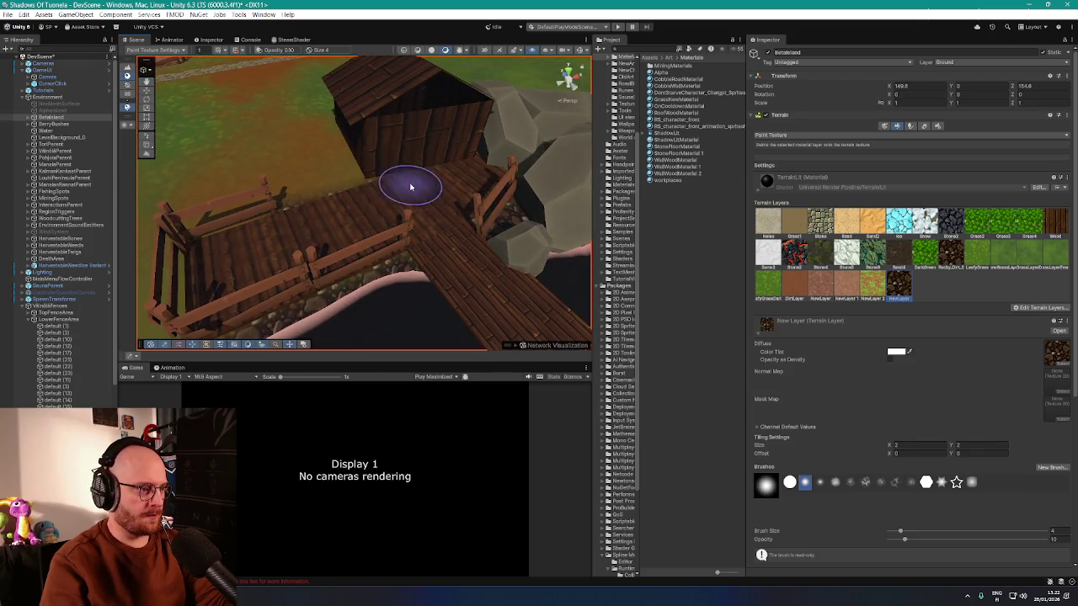
{"action": "mouse_move", "coordinate": [469, 172]}
{"action": "left_mouse_down"}
{"action": "mouse_move", "coordinate": [498, 221]}
{"action": "mouse_move", "coordinate": [472, 240]}
{"action": "mouse_move", "coordinate": [388, 187]}
{"action": "mouse_move", "coordinate": [433, 174]}
{"action": "mouse_move", "coordinate": [449, 188]}
{"action": "mouse_move", "coordinate": [429, 211]}
{"action": "left_mouse_up"}
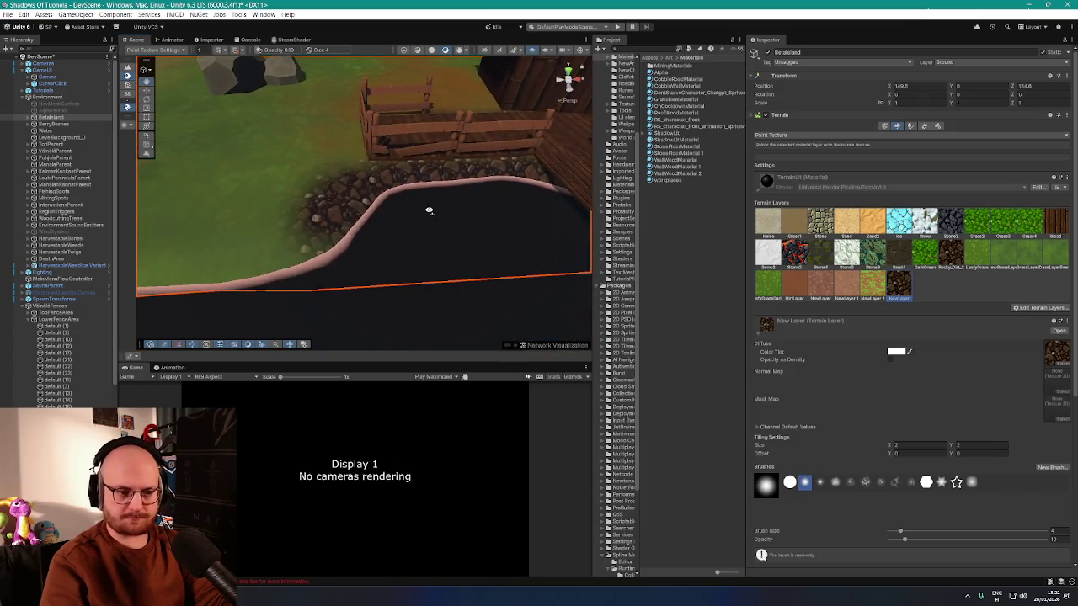
- Choose the Dark Green layer with brush size 4 and opacity lowered to 4.2
{"action": "left_click", "coordinate": [925, 259]}
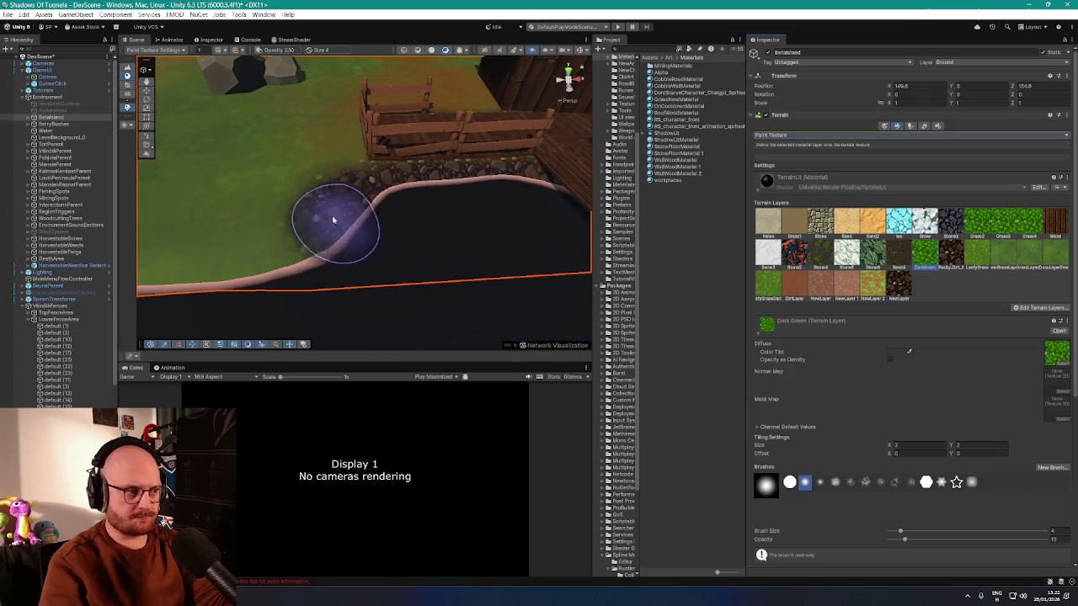
{"action": "scroll", "coordinate": [845, 422], "scroll_direction": "down", "scroll_amount": 2}
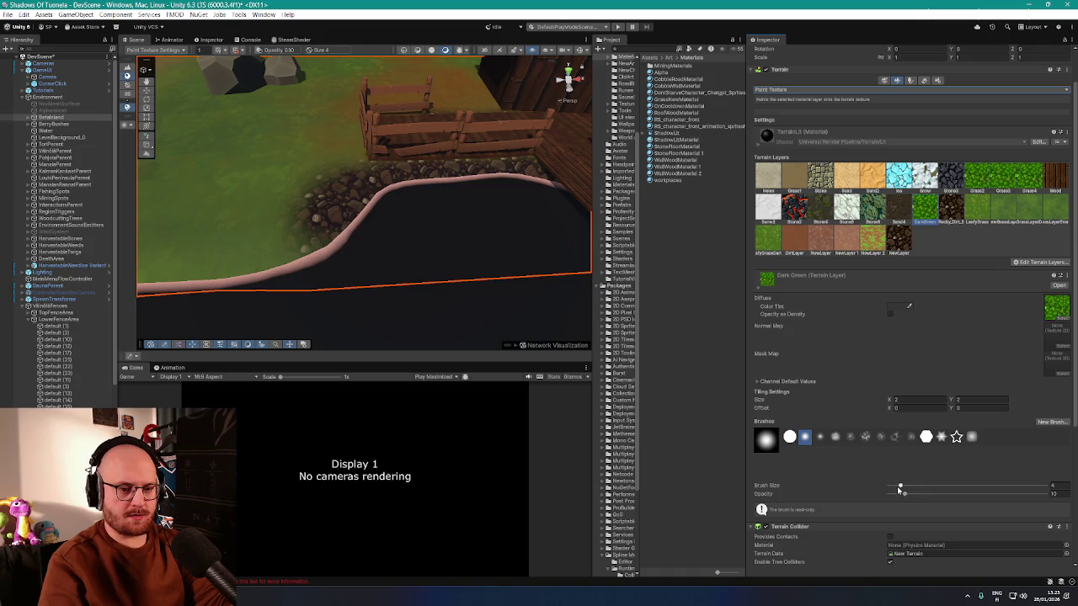
{"action": "left_click_drag", "start_coordinate": [899, 500], "coordinate": [898, 497]}
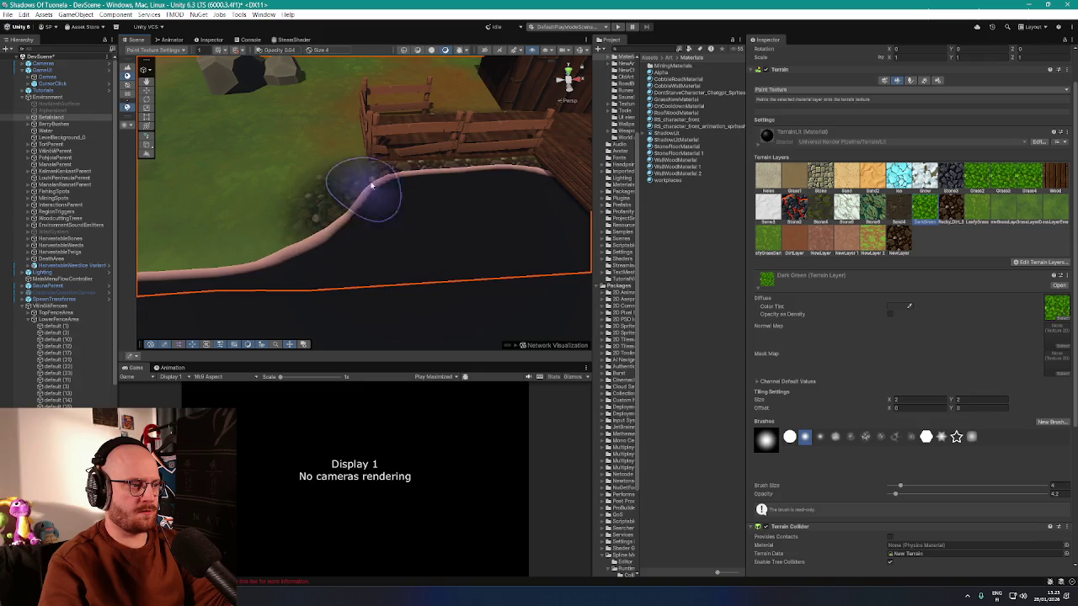
{"action": "left_click_drag", "start_coordinate": [414, 188], "coordinate": [487, 177]}
{"action": "mouse_move", "coordinate": [269, 247]}
{"action": "left_mouse_down"}
{"action": "mouse_move", "coordinate": [285, 225]}
{"action": "mouse_move", "coordinate": [306, 269]}
{"action": "mouse_move", "coordinate": [336, 288]}
{"action": "mouse_move", "coordinate": [378, 265]}
{"action": "mouse_move", "coordinate": [430, 301]}
{"action": "left_mouse_up"}
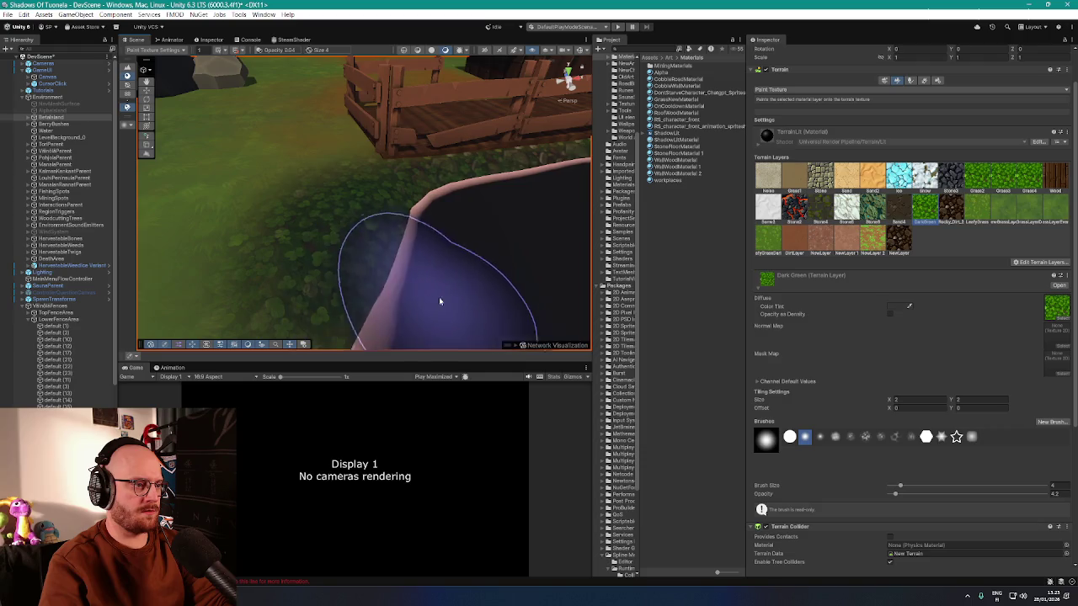